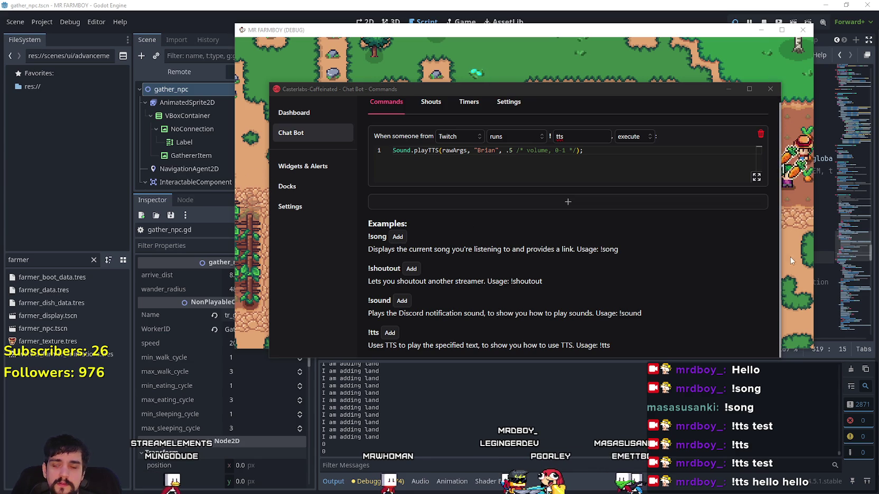
- Edit the !tts command's name, typing !haki and then erasing part of it
click(622, 151)
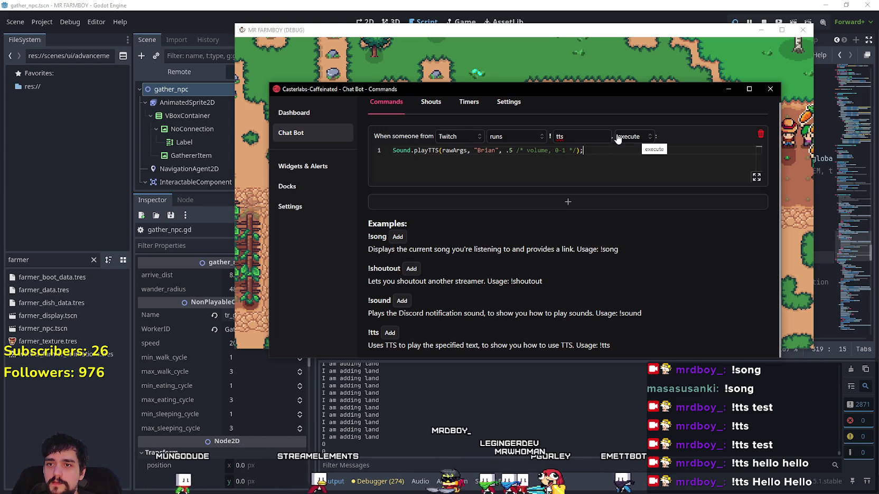
double_click(576, 136)
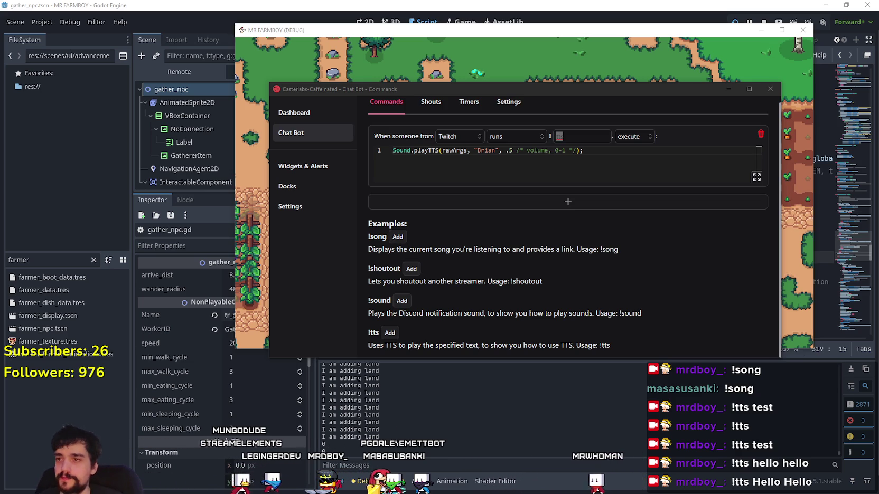
click(588, 132)
text(ddm)
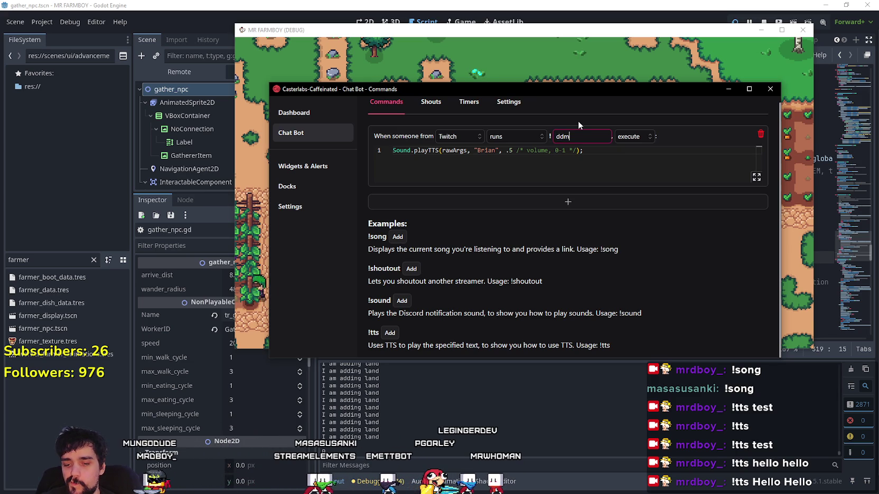
key(BackSpace)
key(BackSpace)
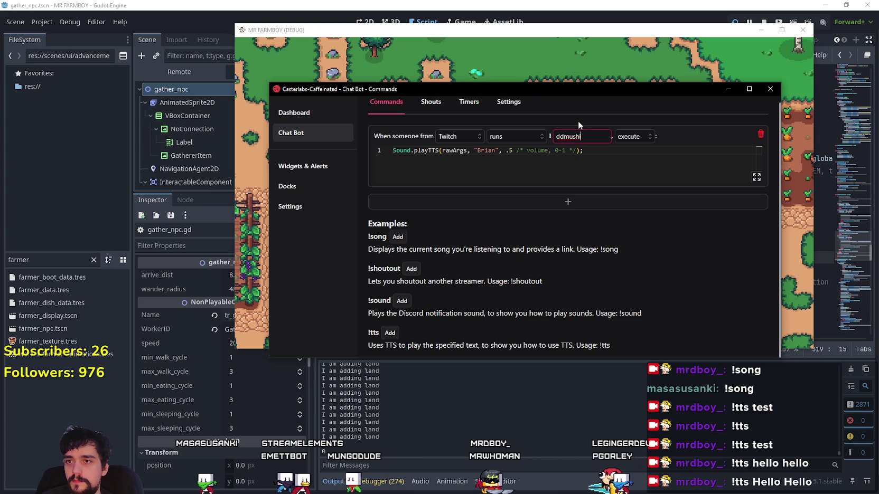
key(BackSpace)
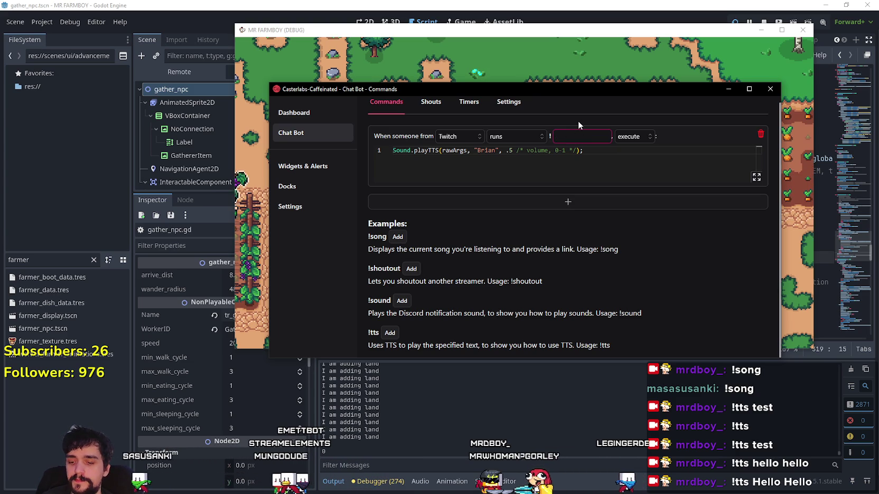
text(!haki)
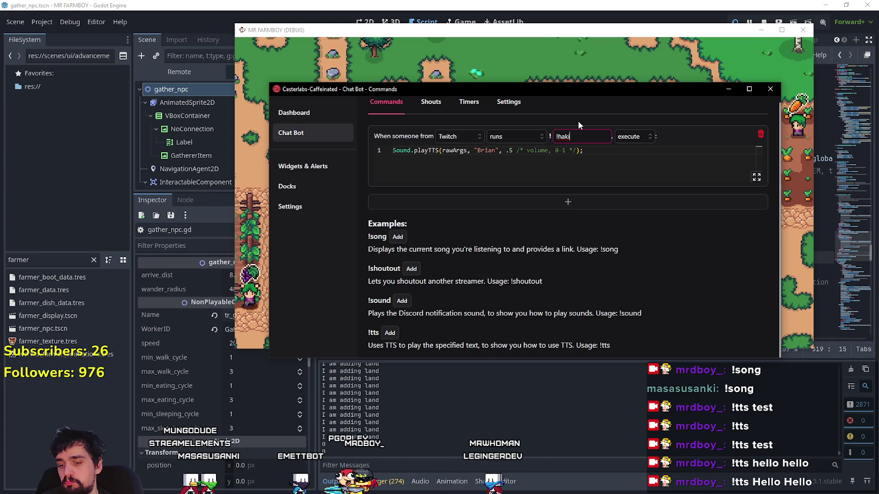
key(BackSpace)
key(BackSpace)
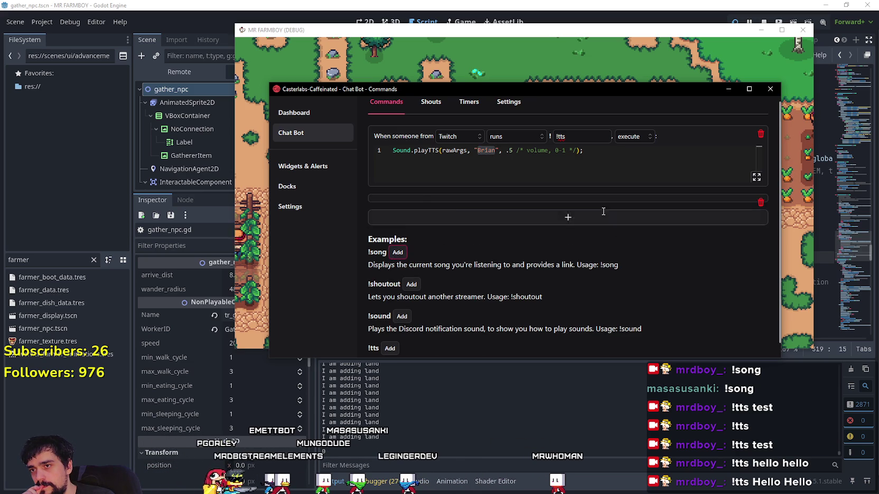
- Add the example !song command and set its platform to Twitch
click(397, 237)
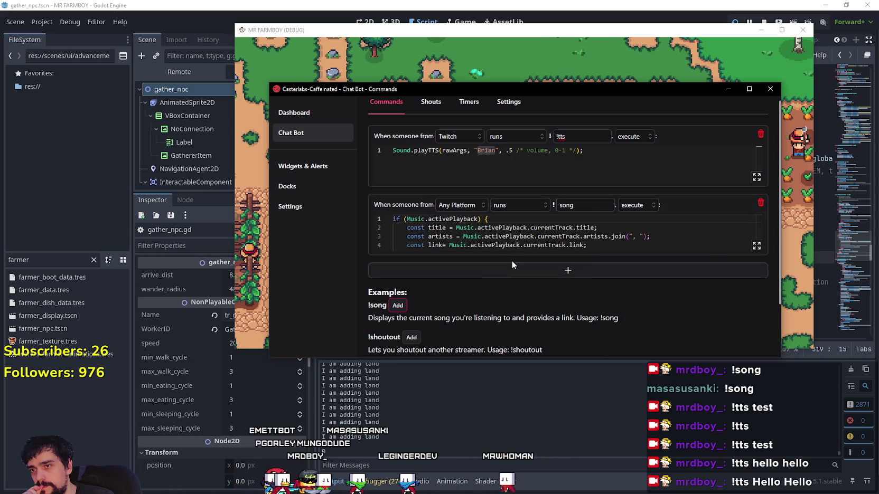
click(476, 205)
click(465, 239)
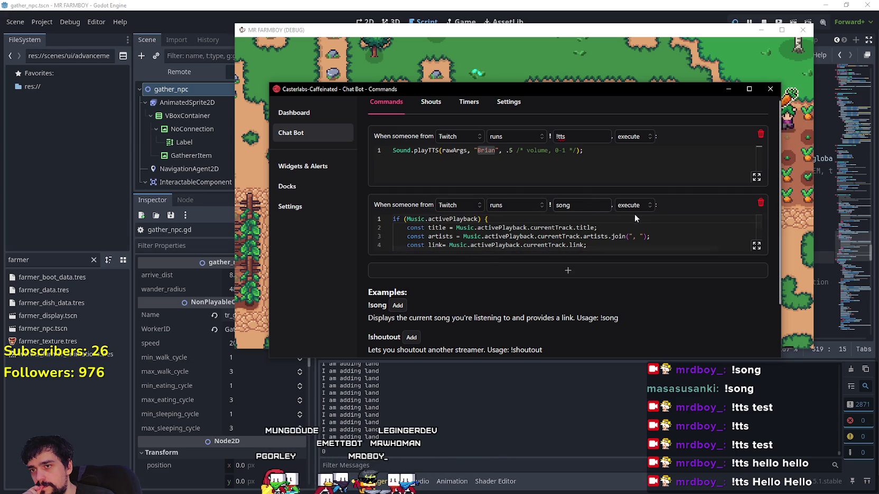
click(589, 205)
- Read through the !song script and its 'No song is playing.' reply, then go to Widgets & Alerts
click(552, 245)
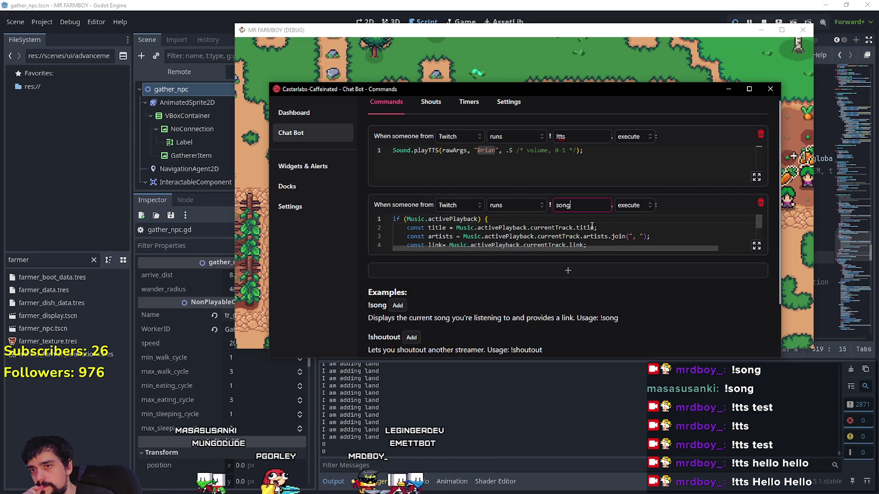
key(Down)
key(Down)
key(Down)
scroll(552, 245, down, 1)
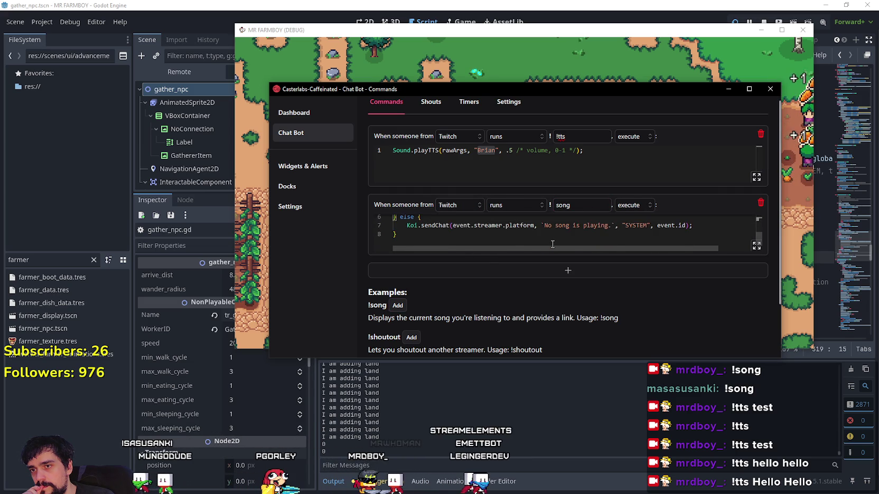
scroll(552, 245, up, 1)
click(478, 251)
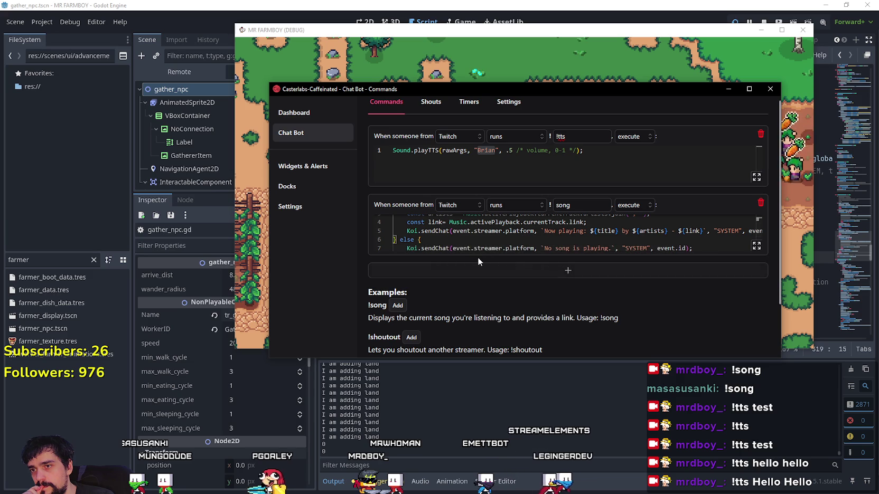
click(537, 249)
triple_click(632, 250)
click(525, 236)
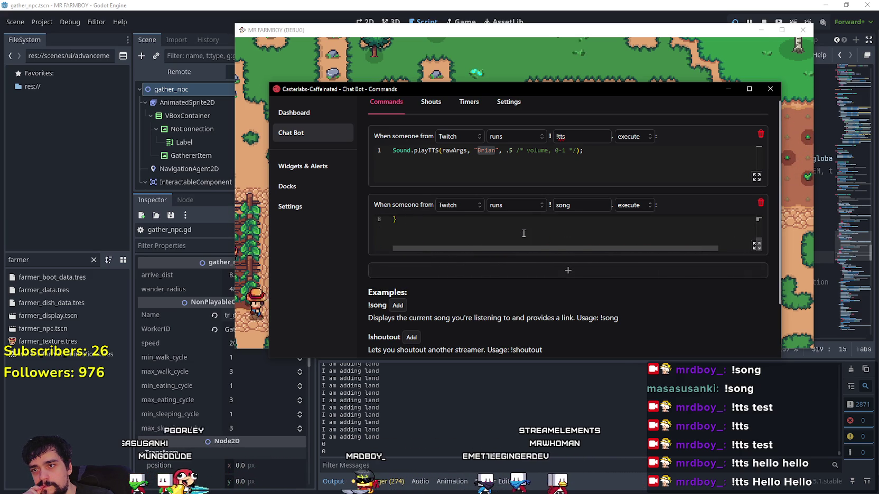
scroll(525, 236, up, 2)
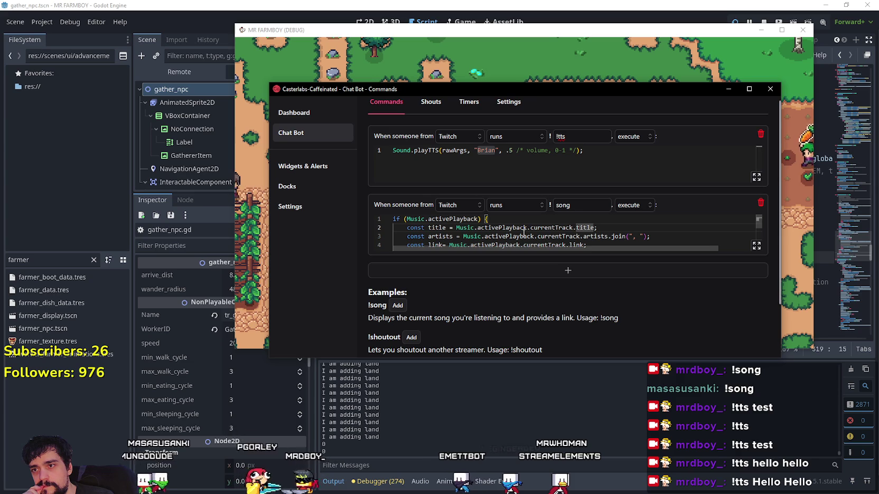
scroll(525, 236, down, 3)
scroll(525, 238, up, 3)
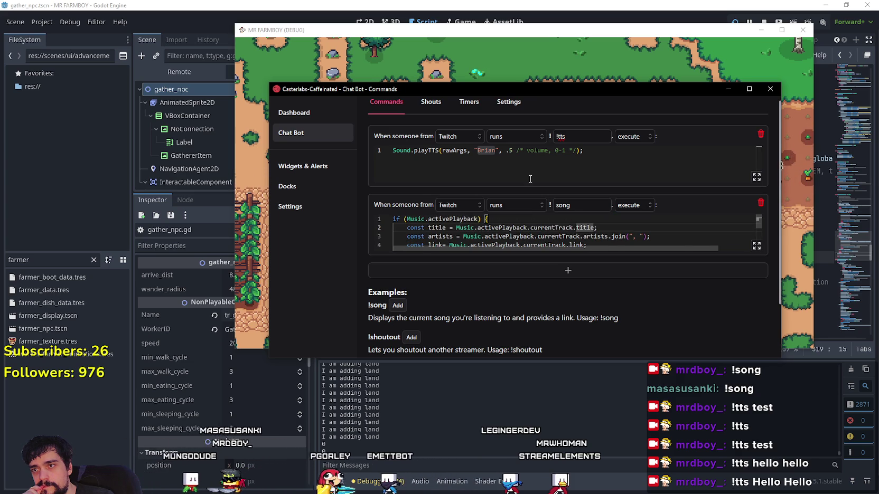
scroll(547, 247, down, 1)
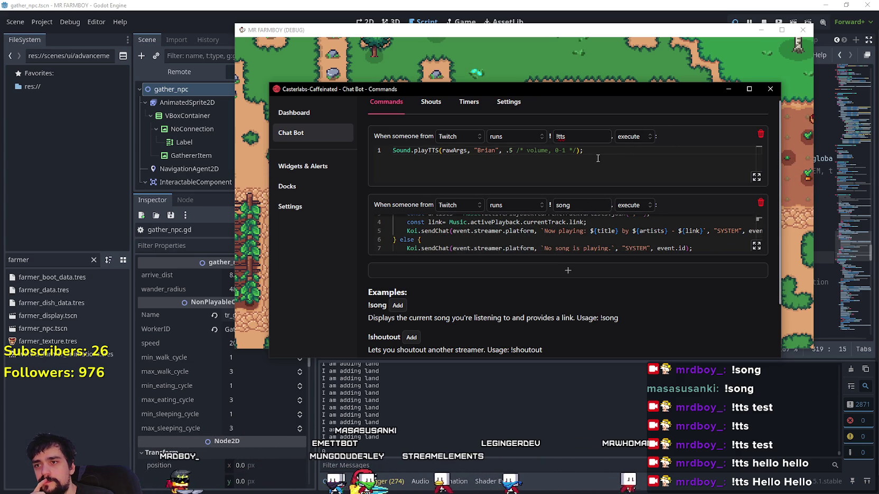
scroll(481, 241, up, 1)
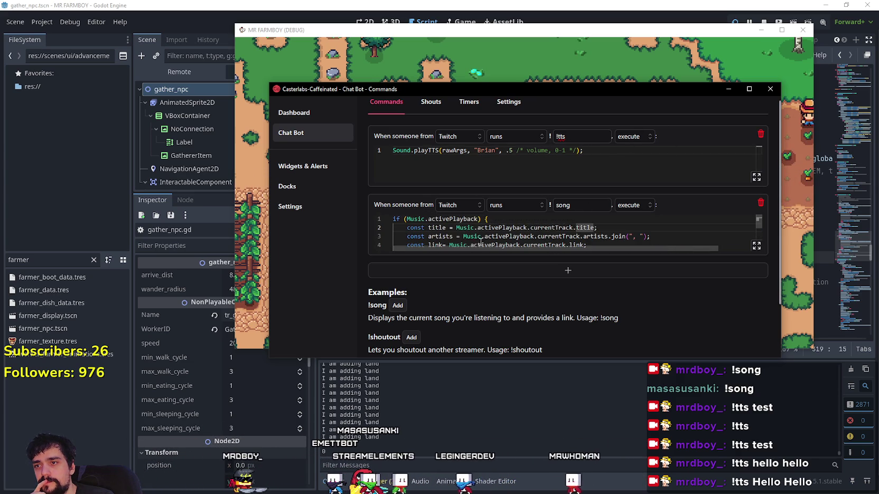
scroll(465, 231, down, 3)
scroll(511, 323, down, 2)
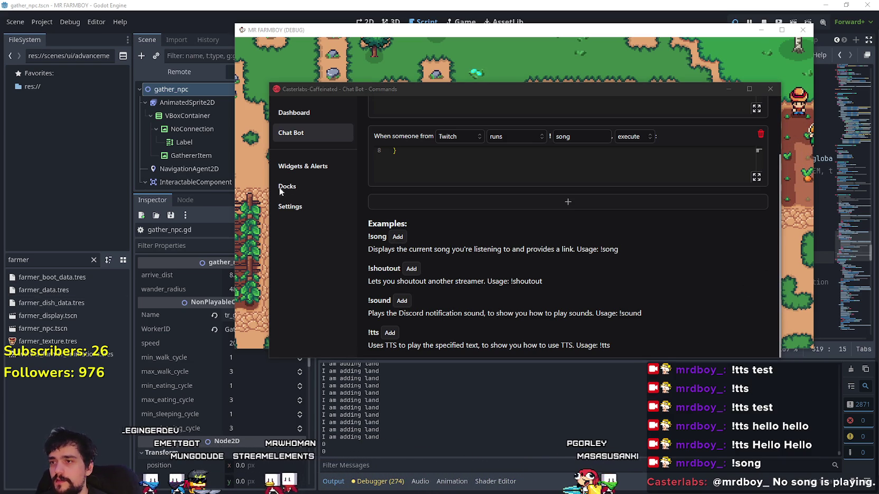
click(290, 168)
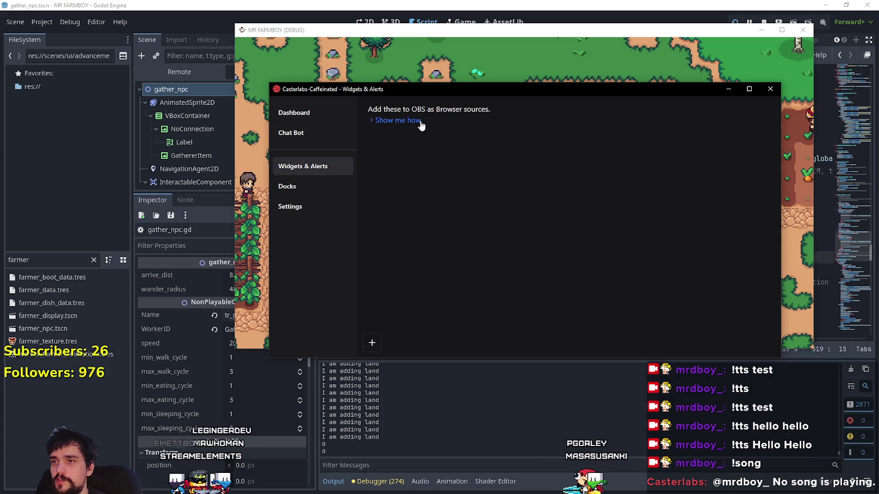
- Open Settings, close the Casterlabs window, and bring the music player forward
click(311, 206)
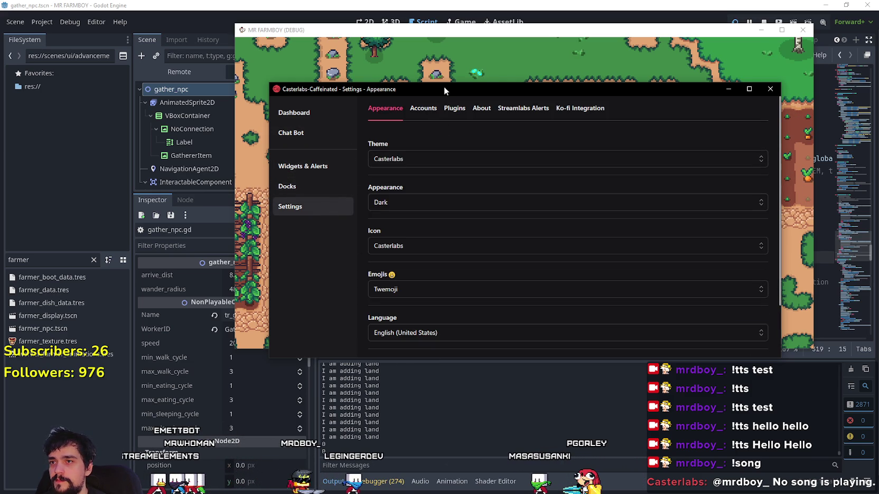
click(729, 89)
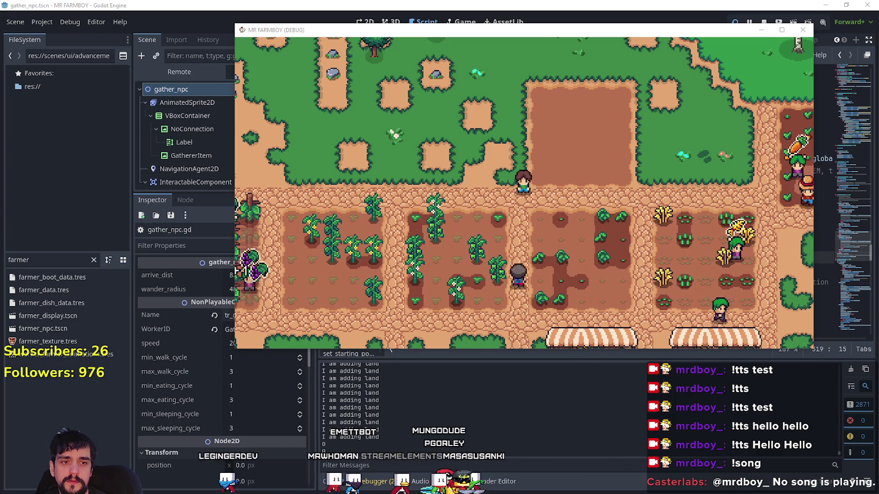
key(alt+Tab)
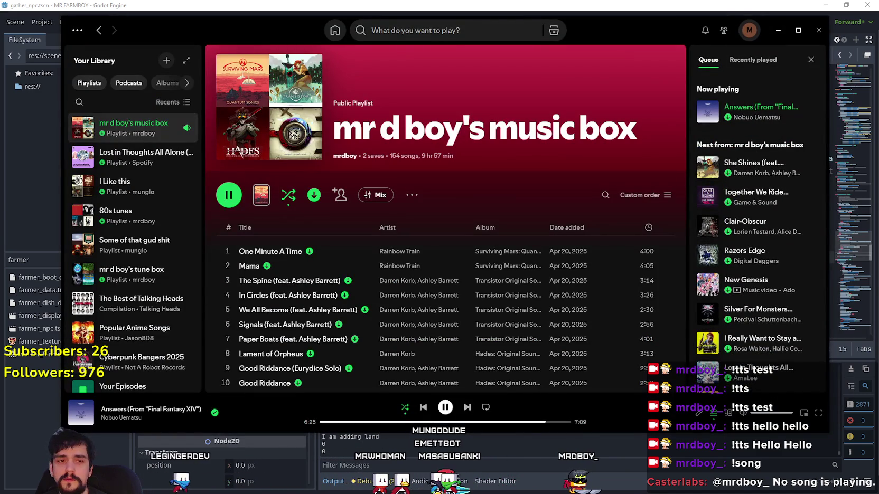
click(656, 7)
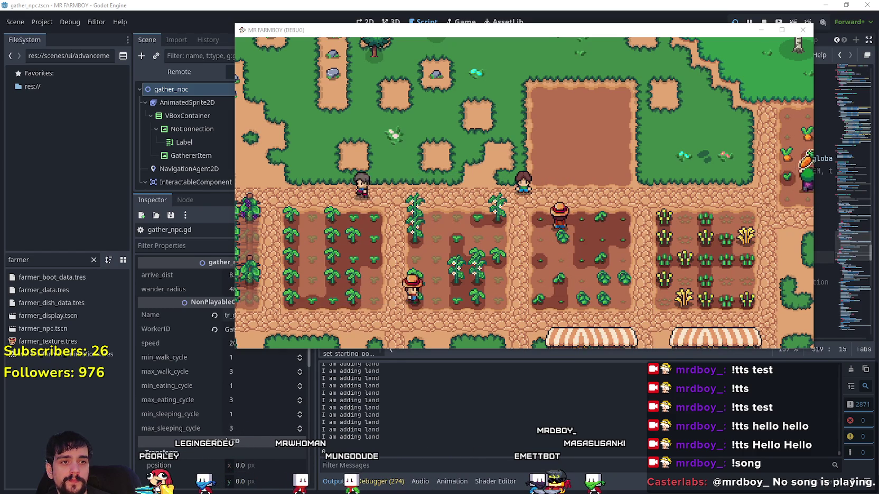
key(alt+Tab)
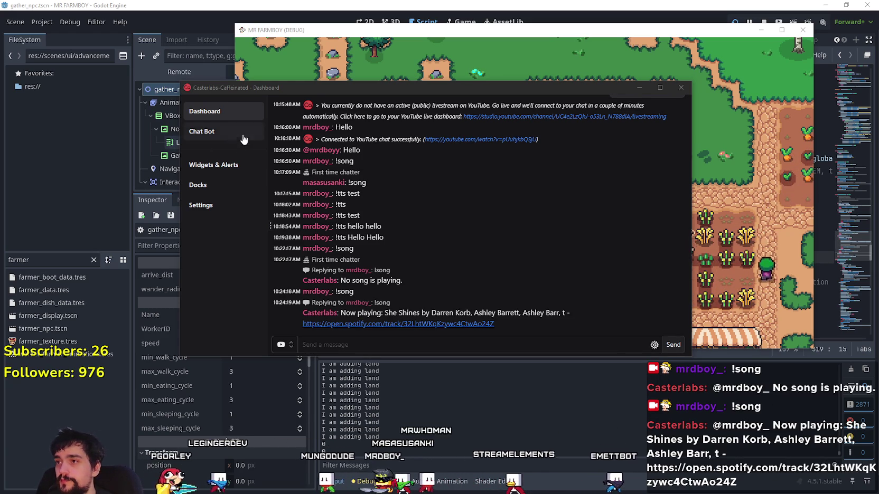
- Open the Chat Bot commands, scroll to the !sound example, and add it
click(223, 131)
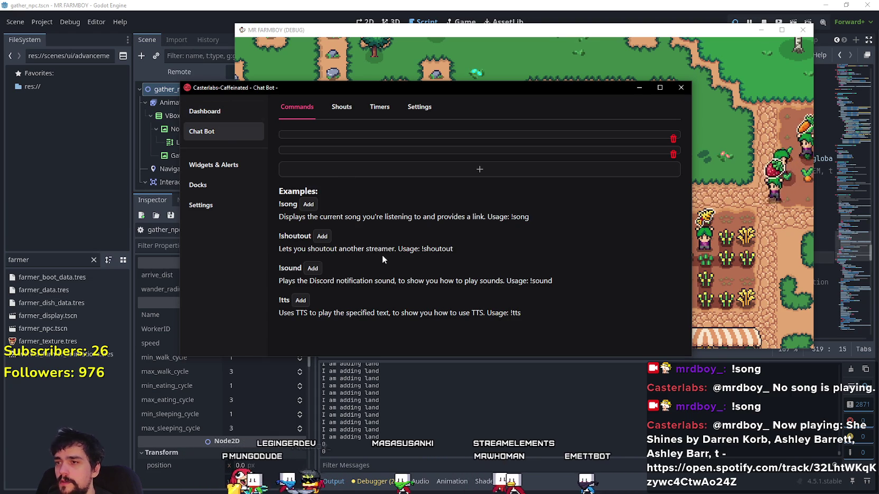
scroll(302, 288, down, 3)
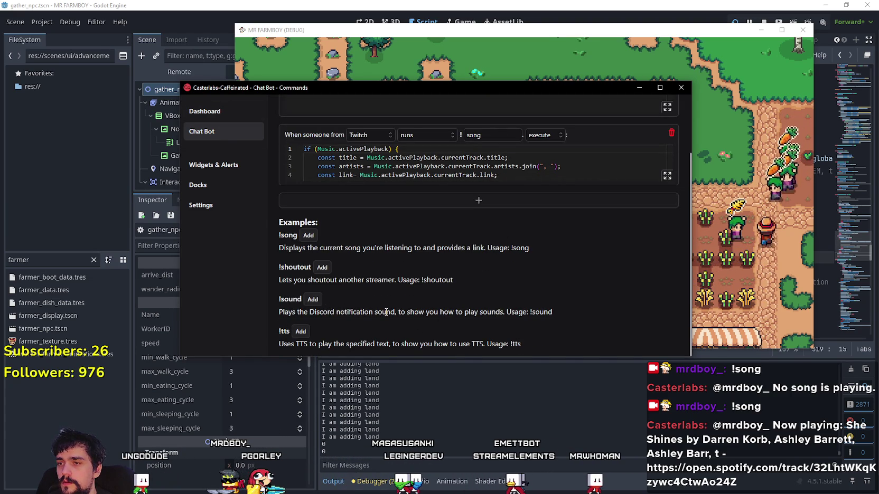
mouse_move(553, 313)
mouse_down()
mouse_move(260, 306)
mouse_move(283, 312)
mouse_up()
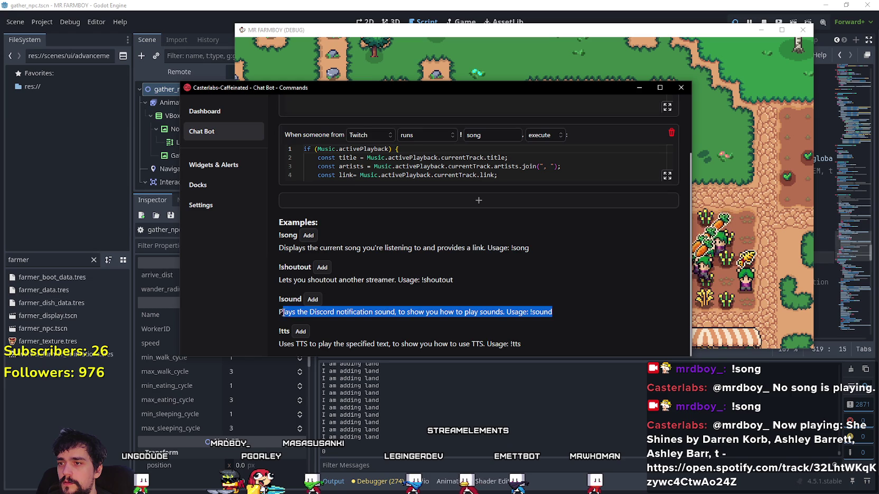
click(313, 300)
- Set the new !sound command's platform to Twitch
scroll(423, 296, up, 1)
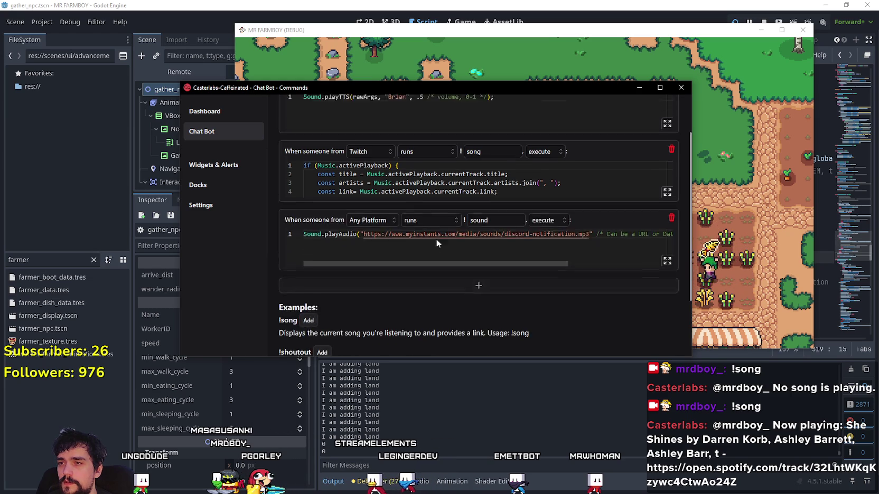
mouse_move(408, 293)
mouse_down()
mouse_move(555, 290)
mouse_move(306, 272)
mouse_up()
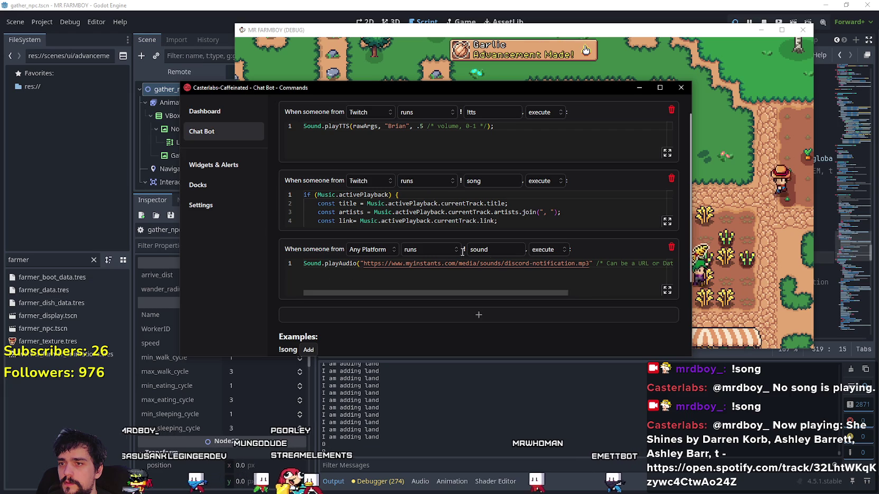
click(370, 249)
click(363, 285)
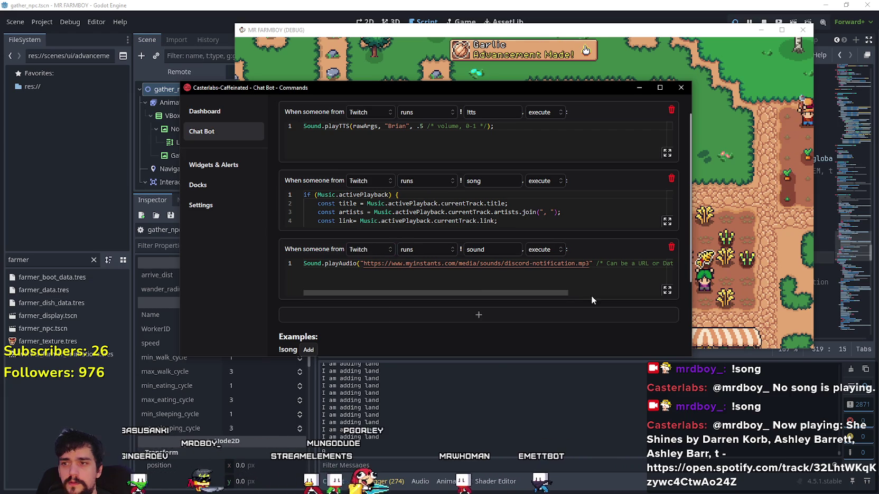
scroll(464, 252, down, 2)
triple_click(415, 312)
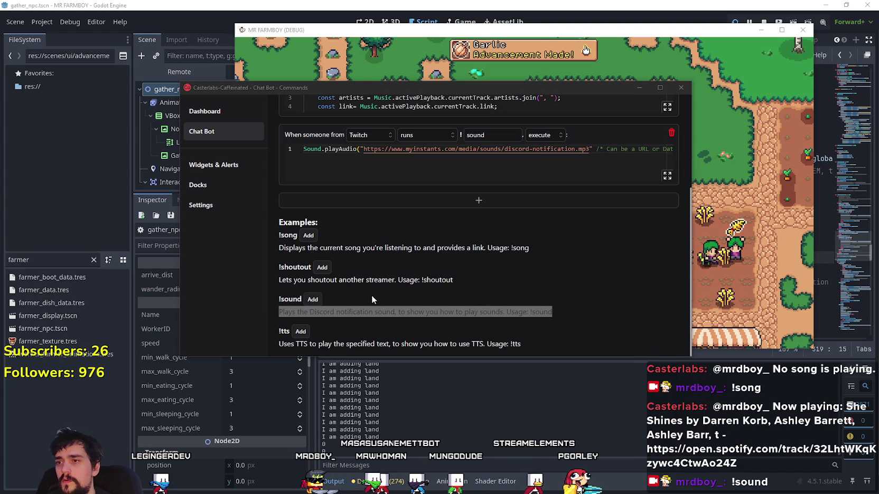
- Delete the !sound command using its red trash icon
click(301, 306)
scroll(685, 237, up, 3)
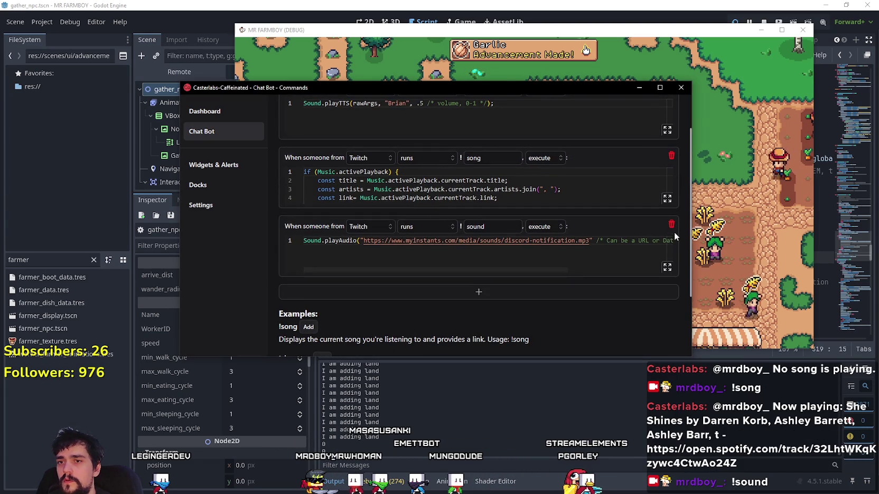
click(672, 225)
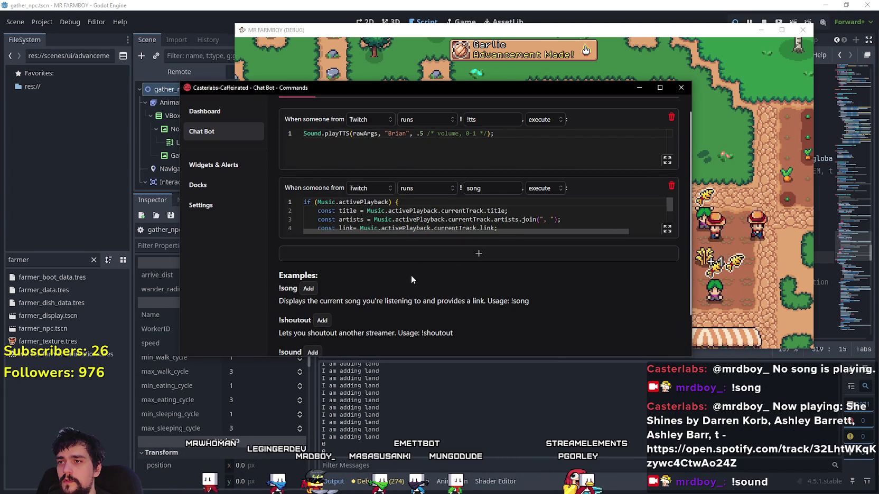
scroll(431, 305, down, 2)
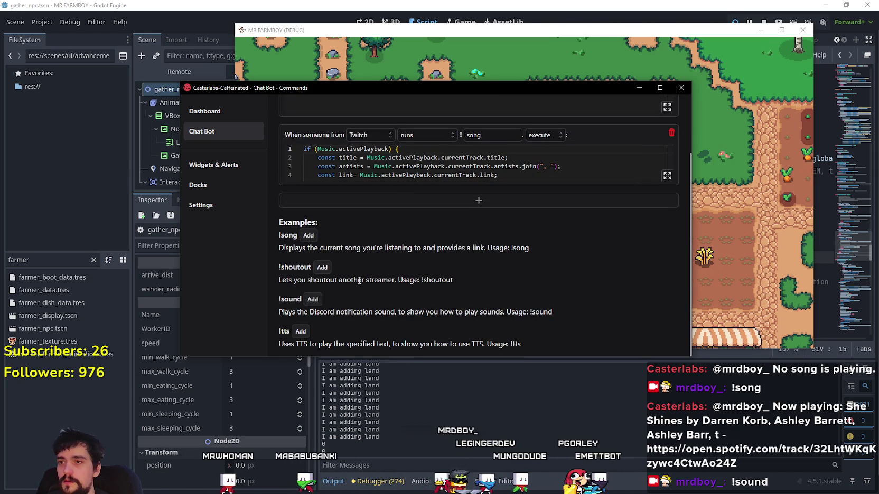
- Add the !shoutout example command for Any Platform and test it in chat
click(323, 268)
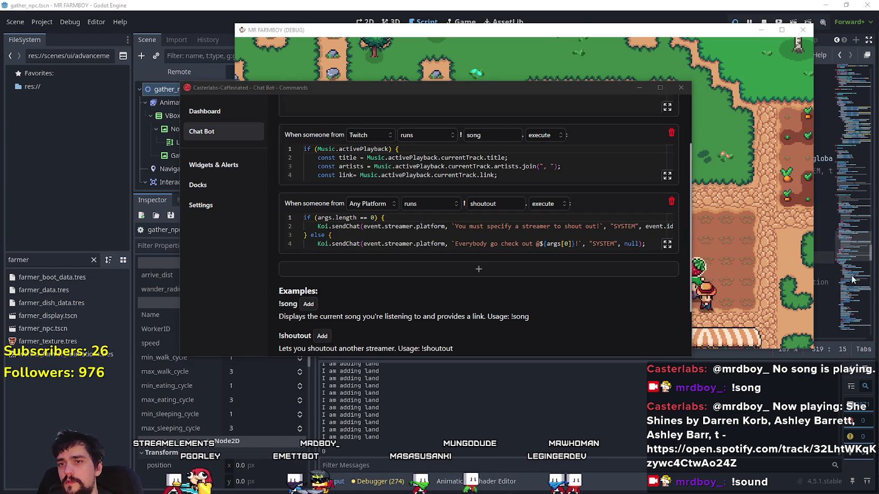
scroll(601, 238, down, 2)
scroll(601, 239, up, 2)
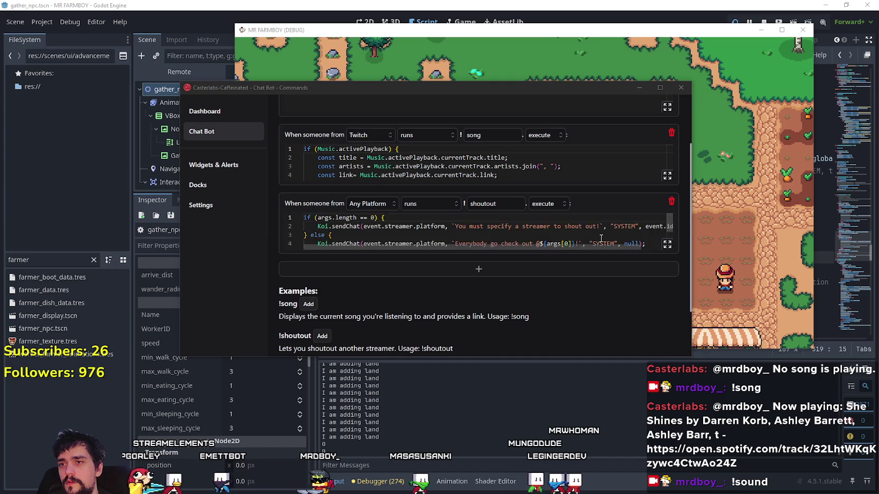
scroll(601, 237, down, 1)
scroll(600, 236, up, 1)
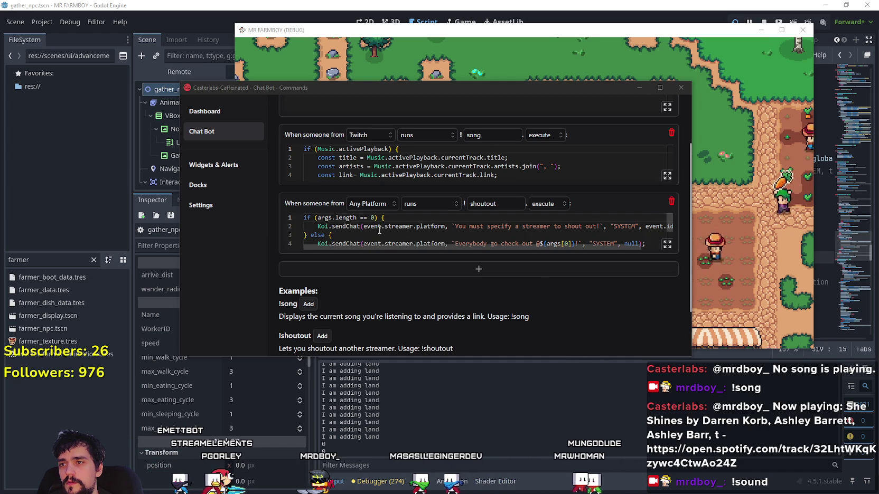
click(565, 248)
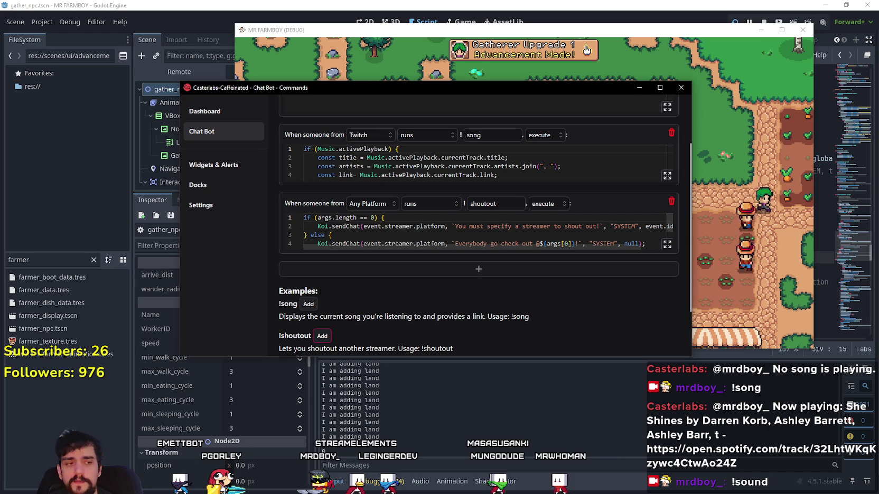
click(587, 50)
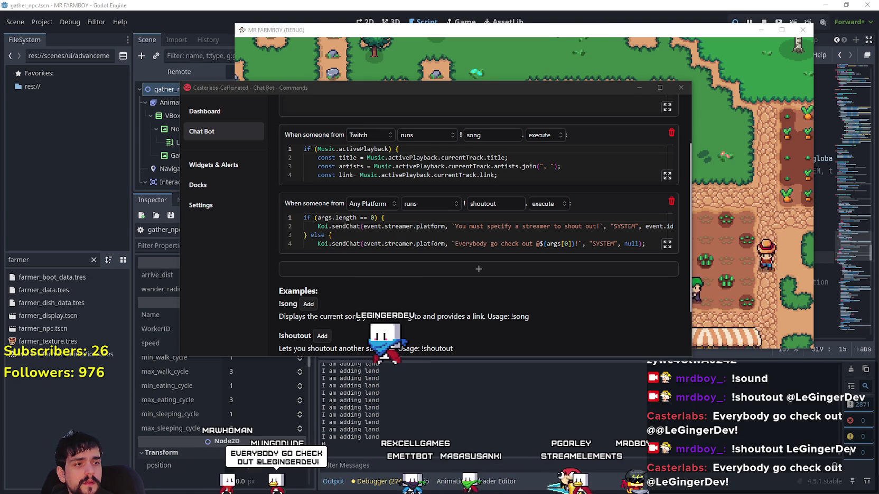
- Scroll back to the top of the Commands list and open the Shouts page
scroll(468, 234, down, 1)
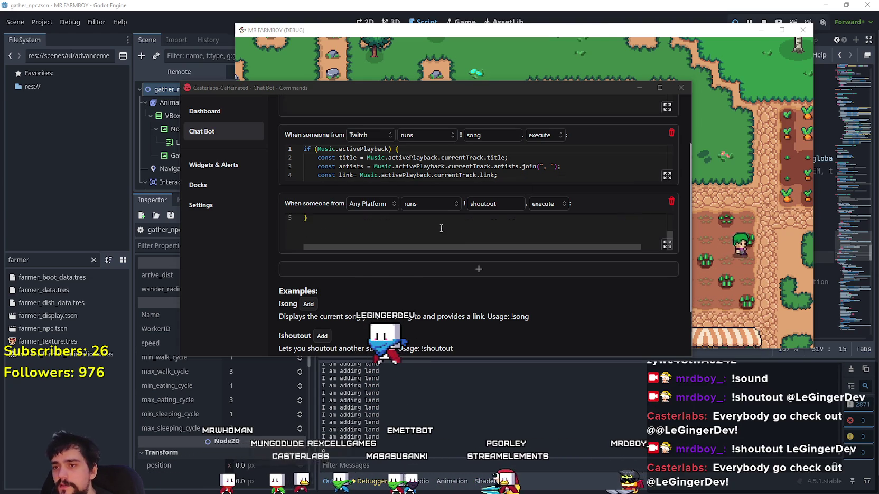
scroll(469, 234, up, 1)
mouse_move(473, 249)
mouse_down()
mouse_move(546, 246)
mouse_move(520, 245)
mouse_up()
scroll(369, 232, down, 1)
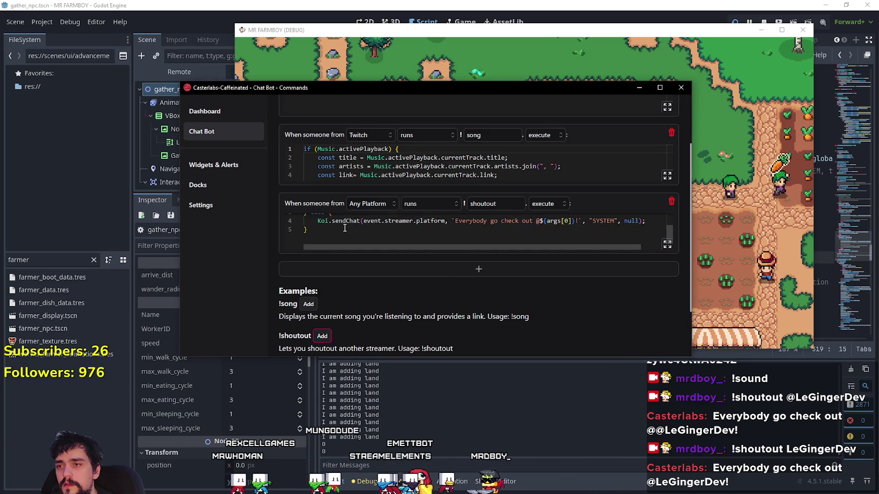
scroll(362, 228, up, 1)
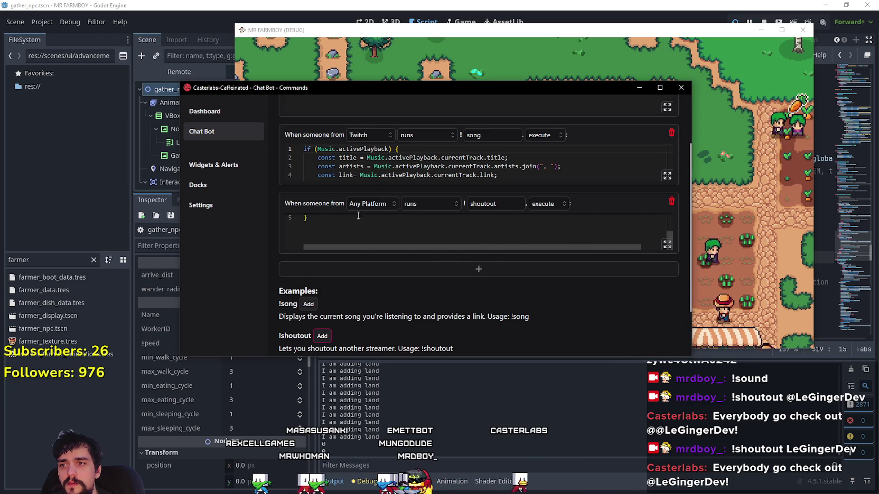
scroll(364, 227, down, 3)
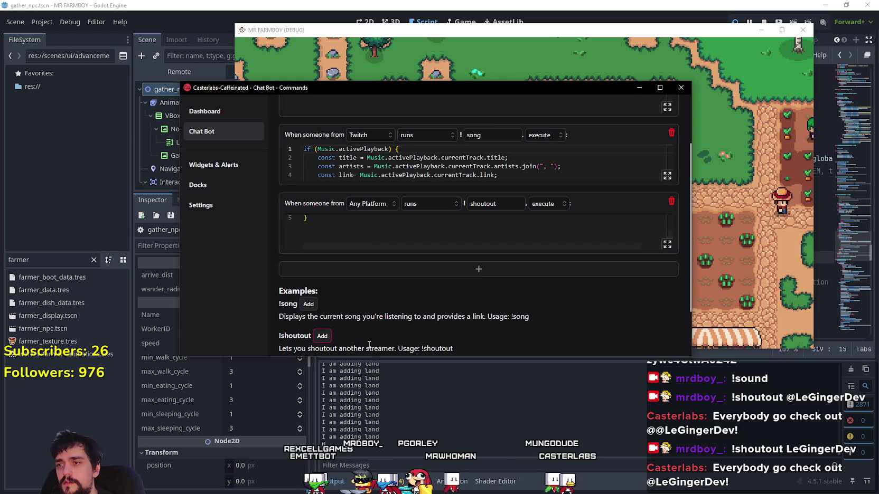
scroll(322, 307, down, 3)
scroll(309, 329, up, 2)
scroll(312, 329, down, 2)
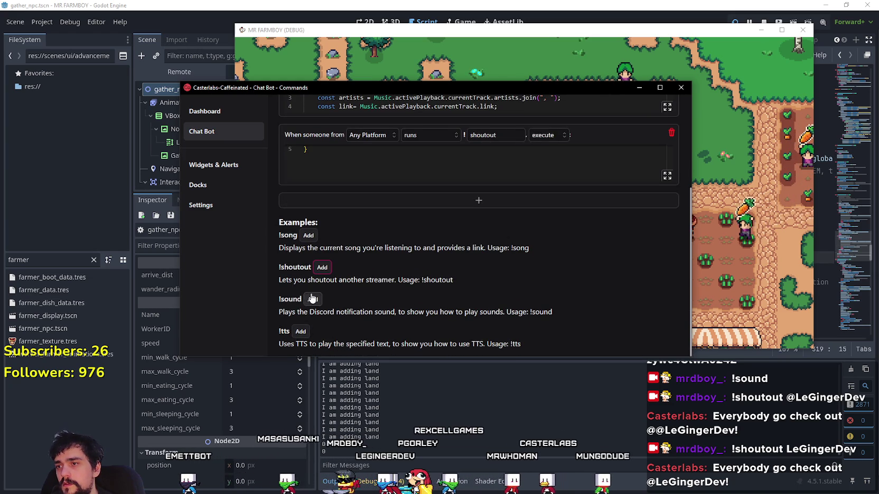
scroll(464, 215, up, 6)
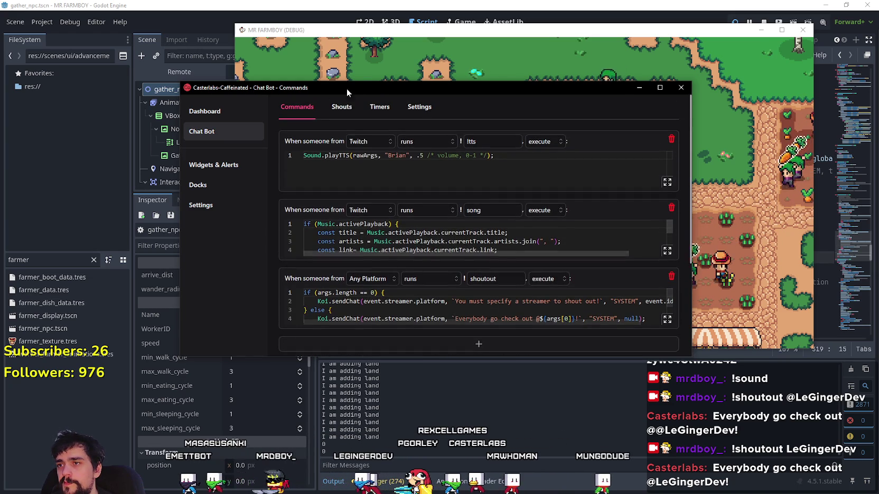
click(342, 101)
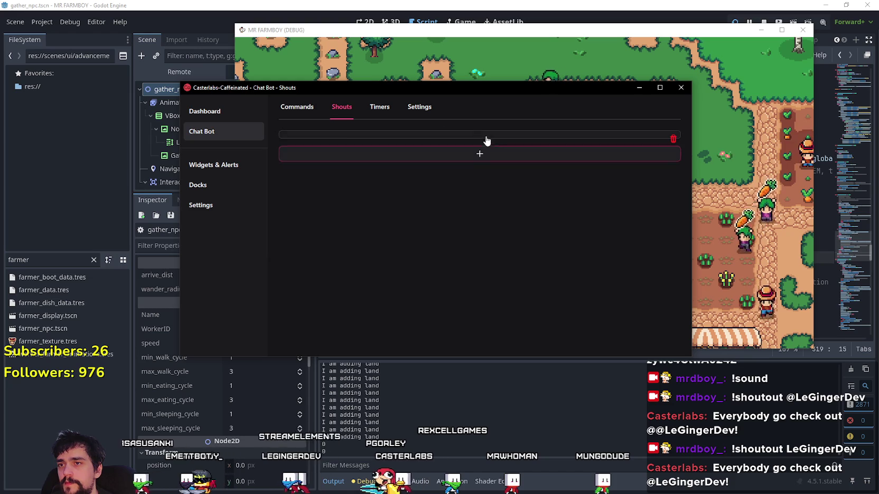
- Add a follower thank-you shout on Any Platform, glance at Timers, then open the Dashboard
click(480, 139)
click(370, 141)
click(383, 120)
click(380, 107)
click(342, 107)
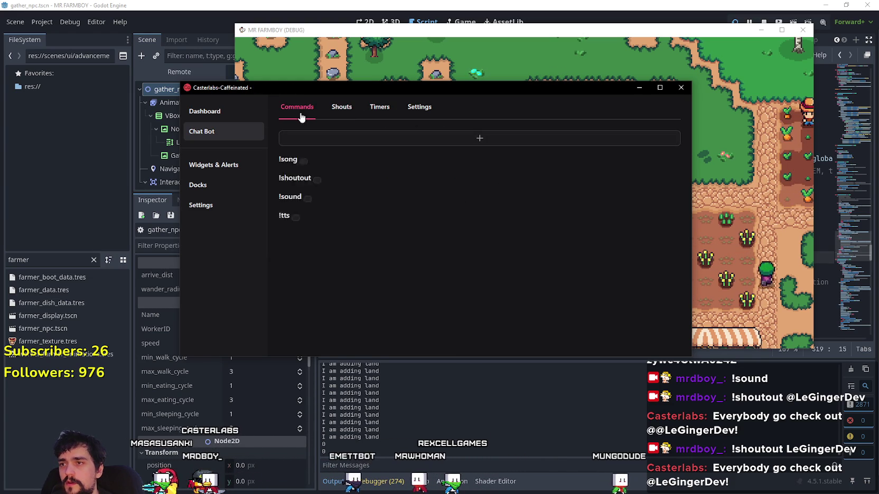
click(248, 113)
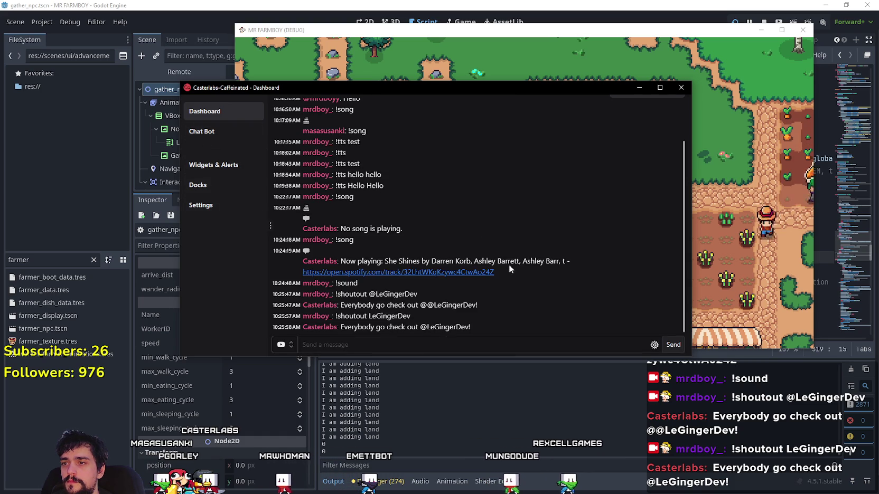
- Send a 'Hello' message to chat
click(281, 346)
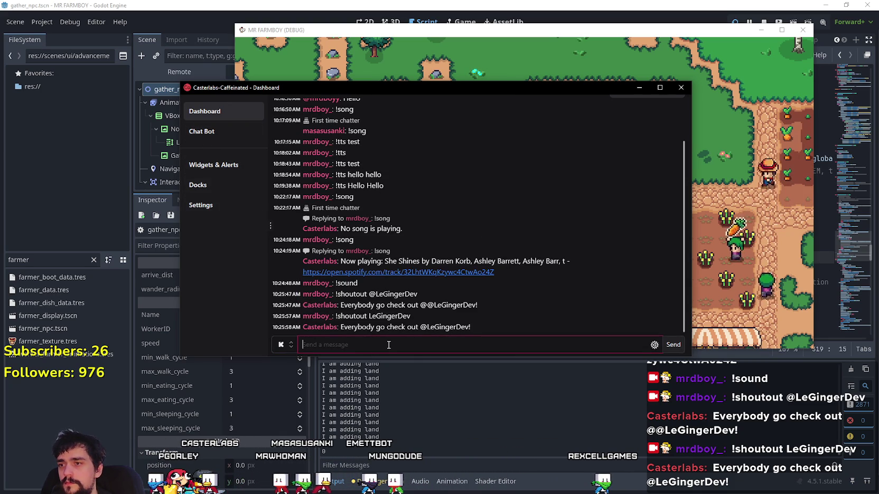
text(Hello)
key(Return)
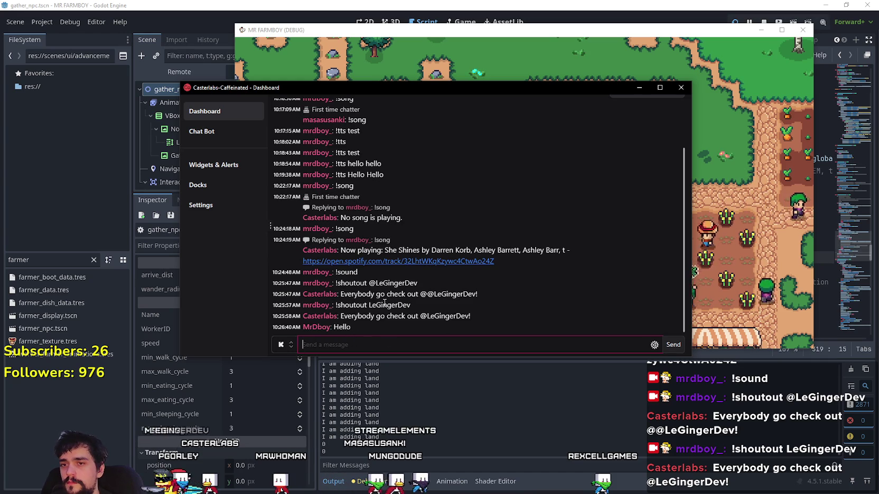
- Target outgoing messages to All platforms, move the window over the game, and open Settings
click(279, 346)
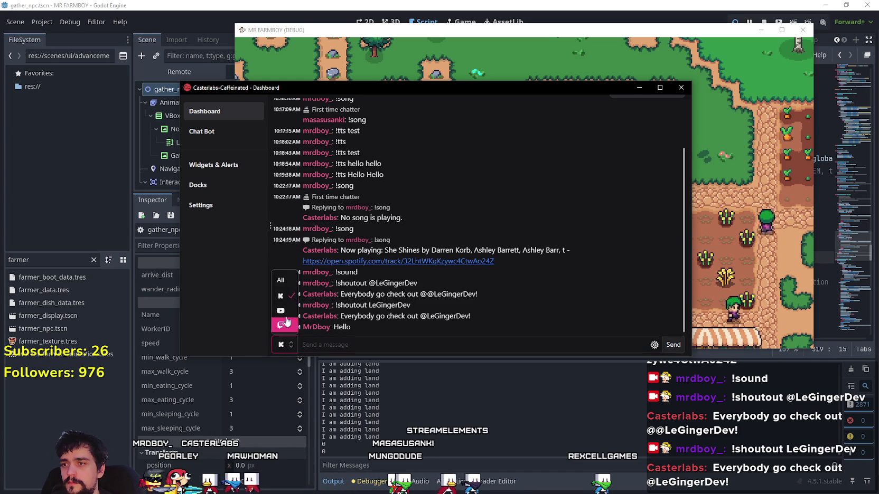
click(283, 277)
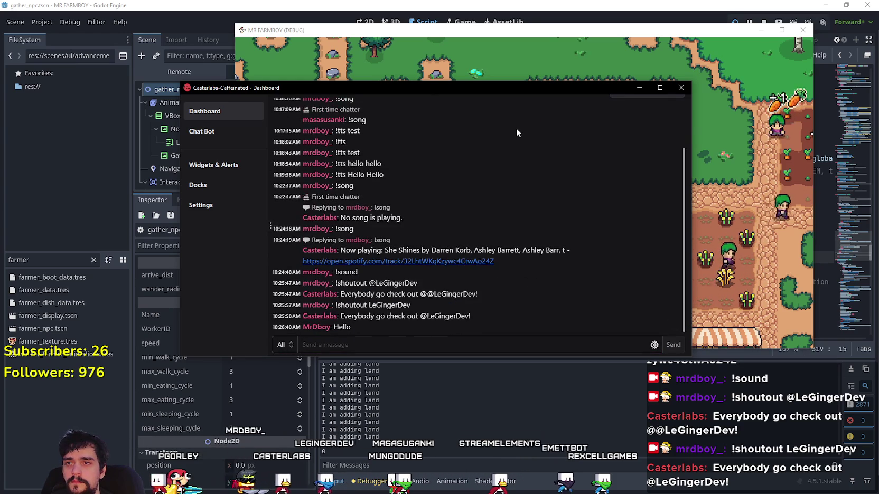
drag(523, 88, 585, 79)
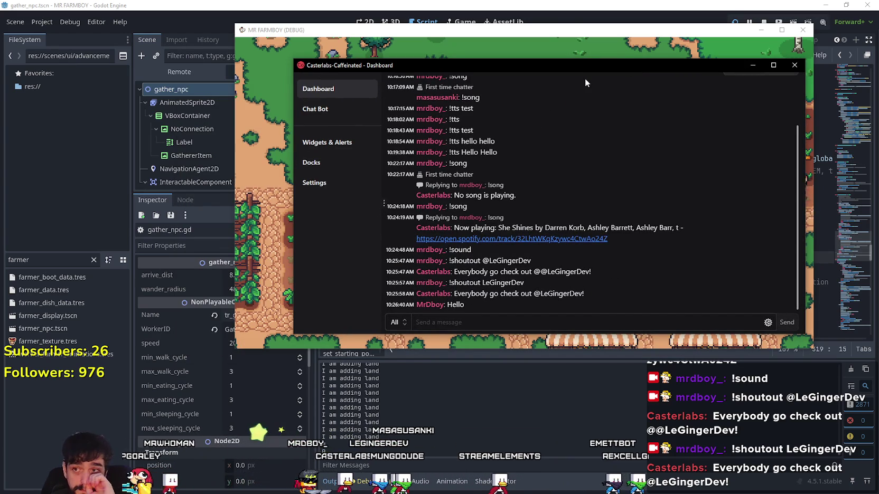
scroll(449, 141, up, 5)
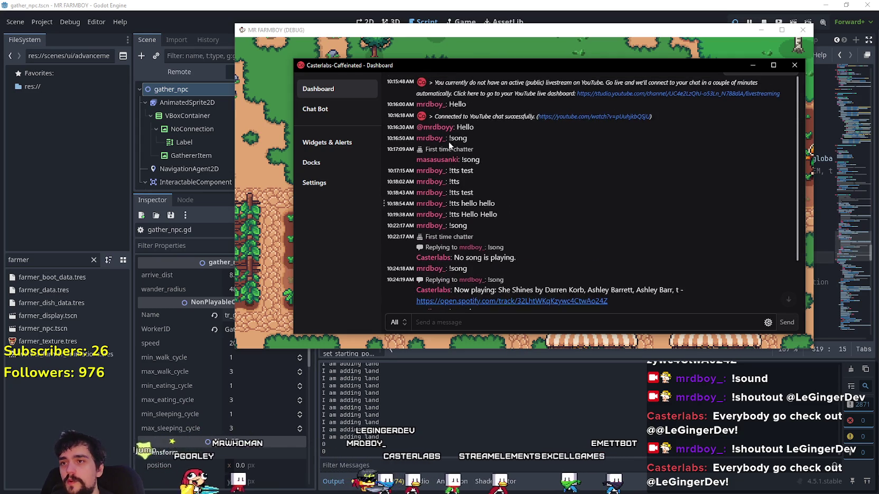
scroll(472, 139, down, 5)
click(312, 183)
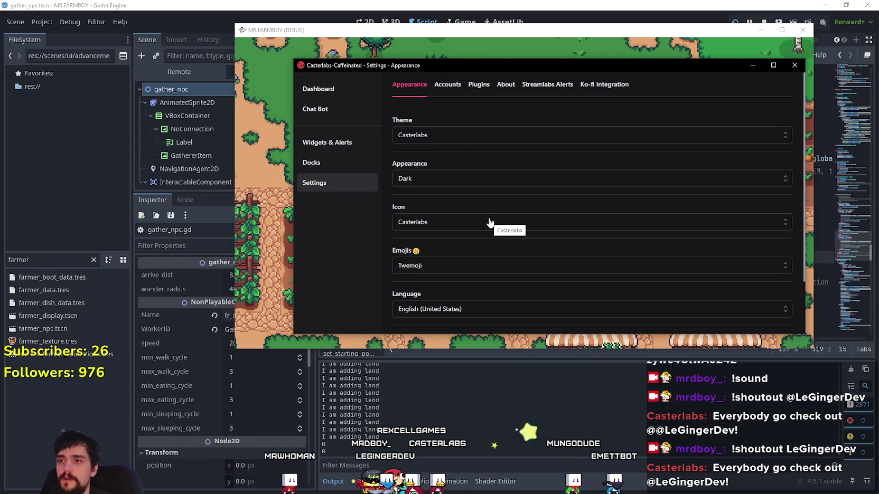
- Browse the Theme and Emojis options, keeping Casterlabs and Twemoji, then open Docks
click(552, 138)
scroll(500, 202, down, 5)
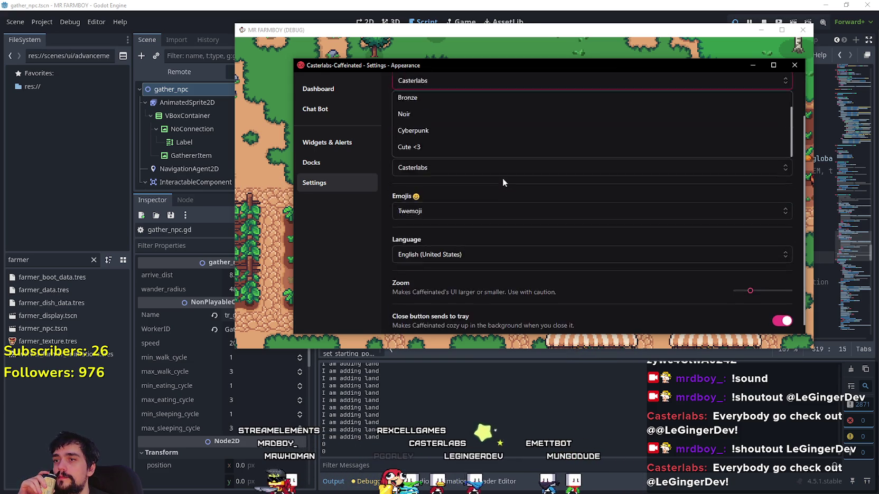
scroll(487, 132, up, 3)
click(487, 133)
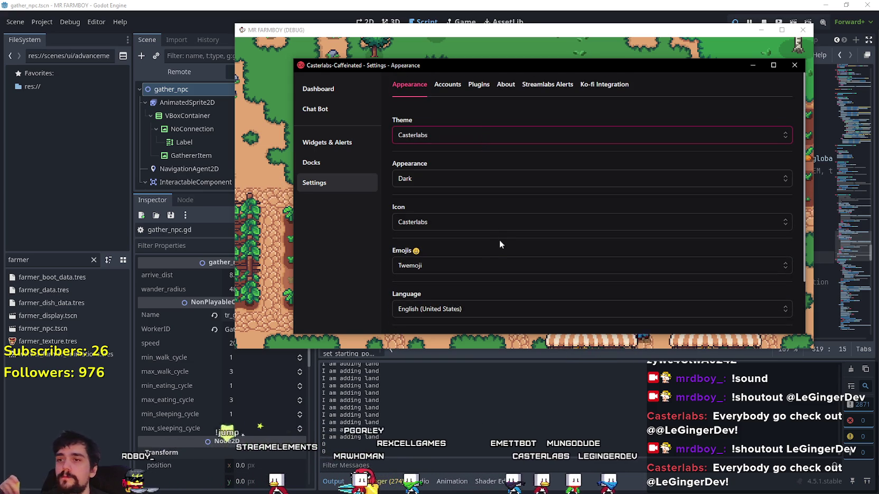
click(491, 266)
click(491, 266)
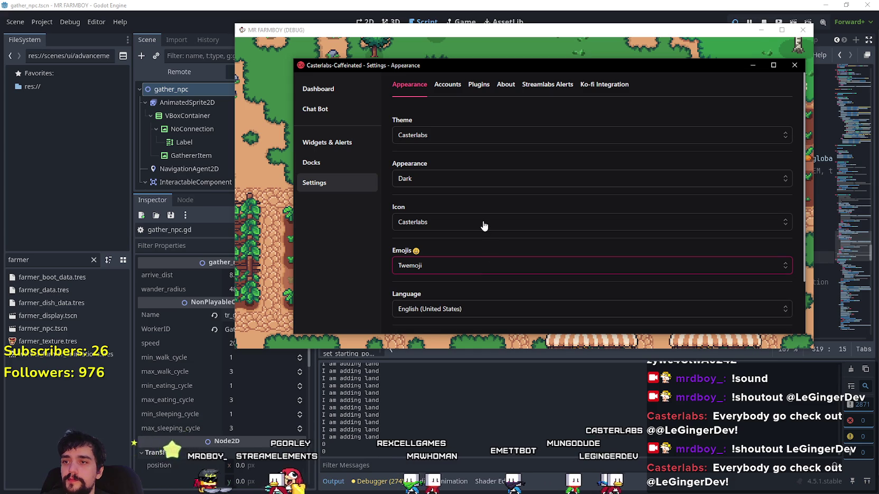
scroll(483, 226, down, 2)
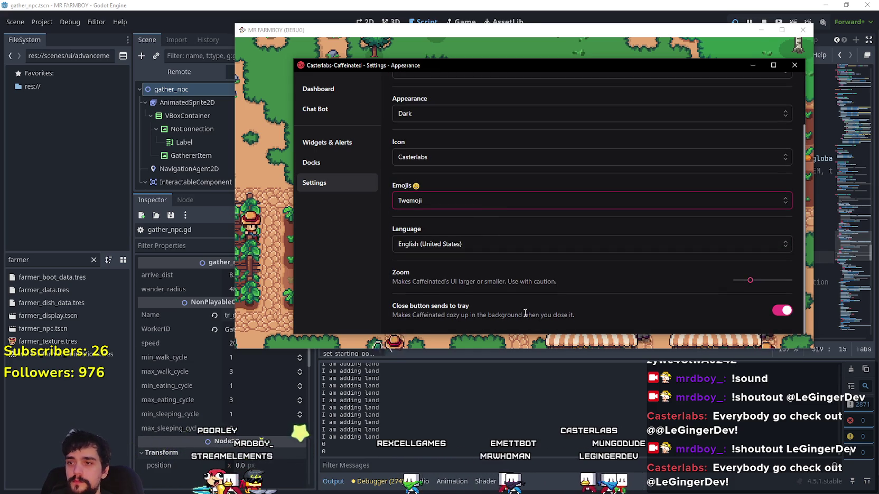
scroll(391, 296, up, 3)
scroll(391, 296, down, 3)
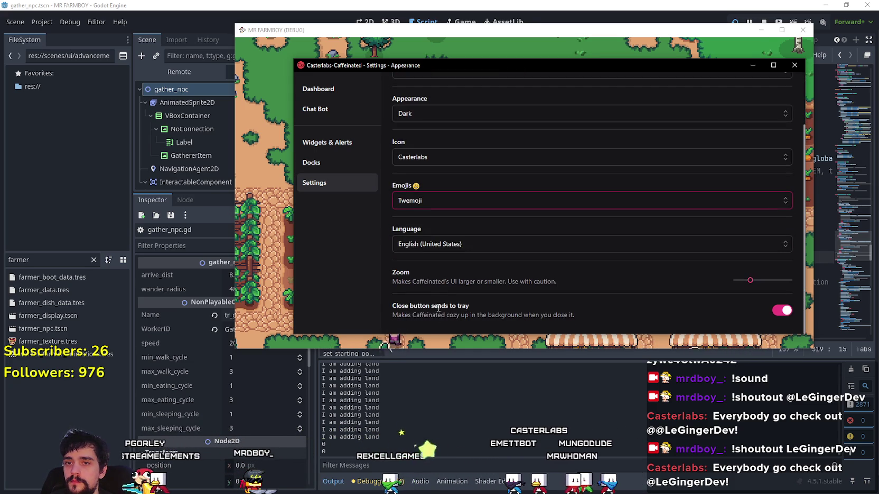
click(321, 163)
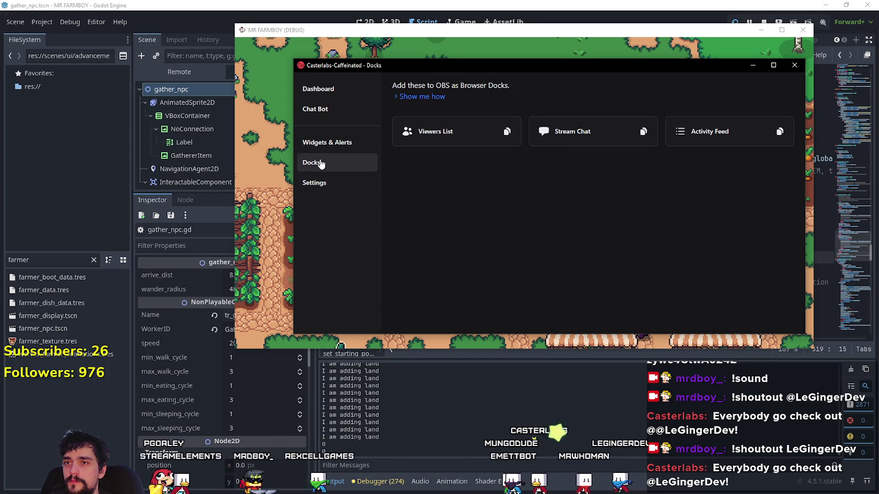
- Copy the Stream Chat dock link
click(642, 133)
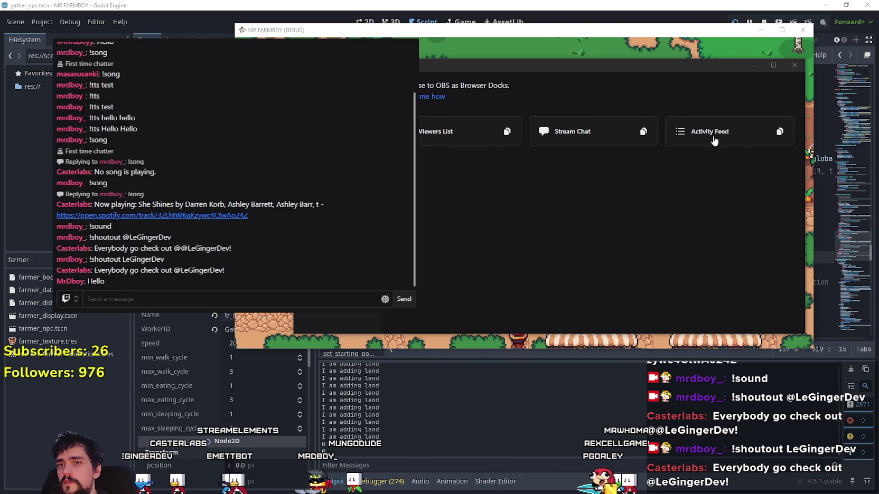
- Go to Widgets and create a new Chat widget from the Other submenu
click(729, 131)
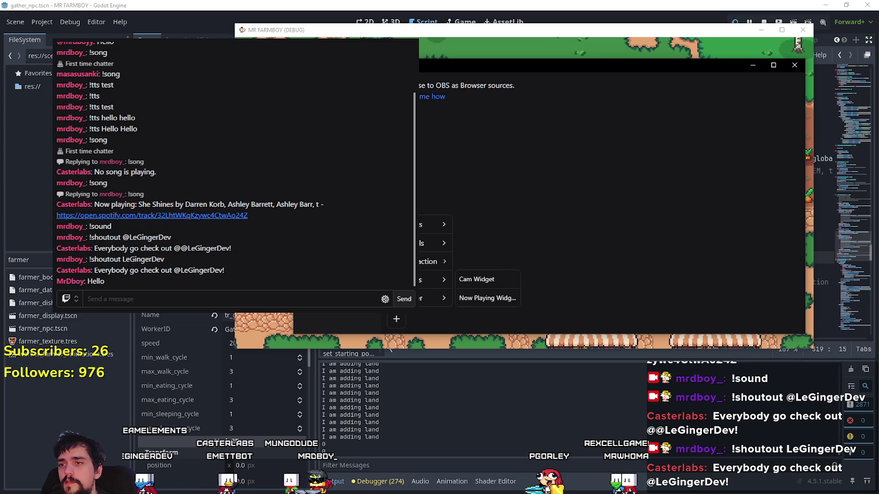
mouse_move(419, 284)
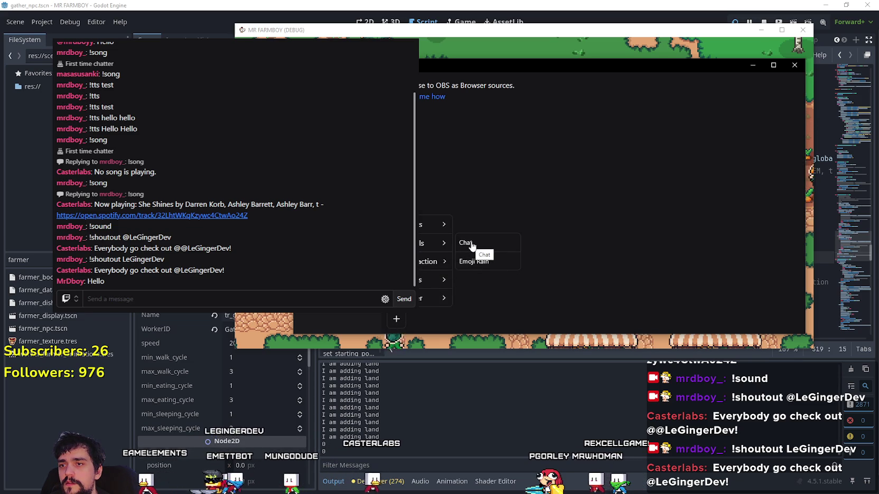
mouse_move(431, 245)
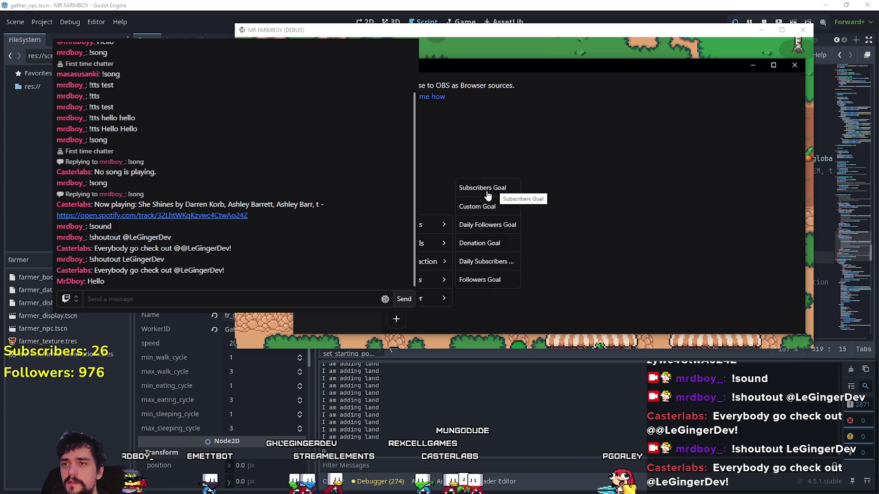
mouse_move(433, 298)
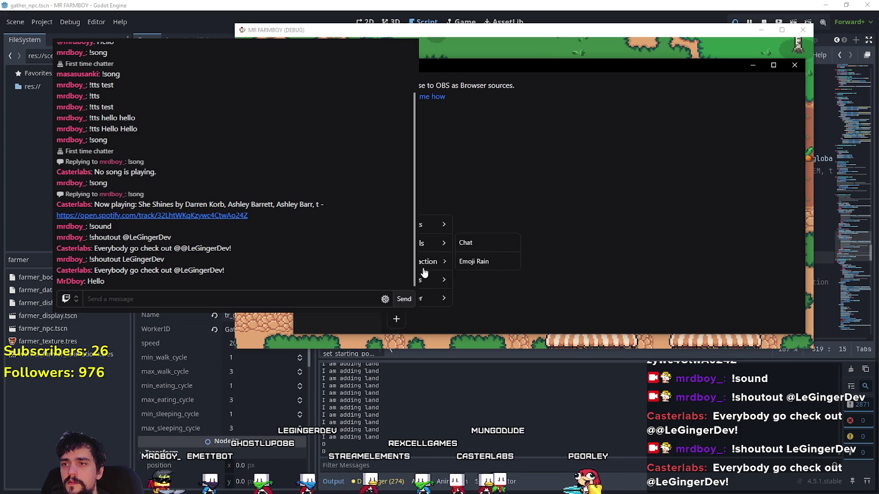
click(469, 242)
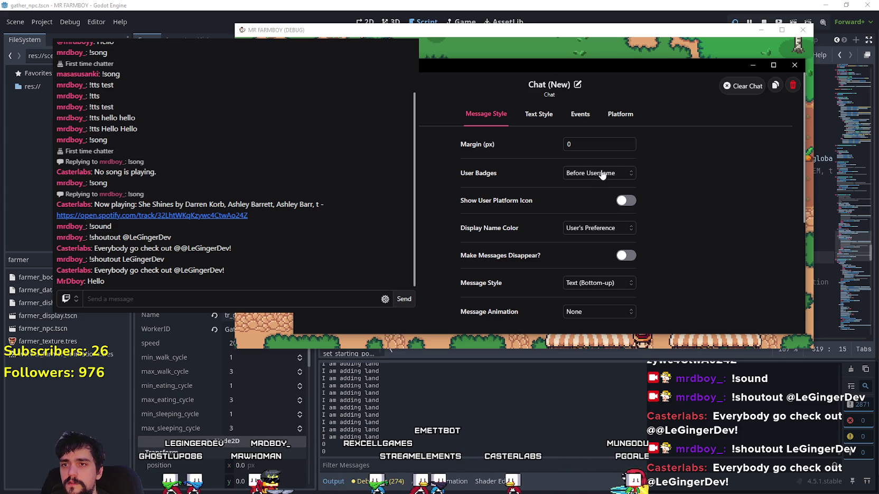
- Keep user badges before the username and turn on each user's platform icon
click(619, 175)
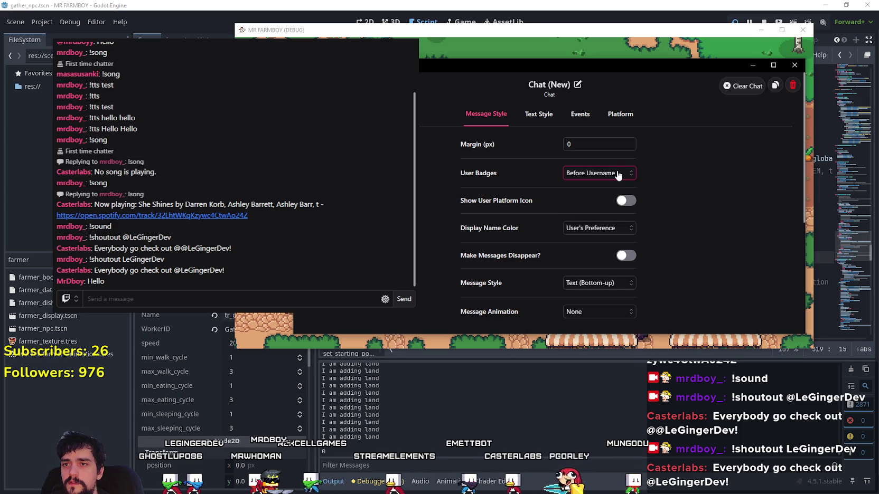
scroll(663, 215, down, 1)
click(626, 155)
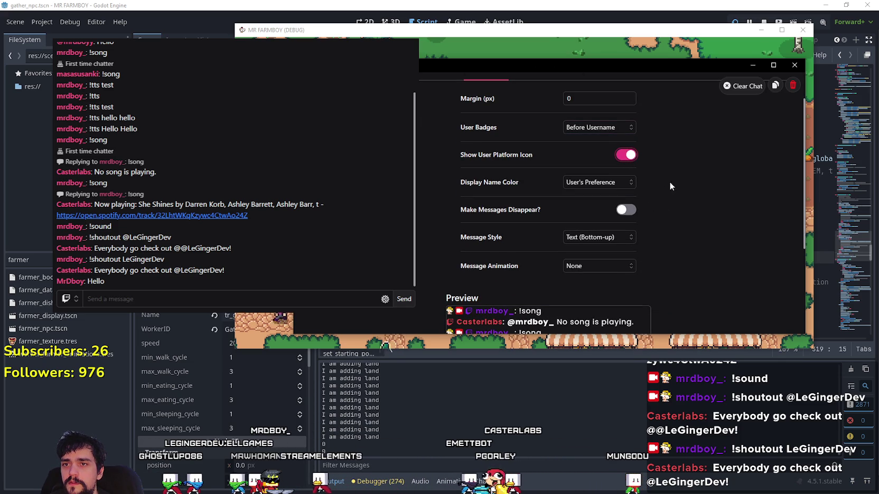
scroll(660, 186, down, 3)
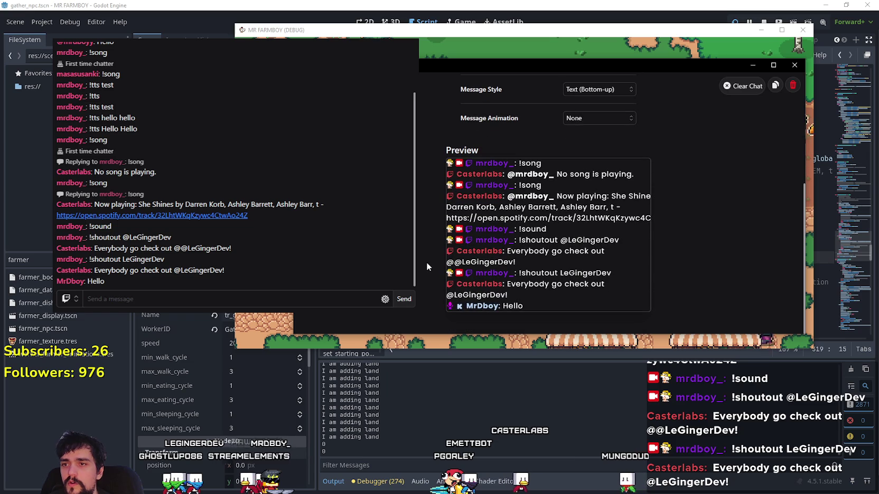
scroll(685, 255, up, 3)
scroll(678, 255, down, 3)
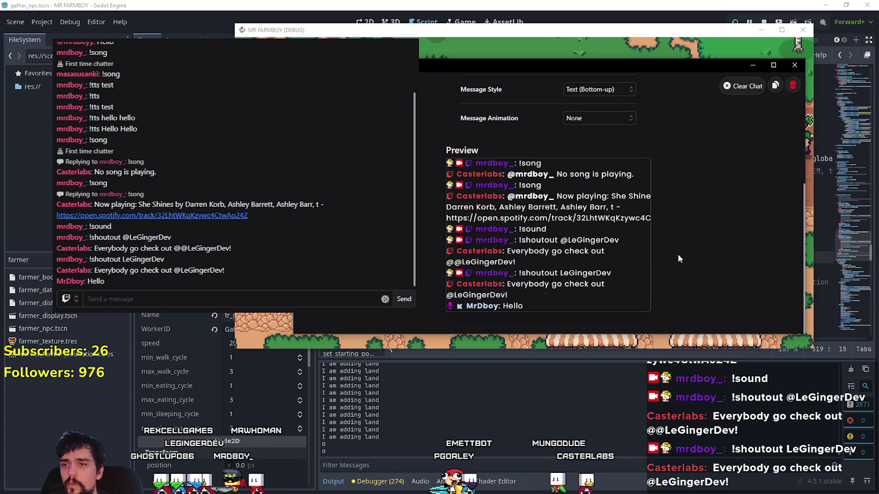
scroll(678, 254, up, 3)
scroll(680, 254, down, 3)
scroll(680, 253, up, 3)
click(593, 173)
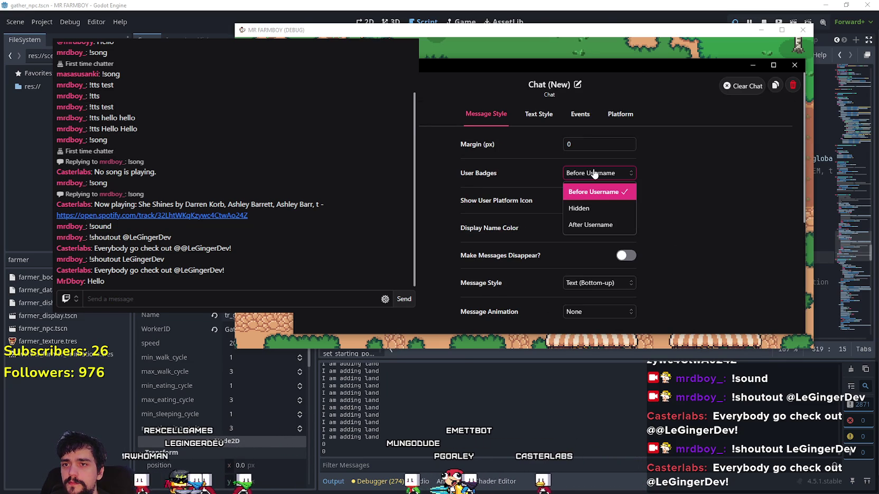
click(597, 191)
- Keep display name colour as User's Preference, Text (Bottom-up) messages and no animation
scroll(668, 189, down, 2)
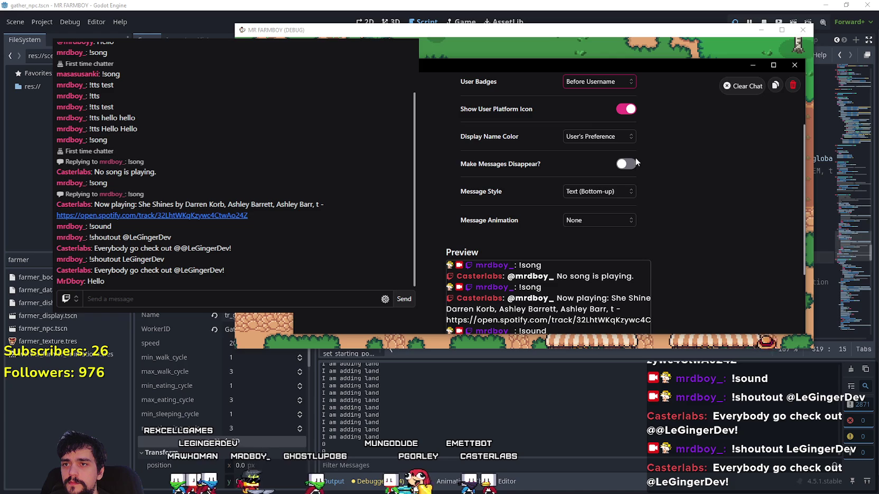
click(618, 140)
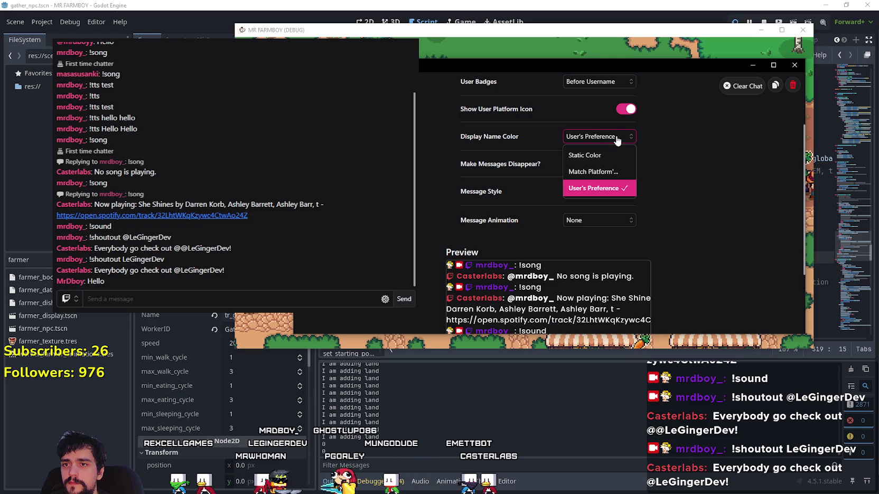
click(600, 188)
scroll(693, 201, down, 2)
scroll(692, 198, up, 3)
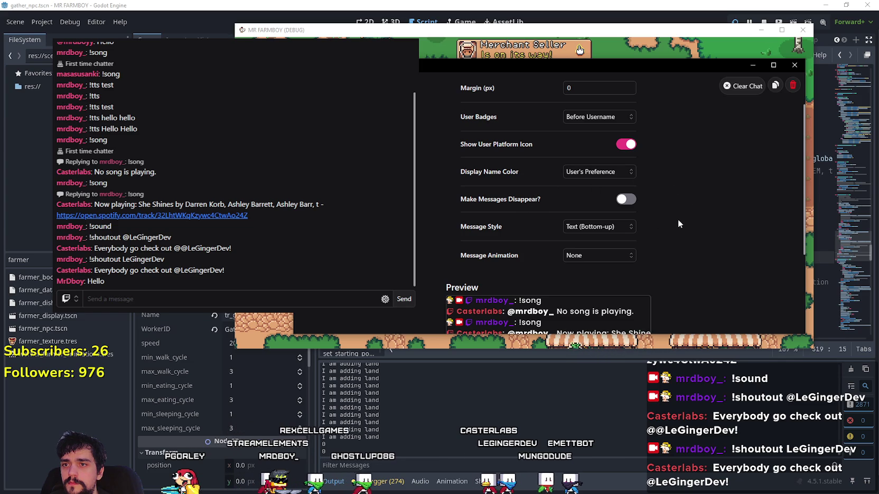
scroll(675, 219, down, 2)
click(585, 138)
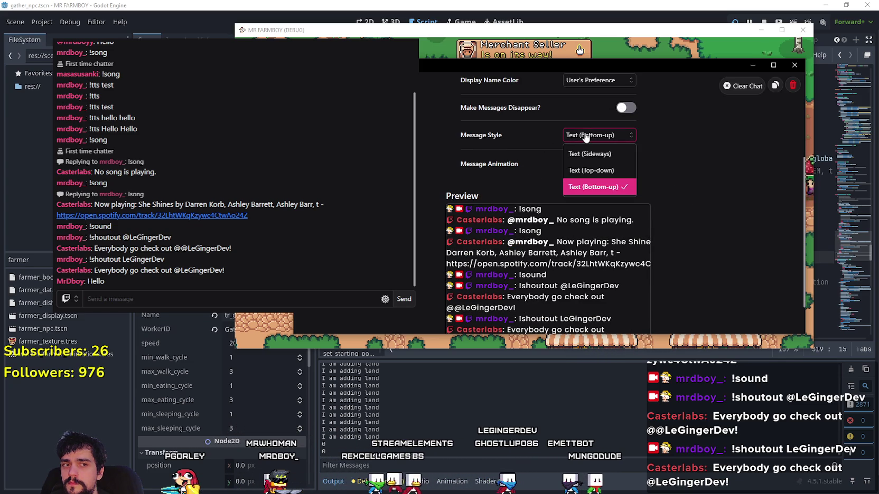
click(586, 137)
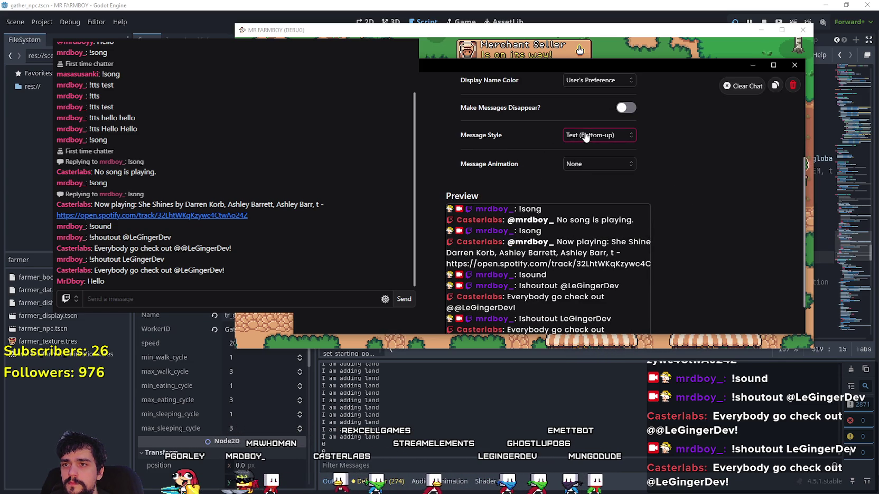
click(619, 168)
click(619, 168)
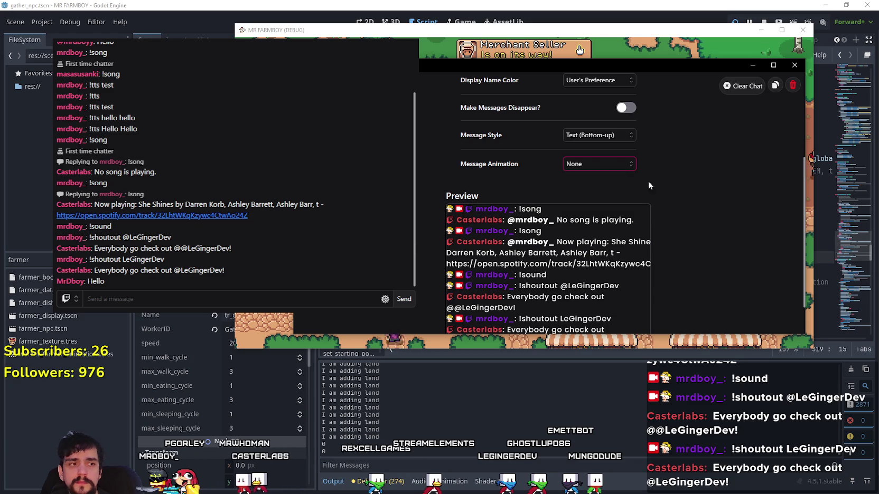
- Look over the Text Style and Events settings of the chat widget
scroll(669, 210, up, 5)
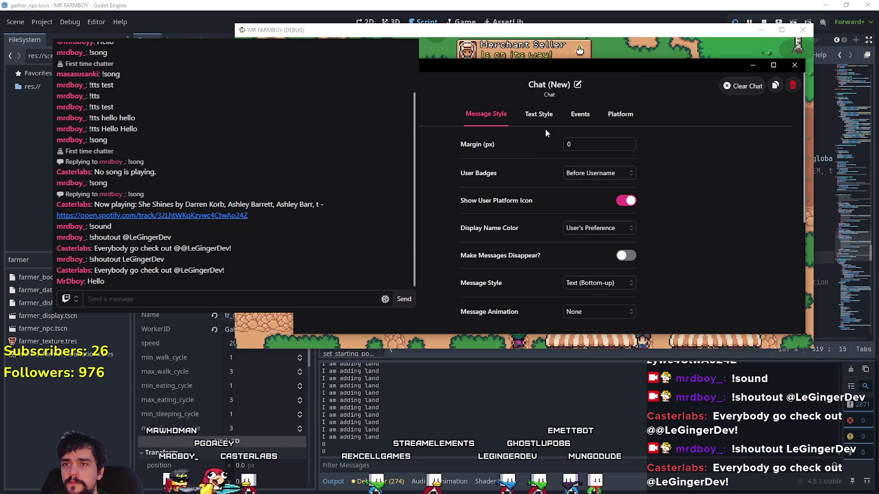
click(541, 115)
scroll(661, 165, down, 4)
scroll(659, 168, down, 1)
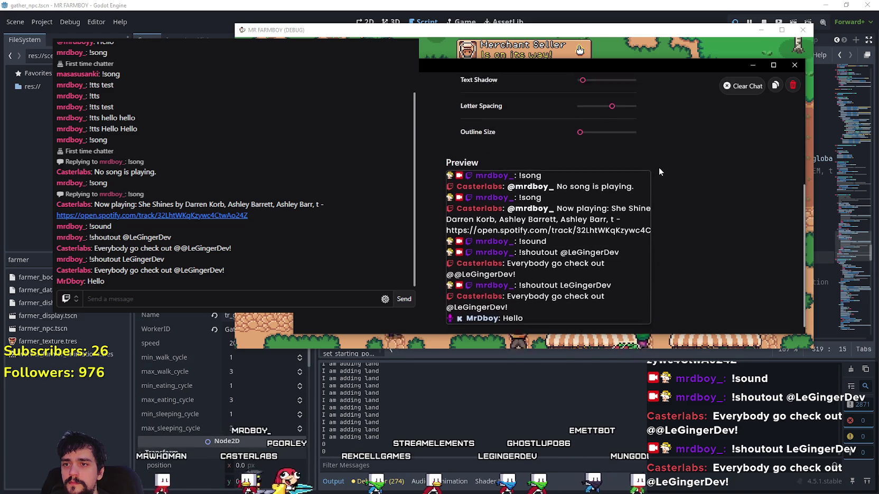
scroll(658, 166, up, 5)
scroll(655, 163, down, 5)
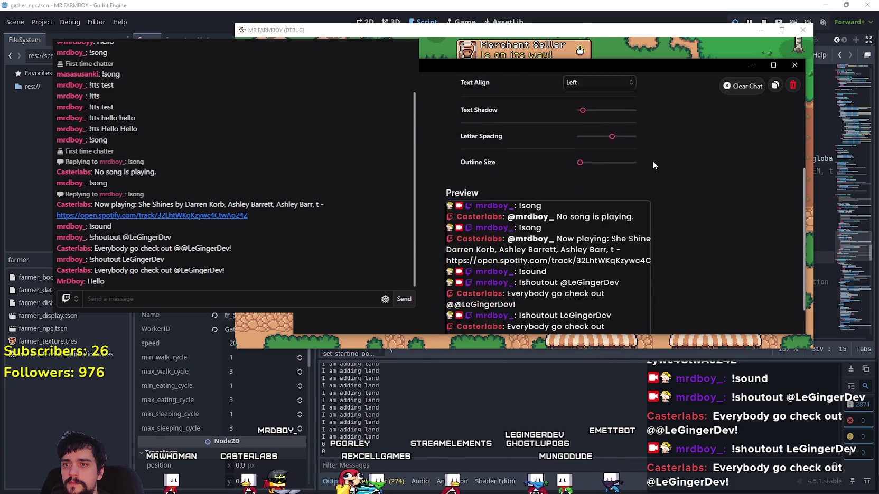
scroll(450, 288, up, 5)
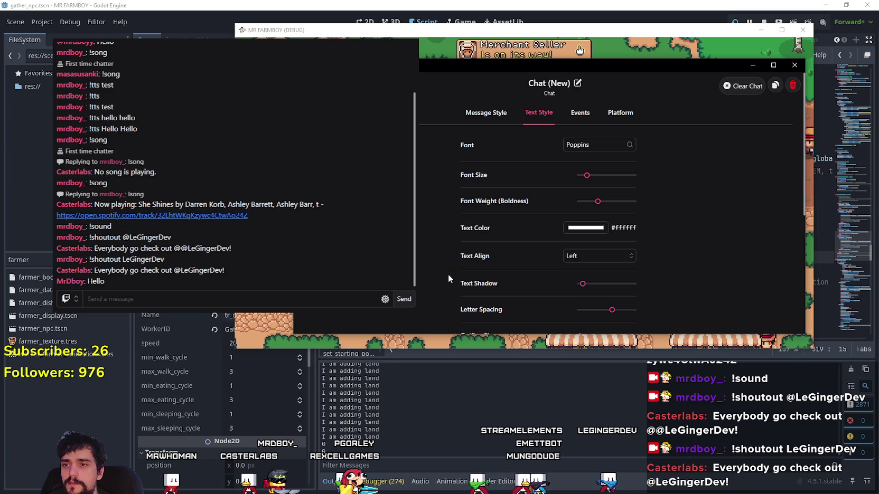
click(583, 122)
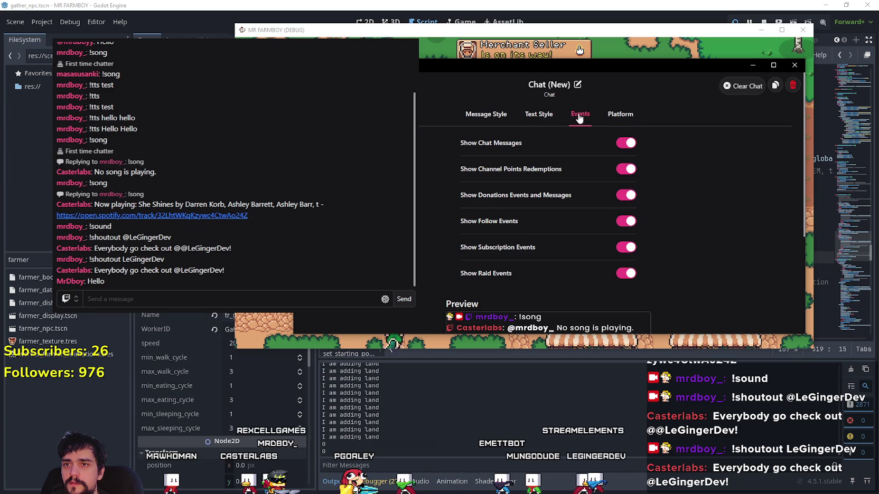
scroll(671, 177, down, 3)
scroll(671, 177, up, 3)
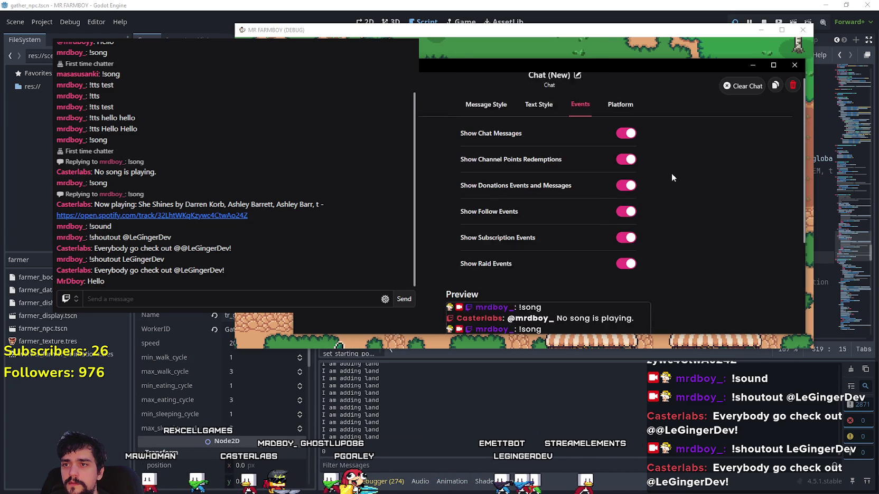
- Check the Platform source list without changes, then revisit the Events and Text Style settings
click(615, 115)
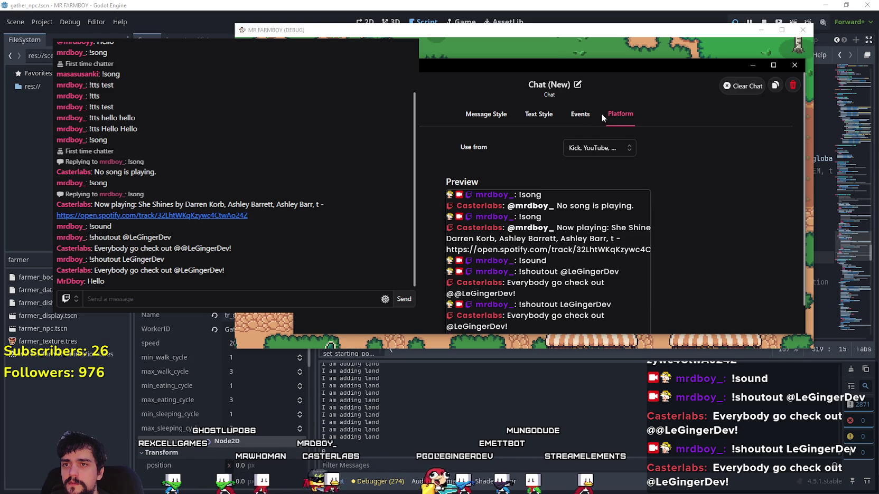
scroll(678, 174, down, 2)
click(606, 117)
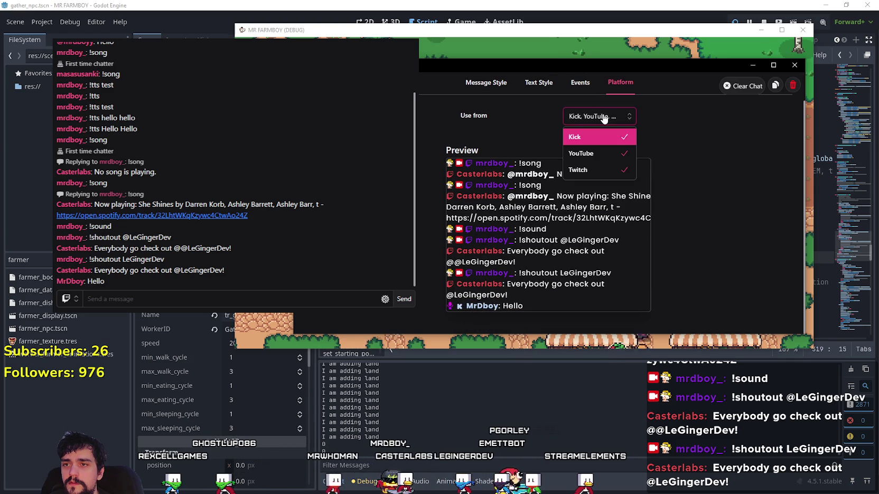
click(602, 117)
click(580, 83)
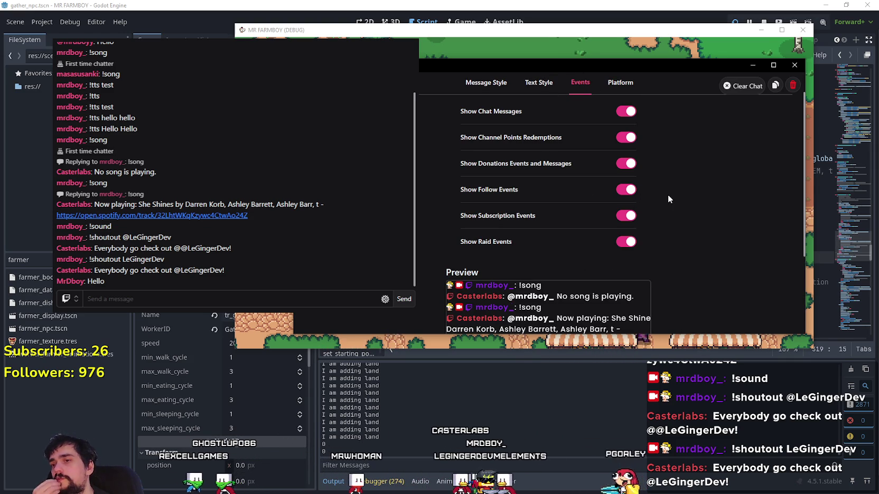
click(538, 83)
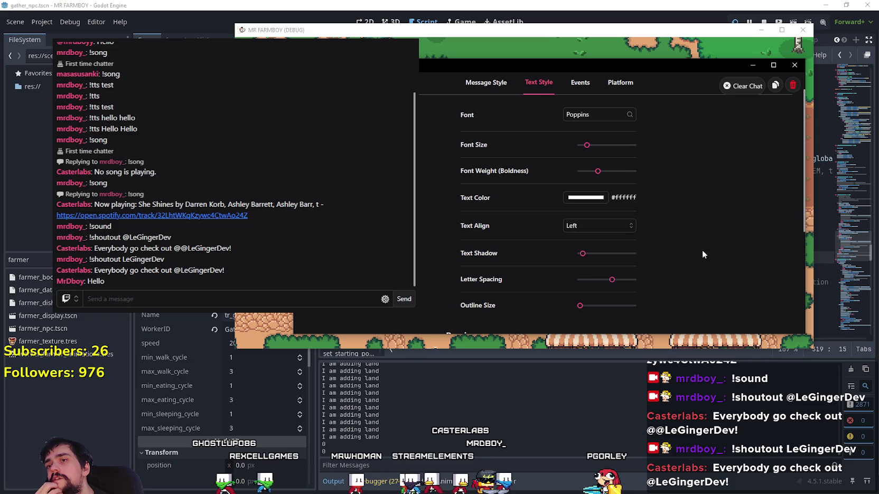
scroll(655, 214, down, 3)
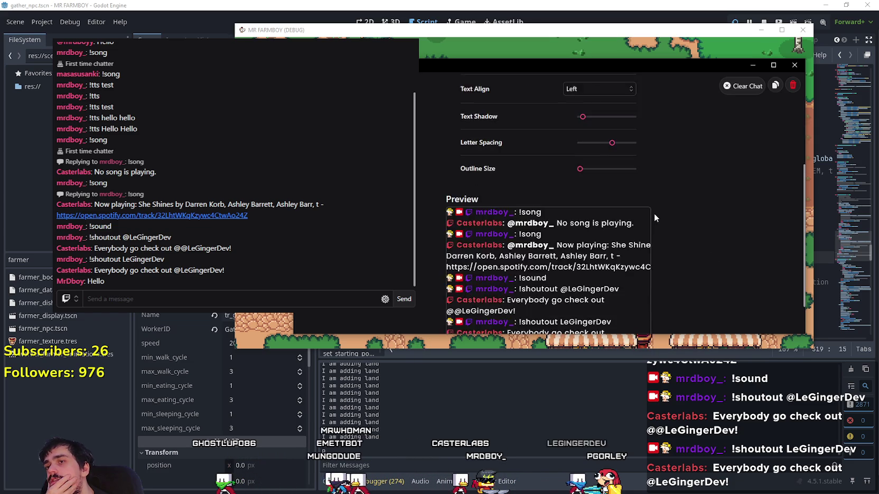
scroll(654, 213, up, 4)
click(580, 115)
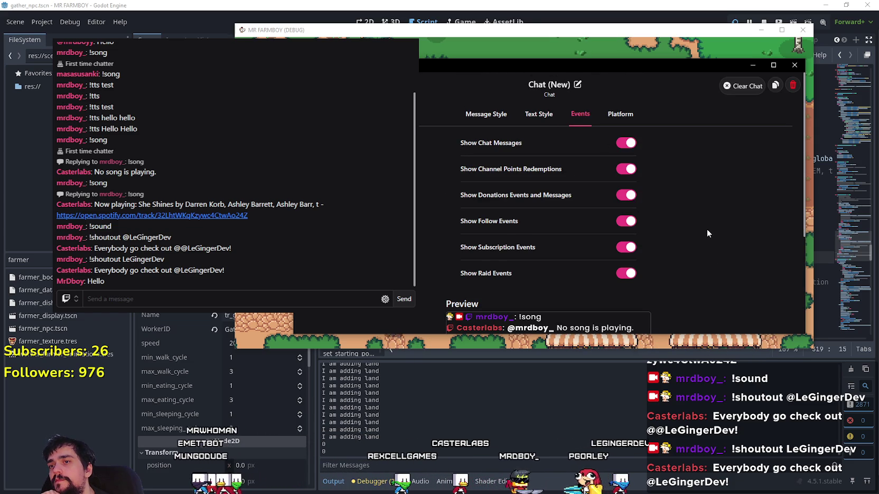
scroll(707, 229, down, 3)
scroll(686, 211, up, 4)
scroll(555, 259, down, 3)
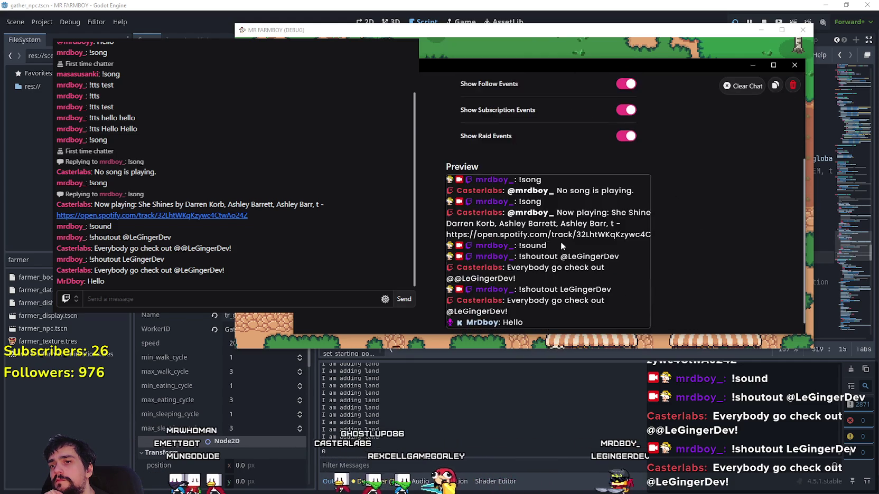
scroll(554, 253, up, 3)
- Review Text Style and Message Style once more and copy the chat widget's link
click(536, 114)
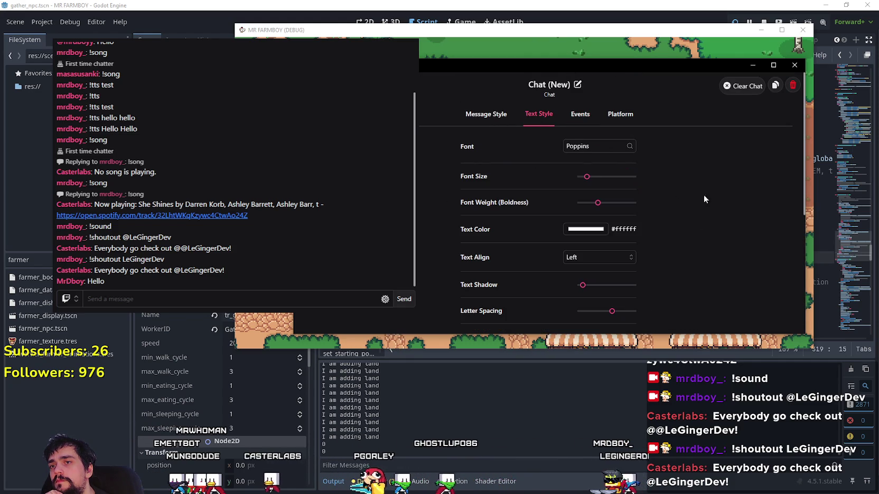
scroll(620, 176, down, 3)
scroll(611, 154, up, 4)
click(485, 114)
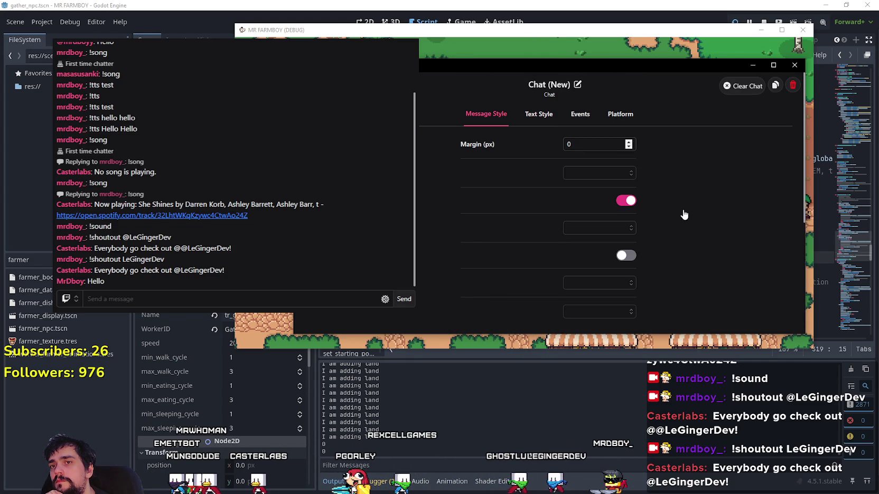
scroll(685, 213, down, 3)
scroll(685, 213, up, 1)
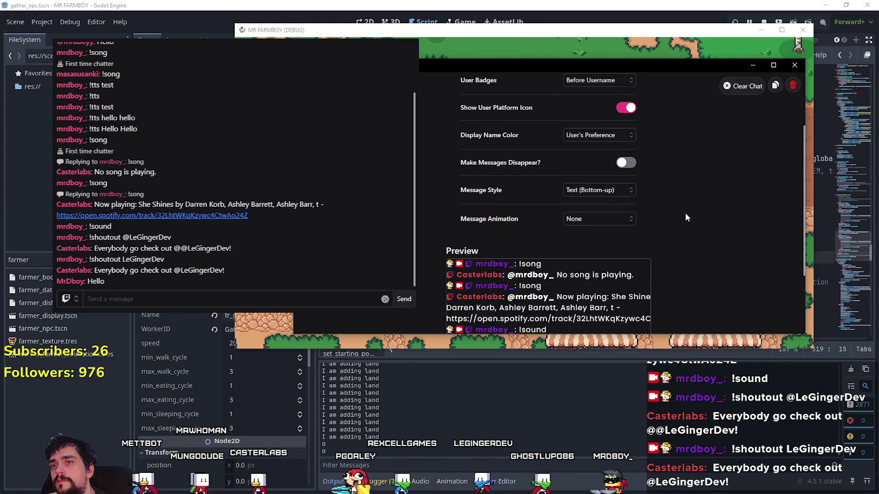
scroll(684, 210, down, 2)
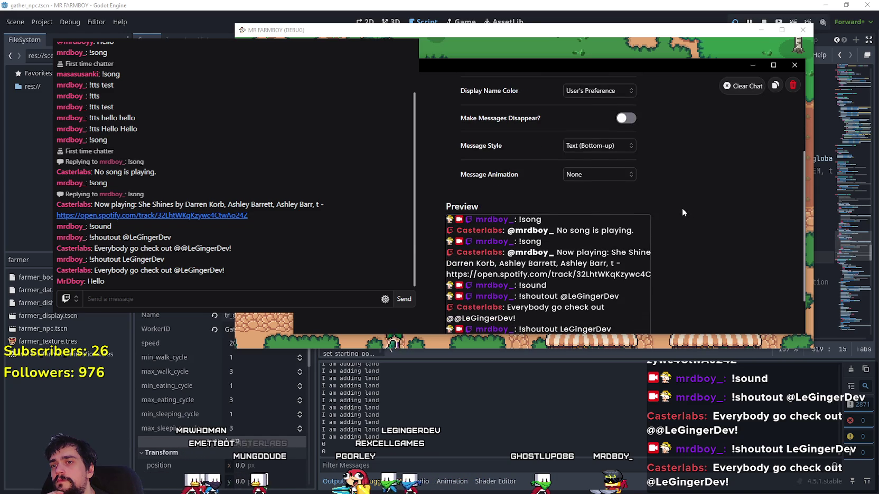
scroll(682, 207, up, 2)
scroll(682, 207, up, 3)
click(776, 85)
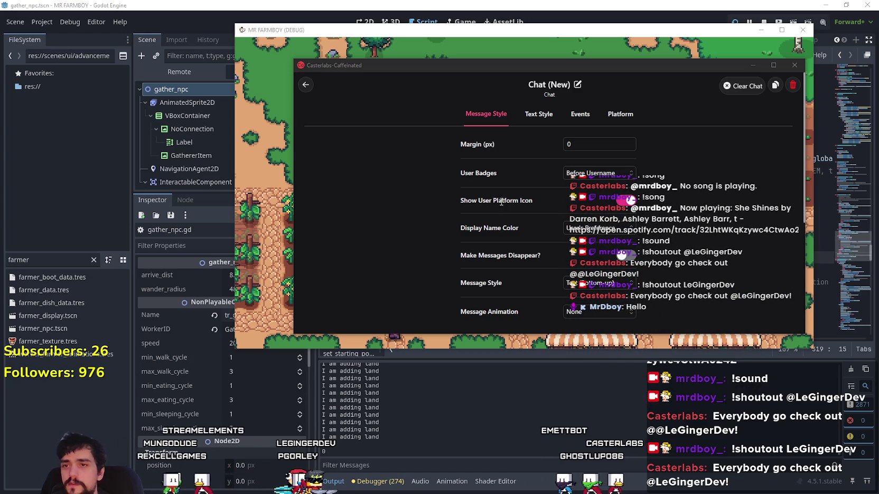
- Drag the Text Style Font Size slider right to make the chat text much larger
click(539, 115)
scroll(678, 172, down, 2)
scroll(676, 168, up, 4)
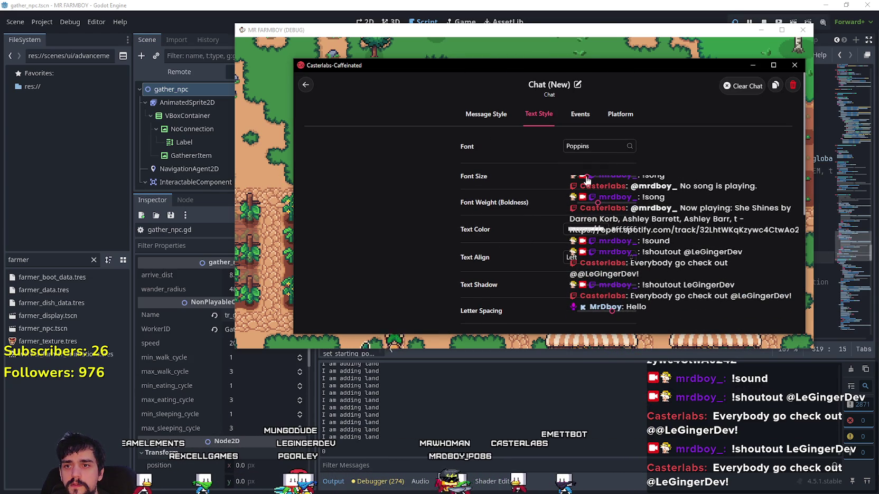
click(587, 180)
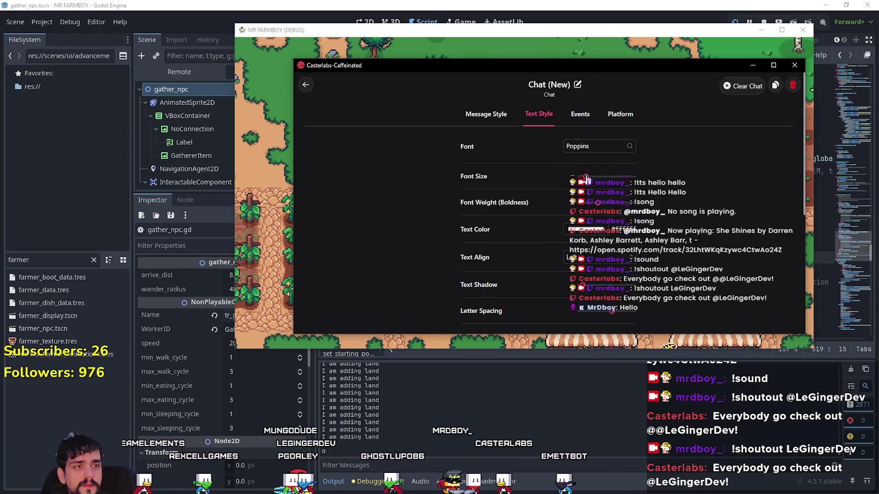
drag(589, 180, 592, 180)
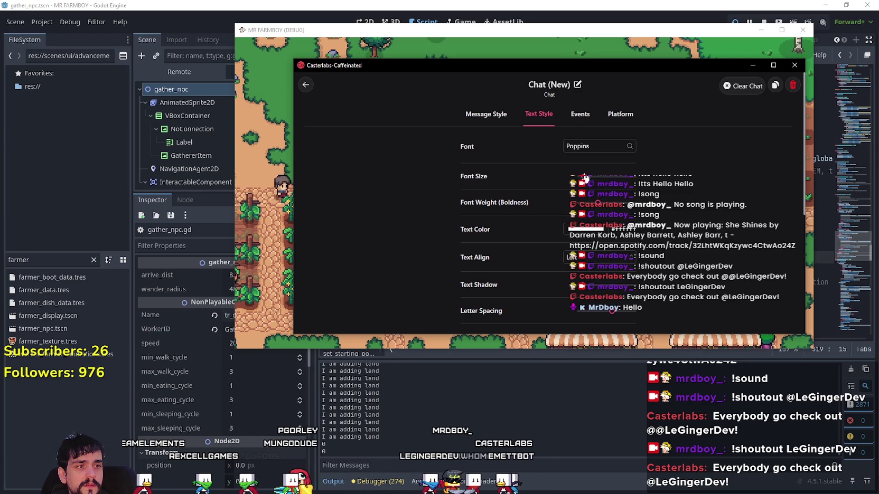
drag(586, 179, 592, 182)
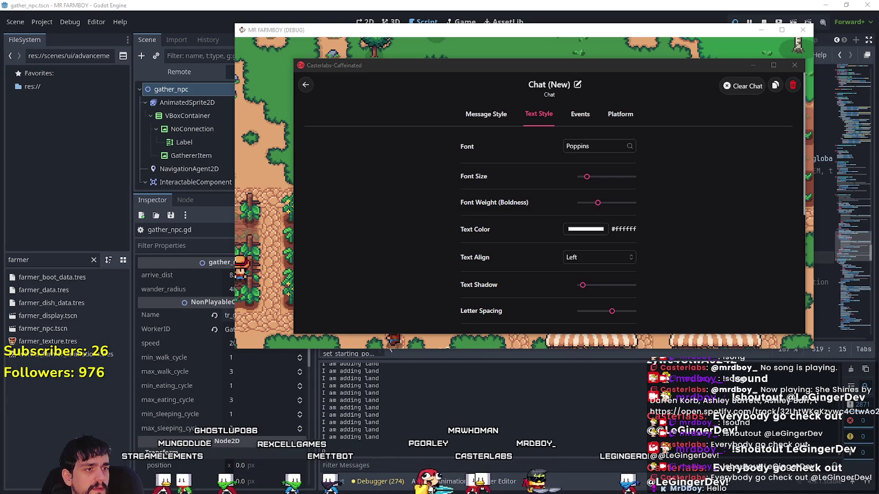
drag(586, 177, 592, 182)
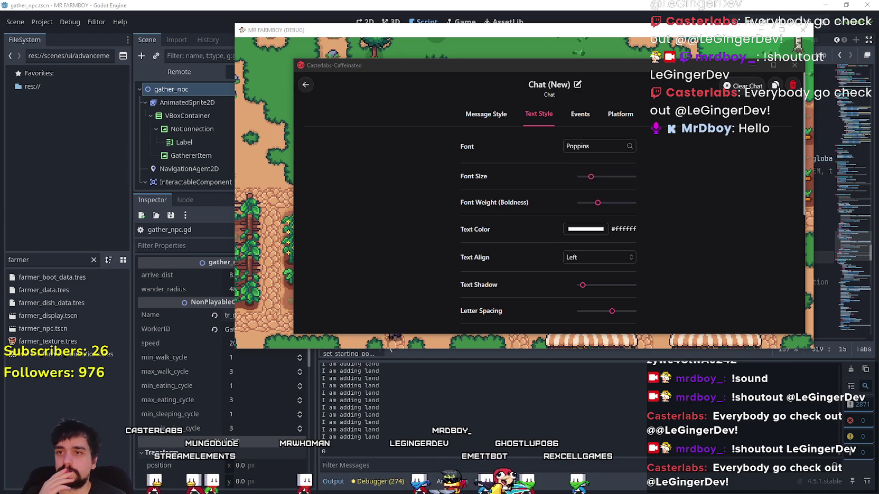
click(493, 125)
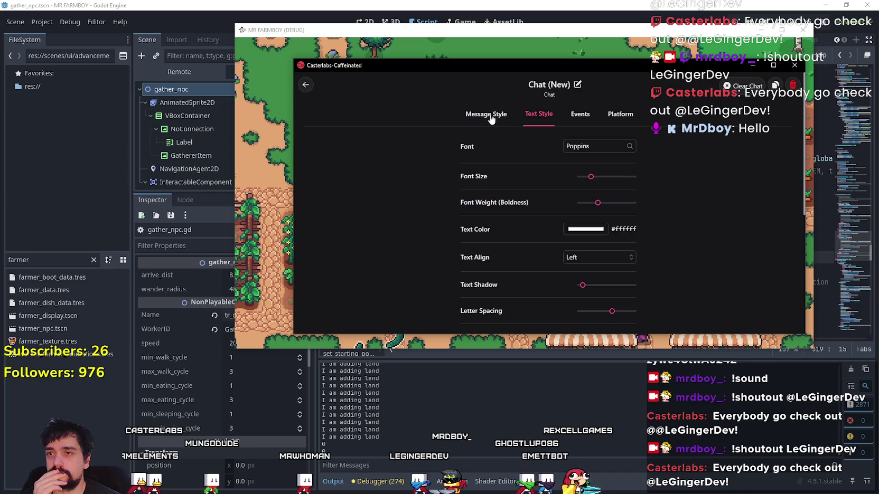
- Uncheck Twitch in the Platform 'Use from' list so only Kick and YouTube remain
scroll(670, 205, down, 4)
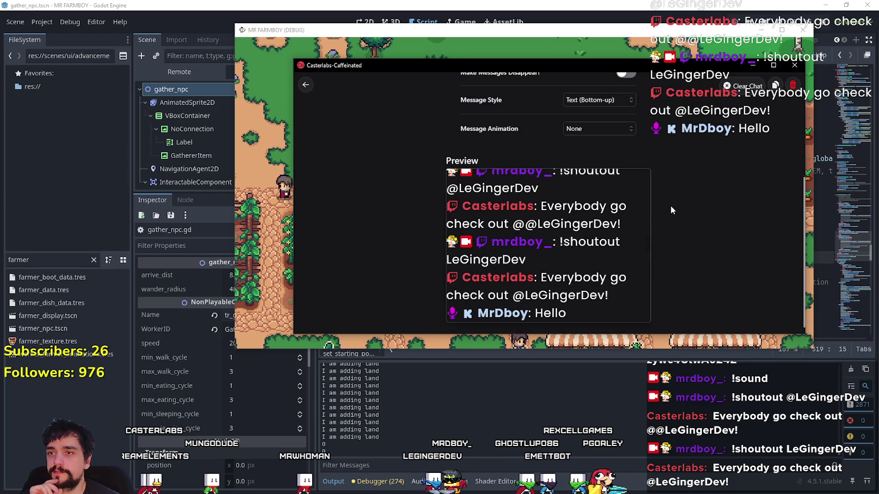
scroll(664, 202, up, 4)
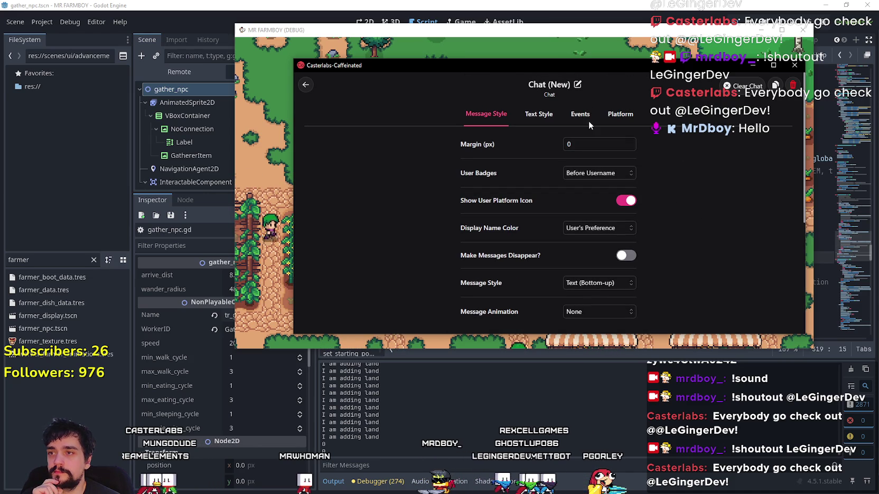
click(621, 116)
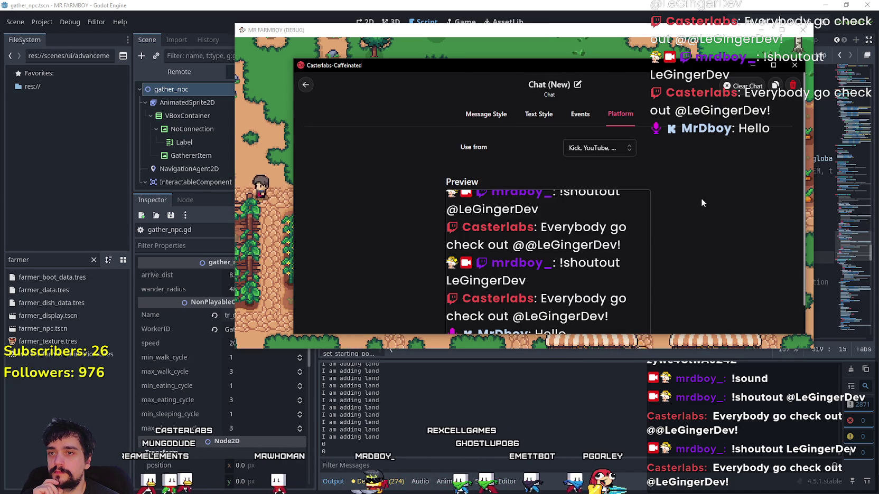
click(620, 148)
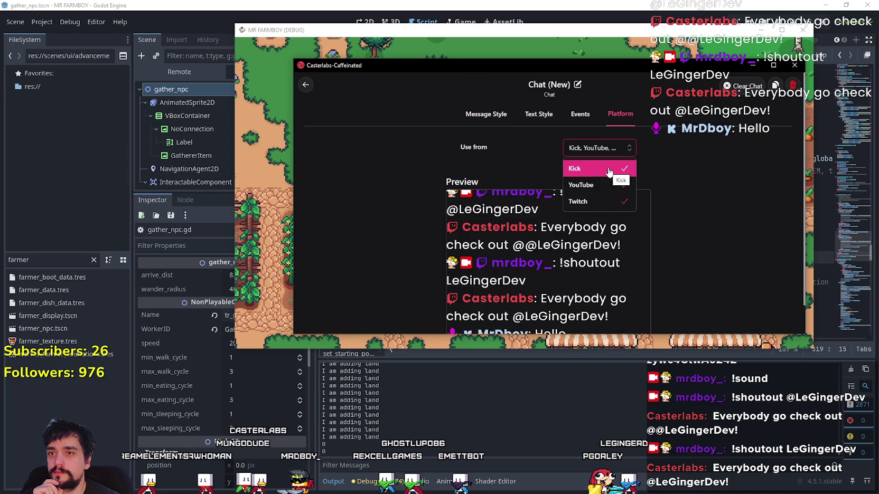
click(616, 201)
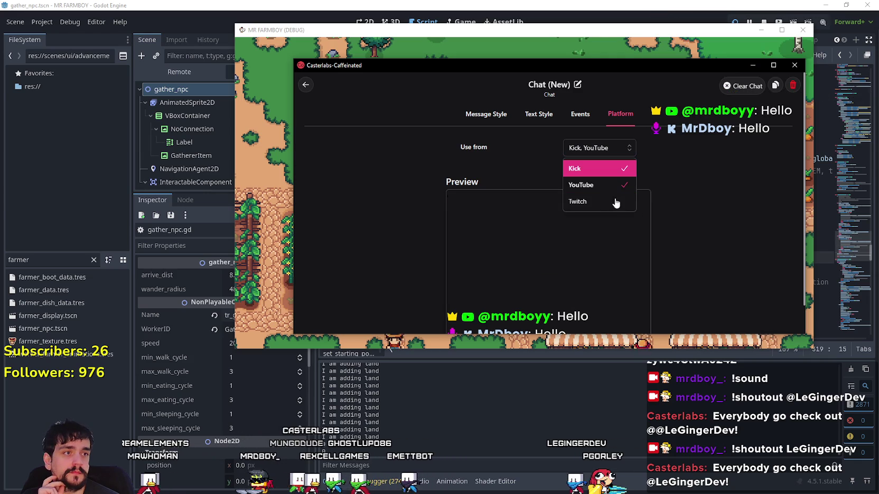
click(702, 197)
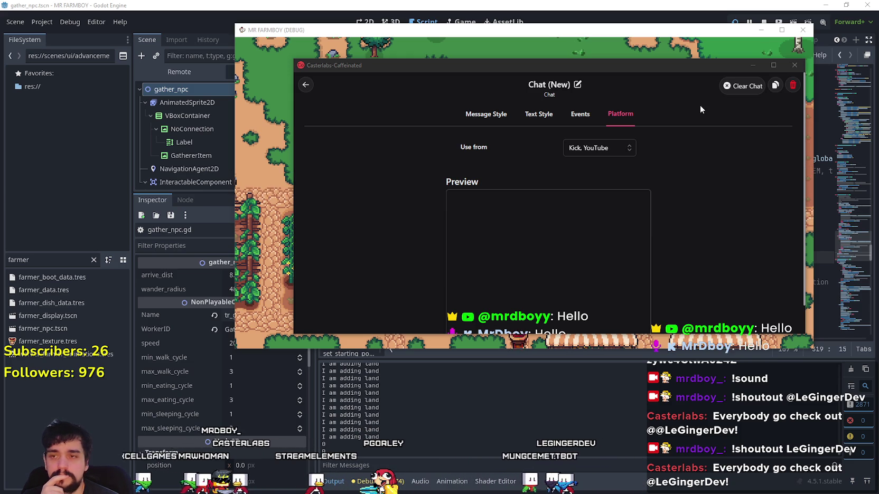
scroll(669, 274, down, 1)
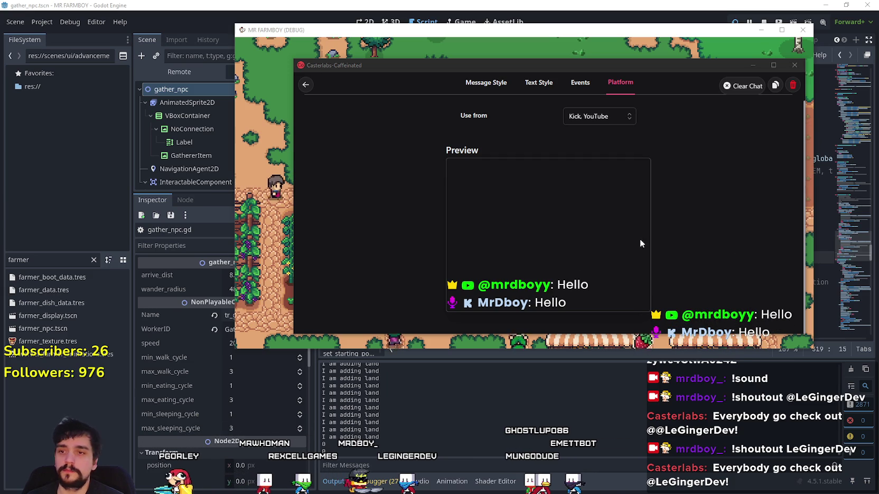
- Close the platform list and browse the Events, Text Style and Message Style settings
click(596, 115)
click(739, 208)
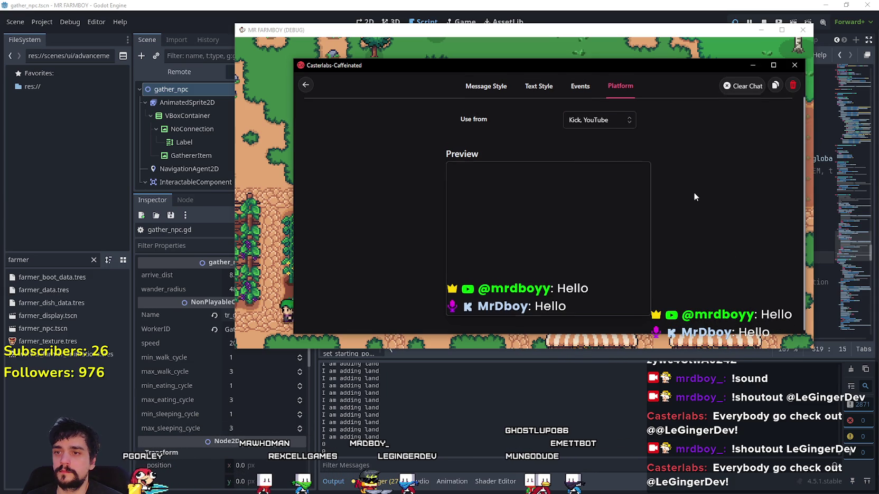
scroll(648, 188, up, 1)
click(586, 115)
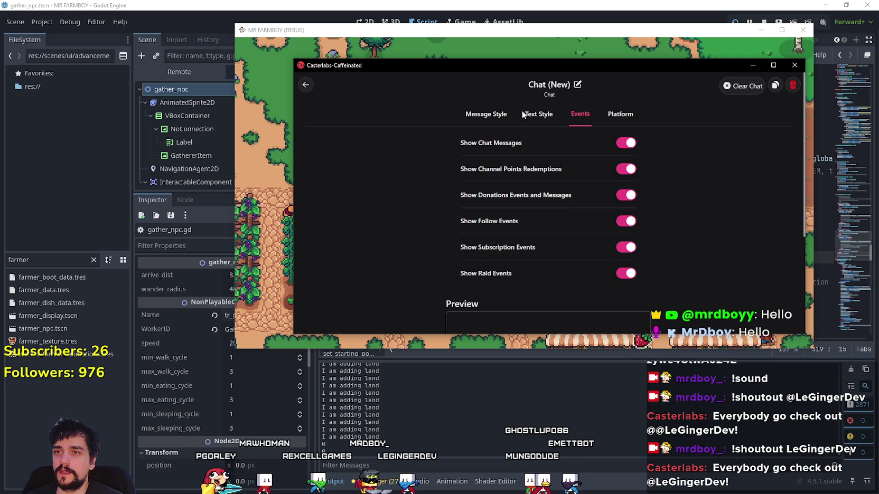
click(538, 114)
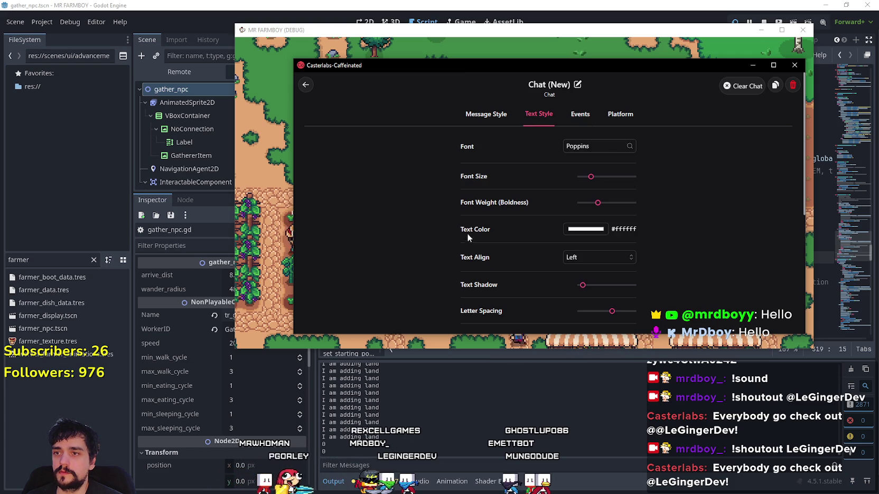
scroll(450, 213, down, 3)
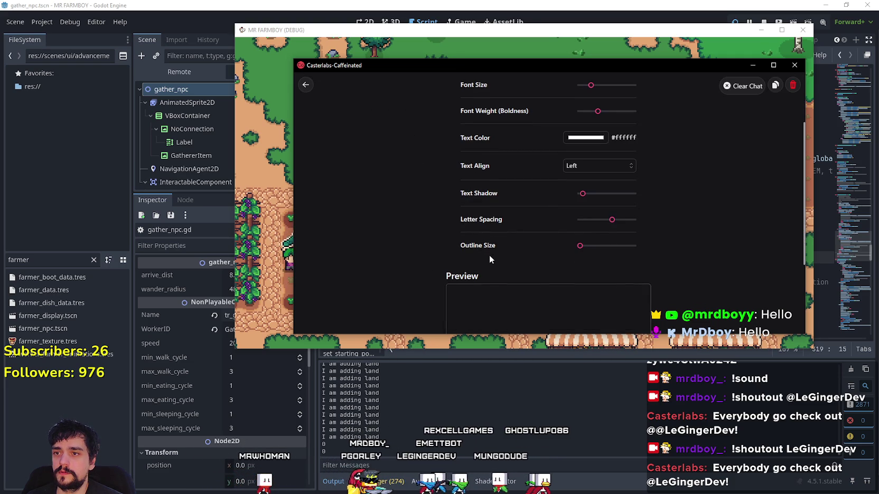
scroll(473, 232, down, 1)
scroll(452, 222, down, 3)
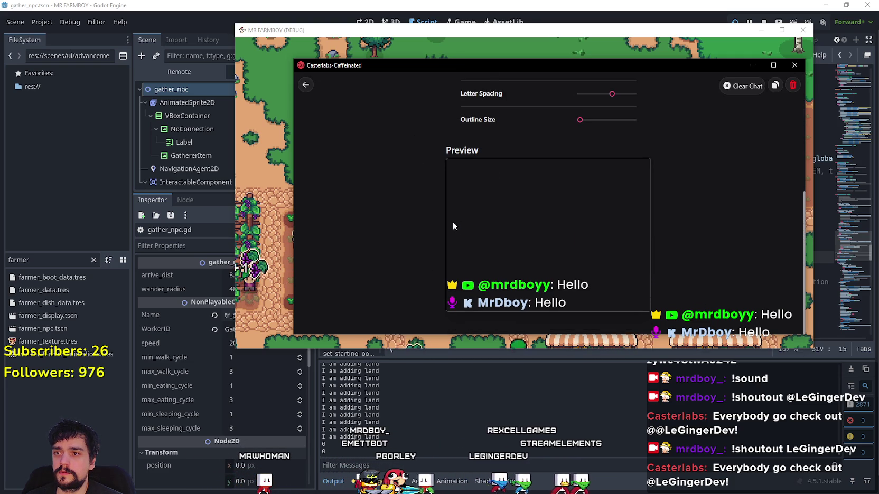
scroll(449, 219, up, 5)
scroll(446, 222, up, 3)
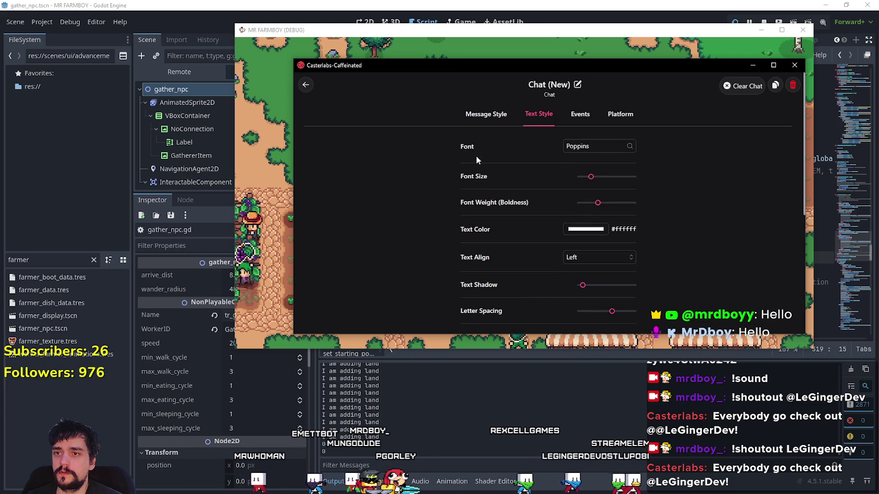
click(481, 114)
scroll(439, 216, down, 5)
scroll(431, 216, up, 5)
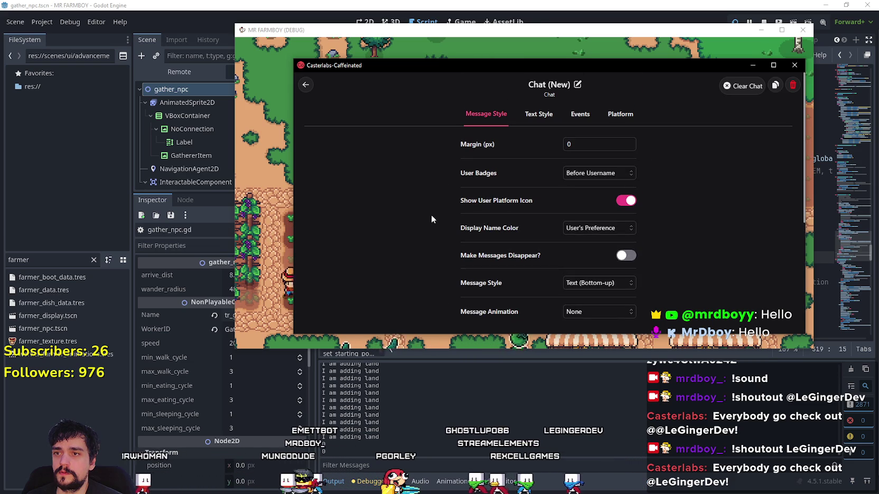
click(535, 117)
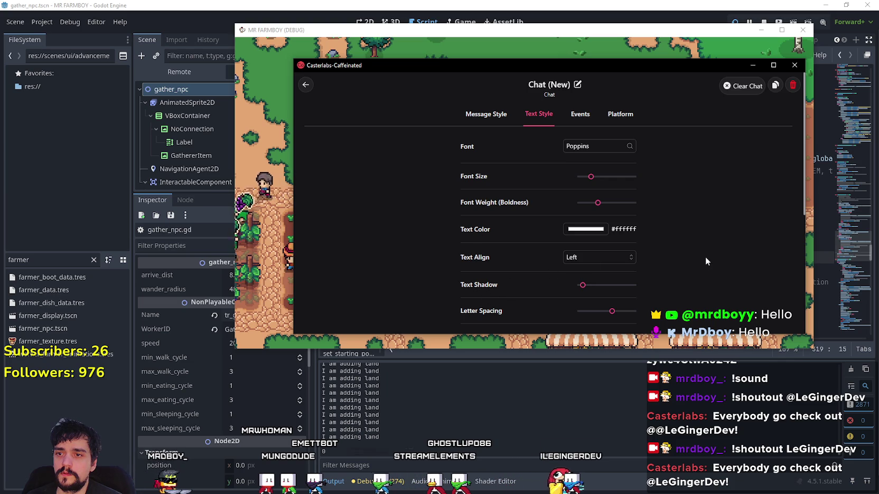
- Try a maximum outline, set Outline Size back to 0, and raise the Text Shadow
scroll(690, 258, down, 2)
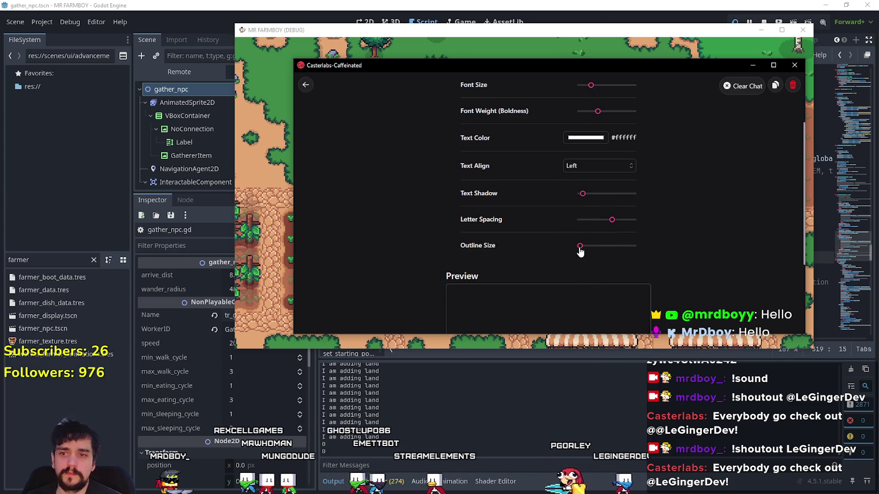
drag(622, 250, 676, 245)
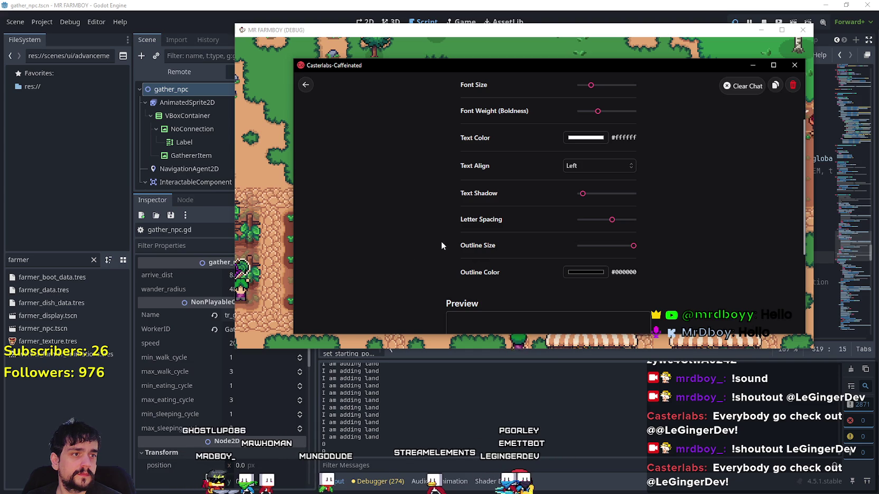
click(629, 246)
drag(623, 248, 561, 247)
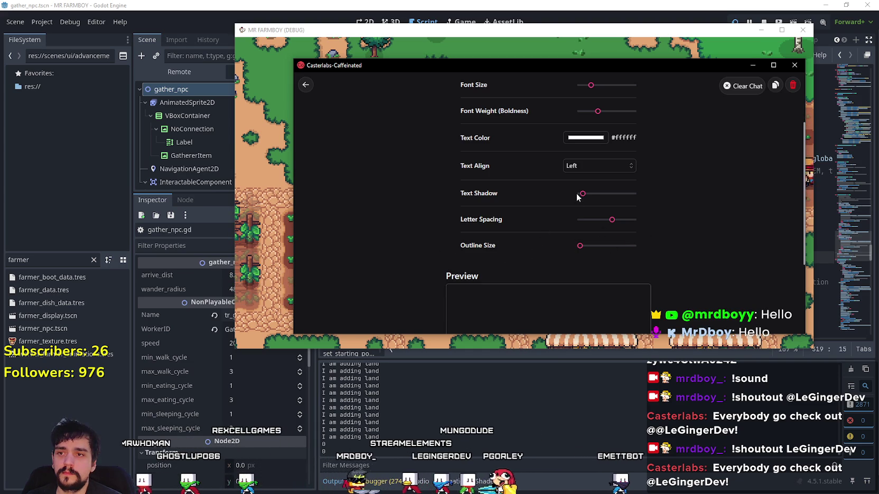
drag(583, 194, 610, 195)
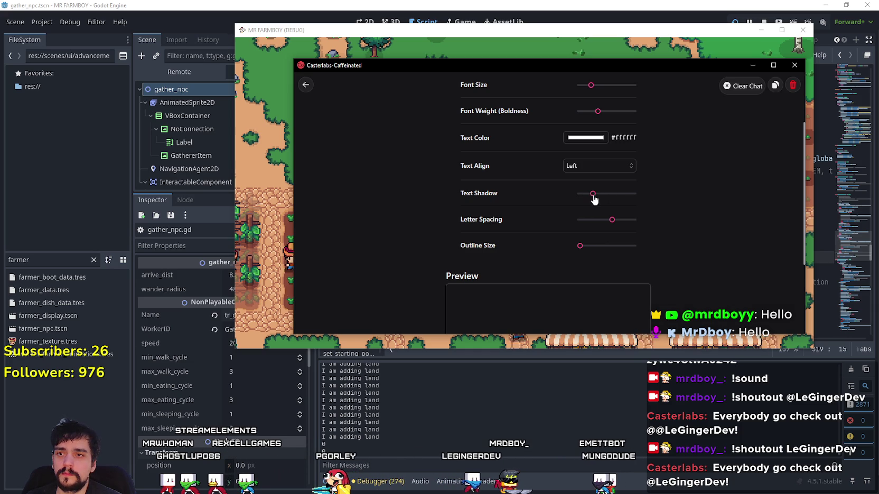
scroll(687, 221, down, 3)
scroll(682, 222, up, 5)
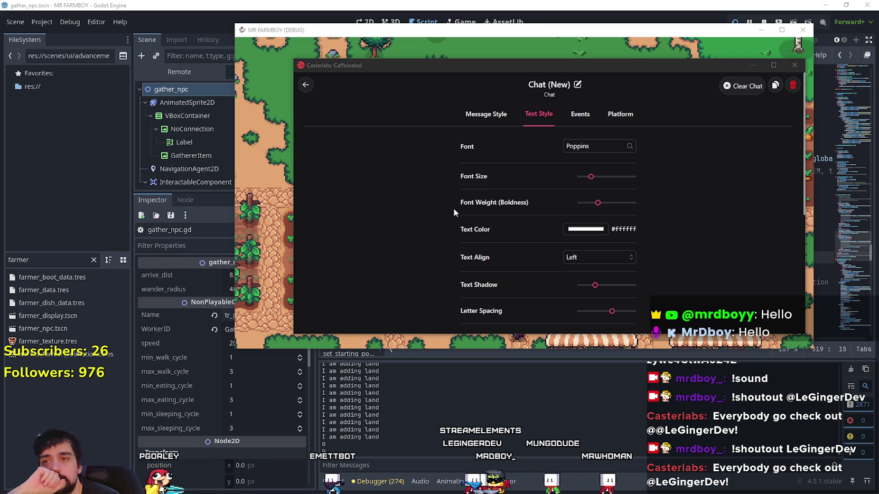
click(621, 114)
scroll(678, 225, down, 1)
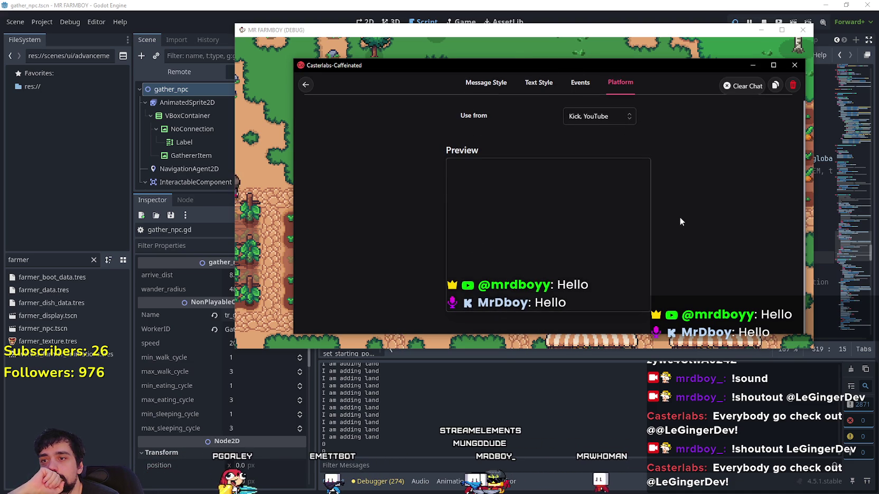
- Set User Badges to Hidden, then return them to Before Username
click(579, 86)
click(539, 82)
click(486, 82)
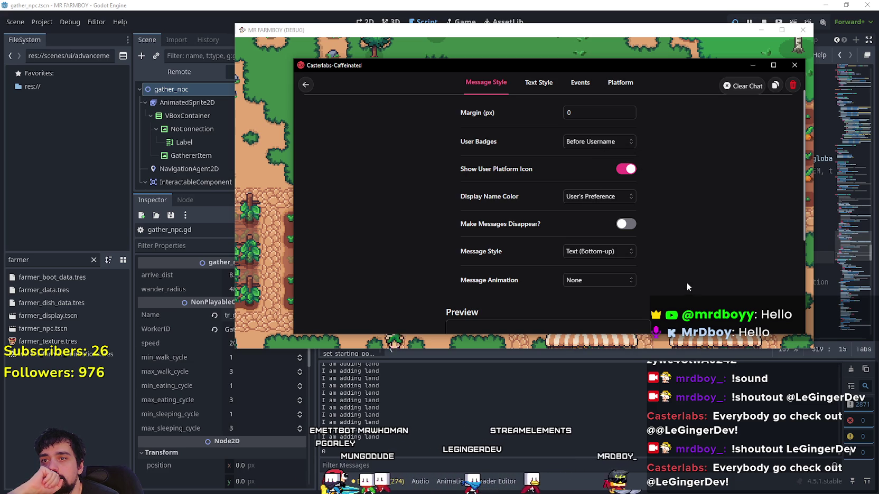
scroll(638, 282, up, 1)
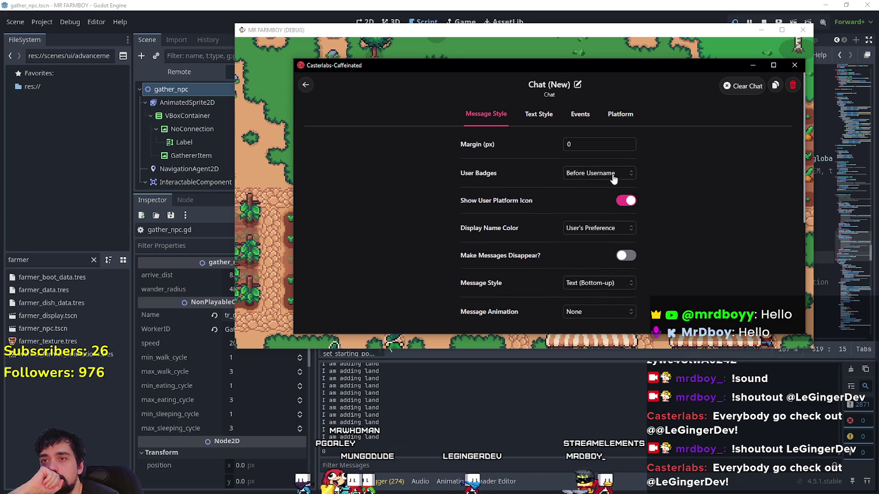
click(605, 174)
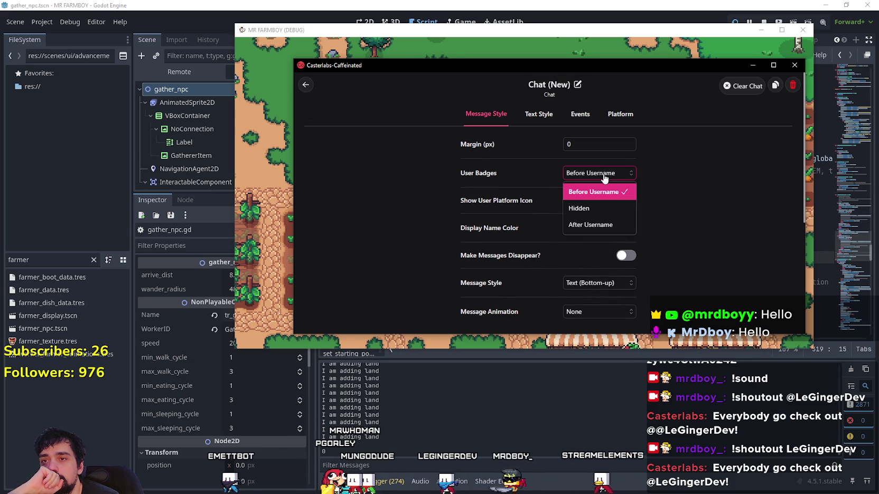
click(596, 207)
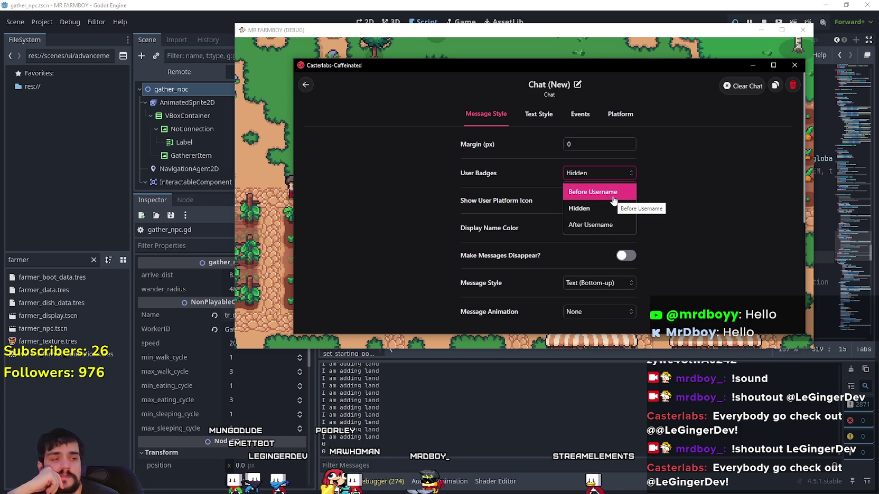
click(613, 196)
scroll(690, 234, down, 3)
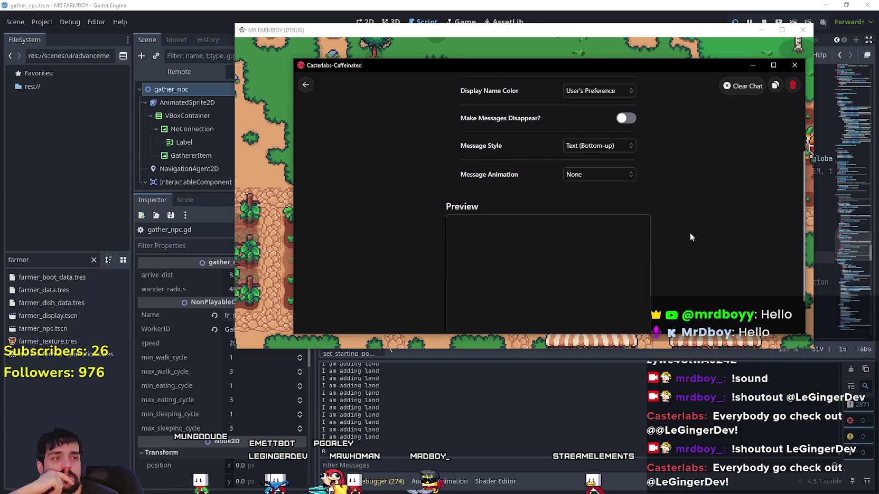
scroll(688, 229, up, 3)
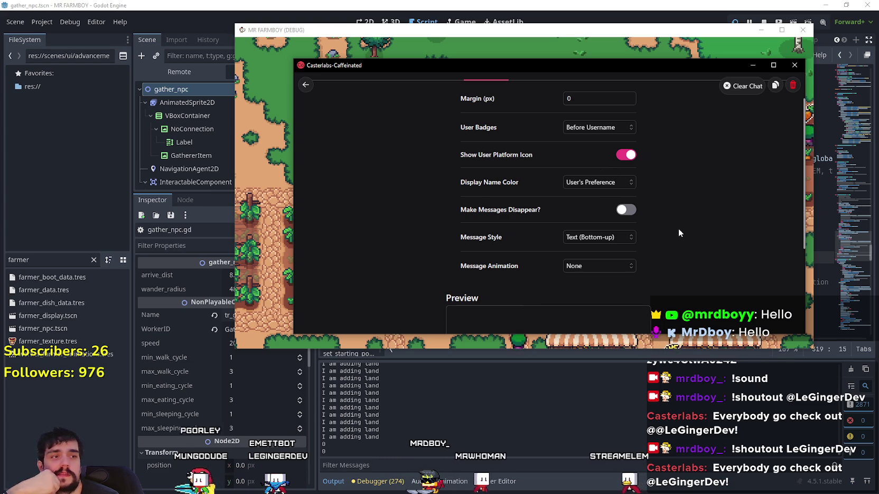
- Leave the display name colour unchanged and bring up the Text Style settings
click(606, 185)
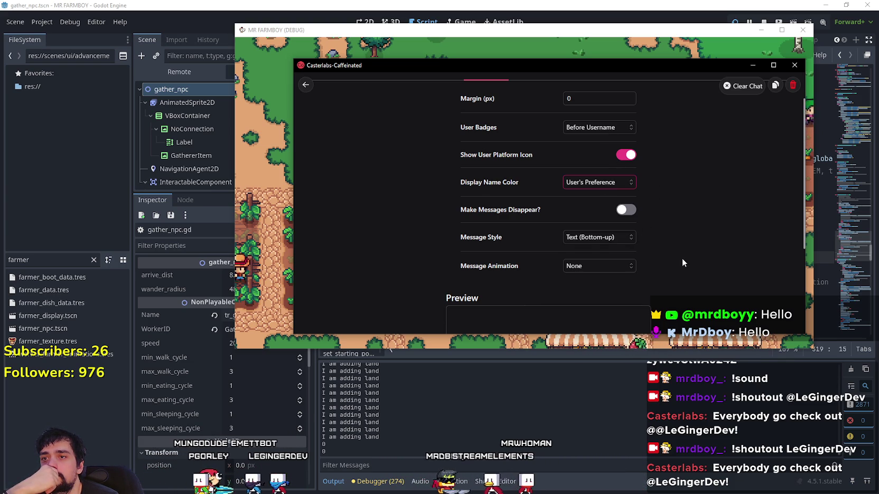
scroll(676, 248, up, 5)
click(539, 114)
scroll(654, 179, down, 5)
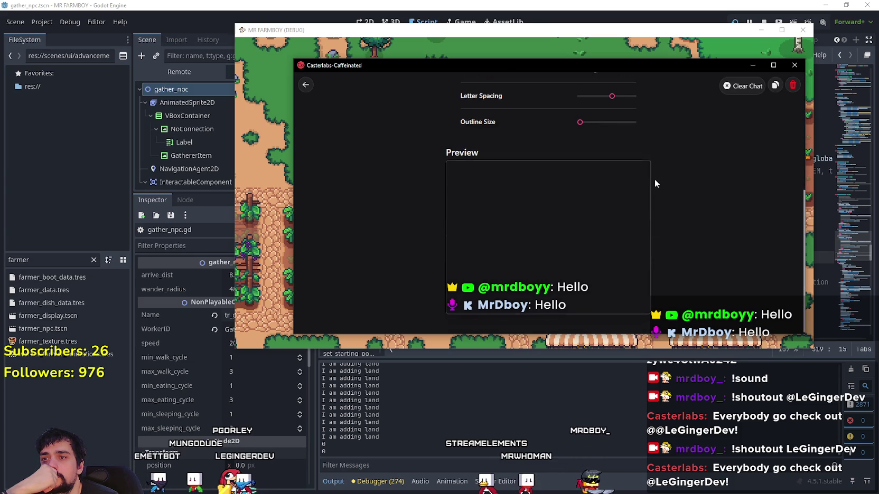
scroll(654, 179, up, 5)
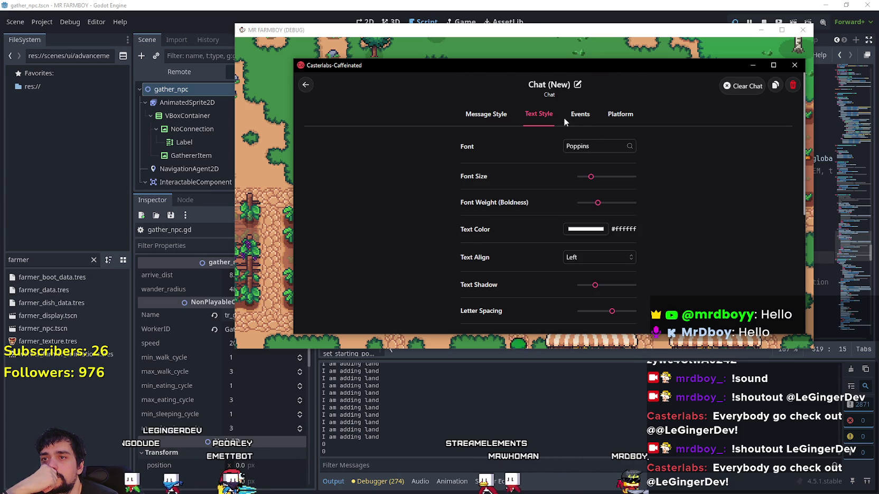
- After checking the Events and Platform tabs, switch off Show User Platform Icon
click(577, 115)
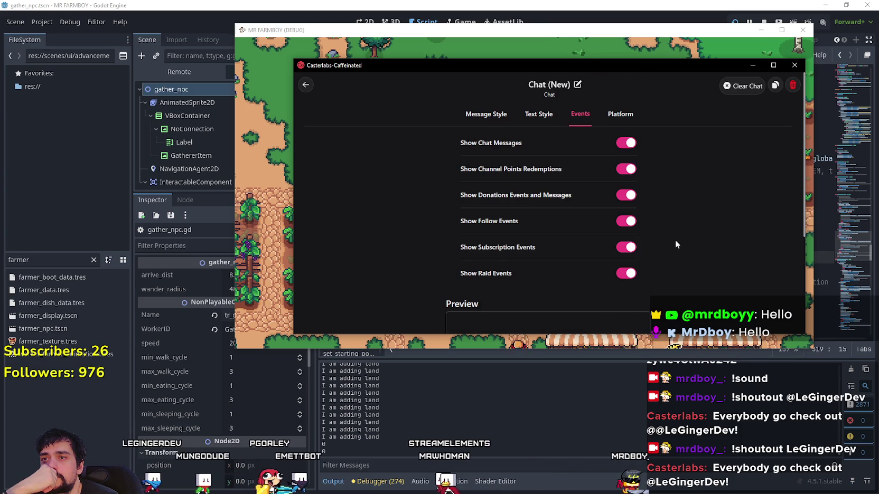
click(612, 120)
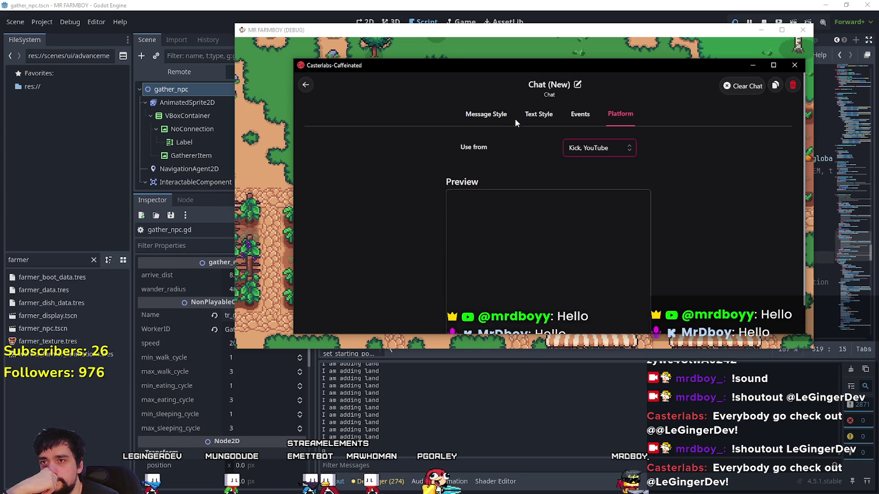
click(486, 114)
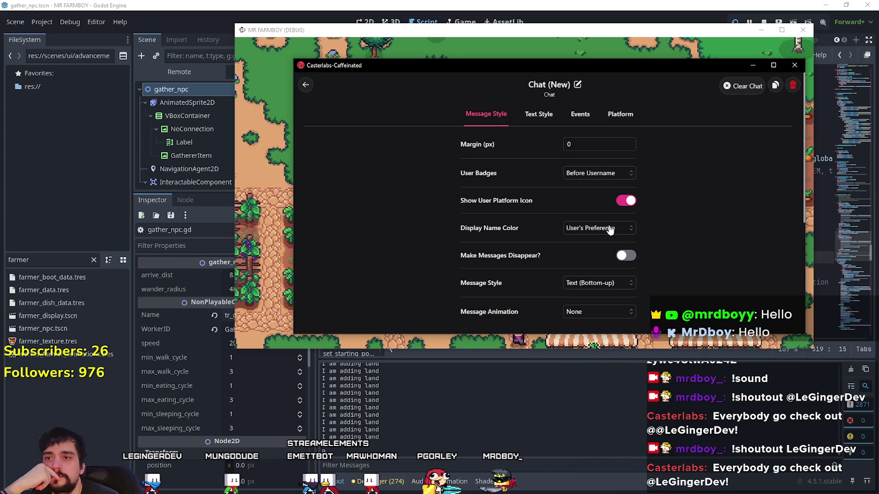
click(629, 201)
click(629, 203)
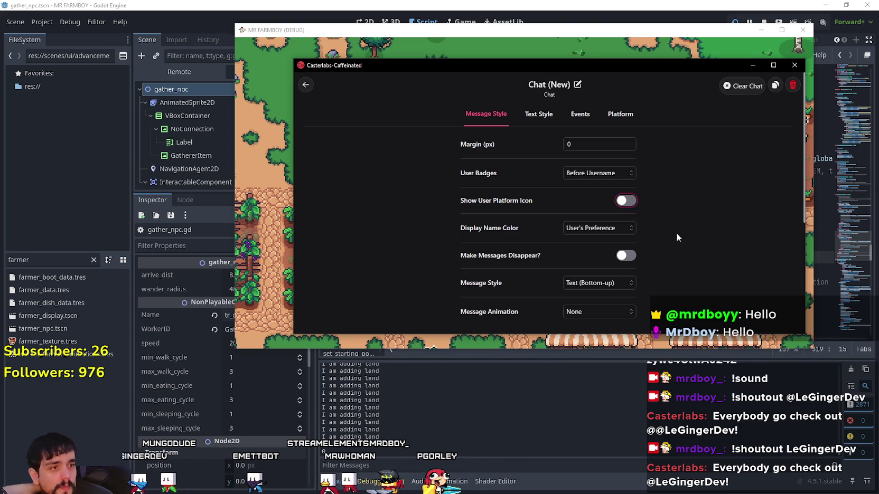
- Open Text Style, focus the font size field, then exit to the widgets dashboard
click(547, 122)
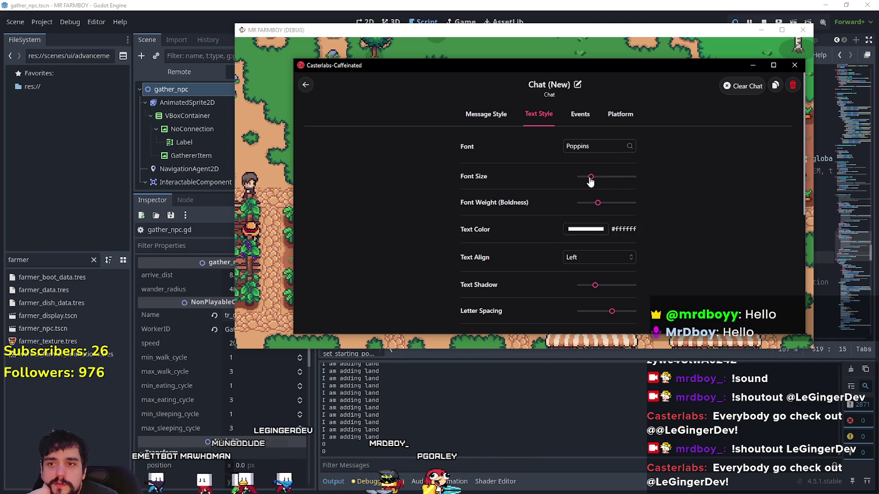
key(Tab)
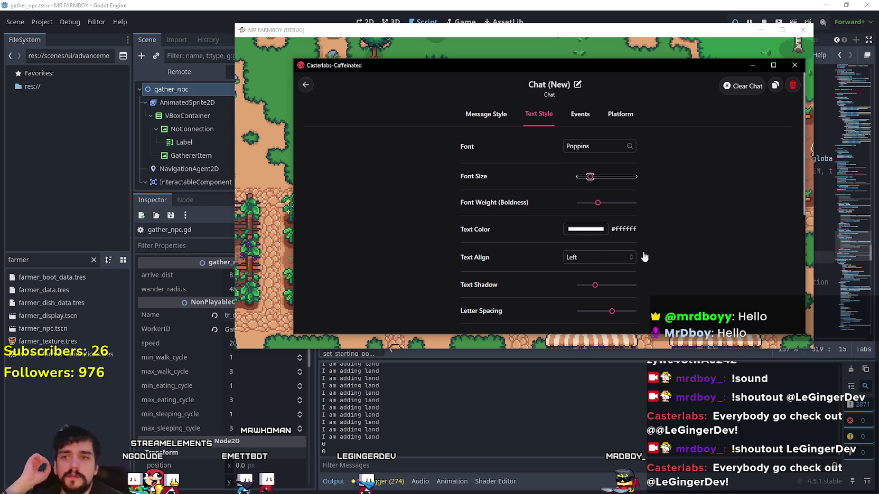
click(306, 86)
- Close the Casterlabs window and maximise the Mr Farmboy game with its chat overlay
click(753, 65)
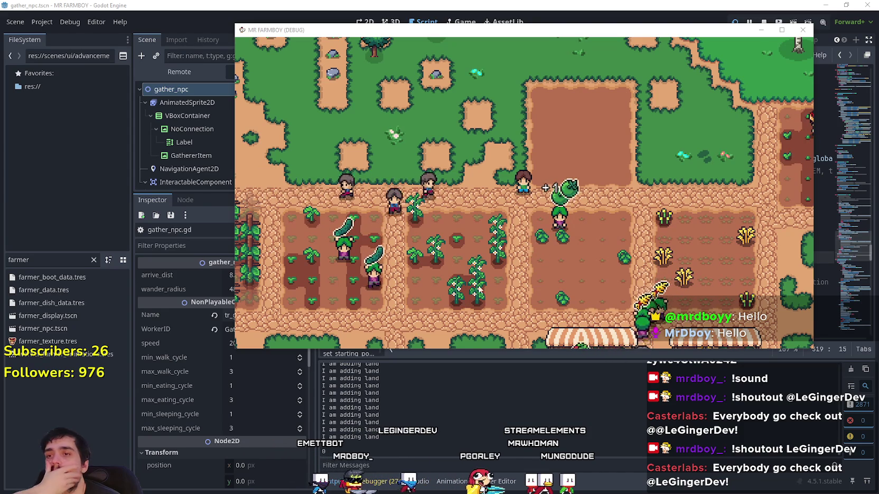
click(782, 30)
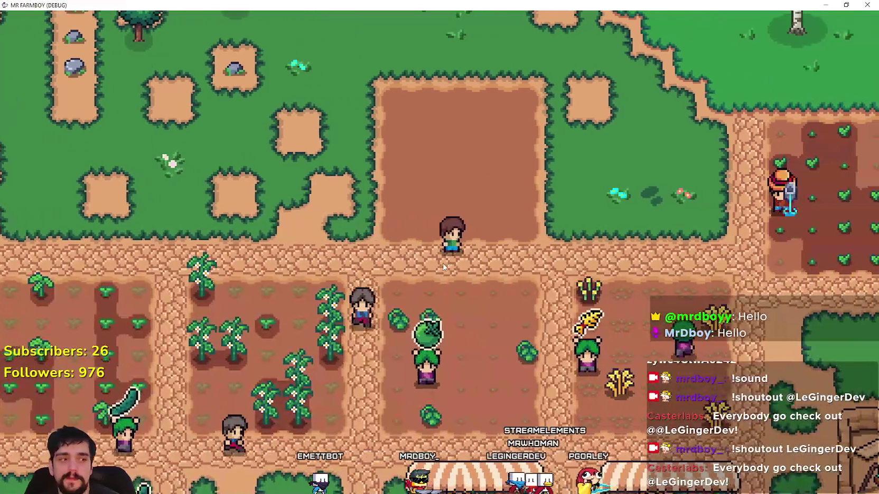
- Review the crops, land and trees advancements, then return to crafting
mouse_move(9, 271)
mouse_move(61, 341)
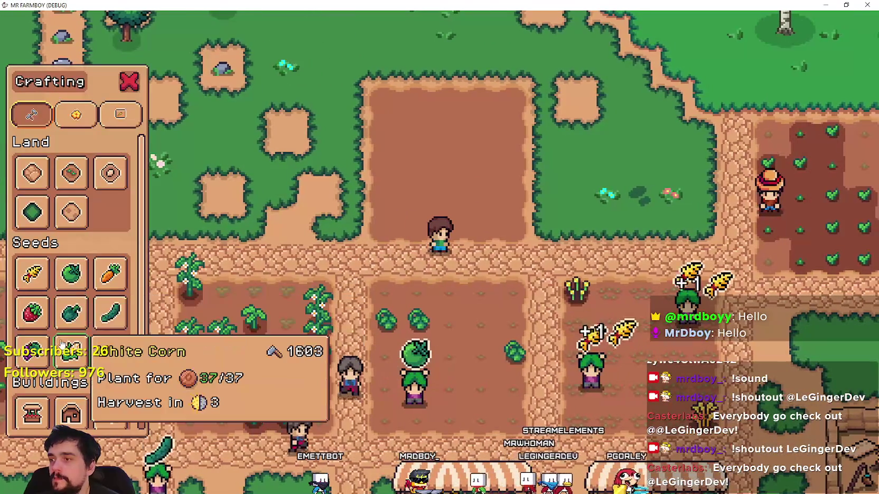
key(Tab)
click(280, 120)
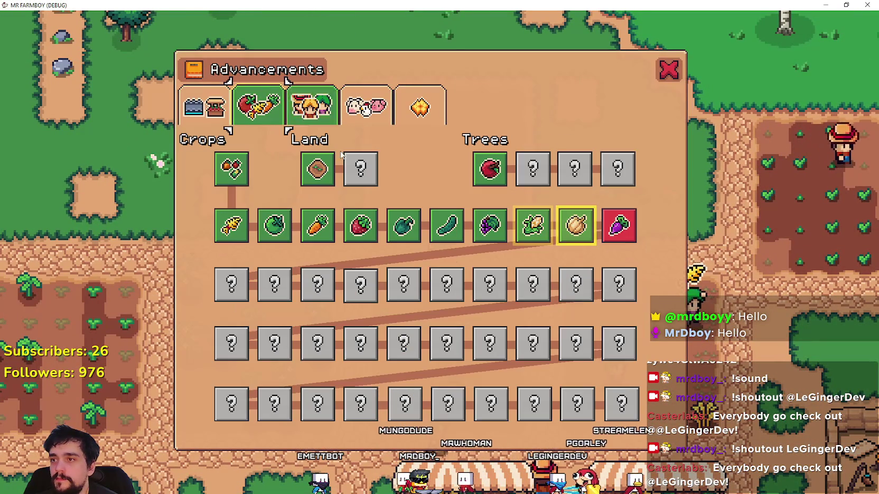
key(Tab)
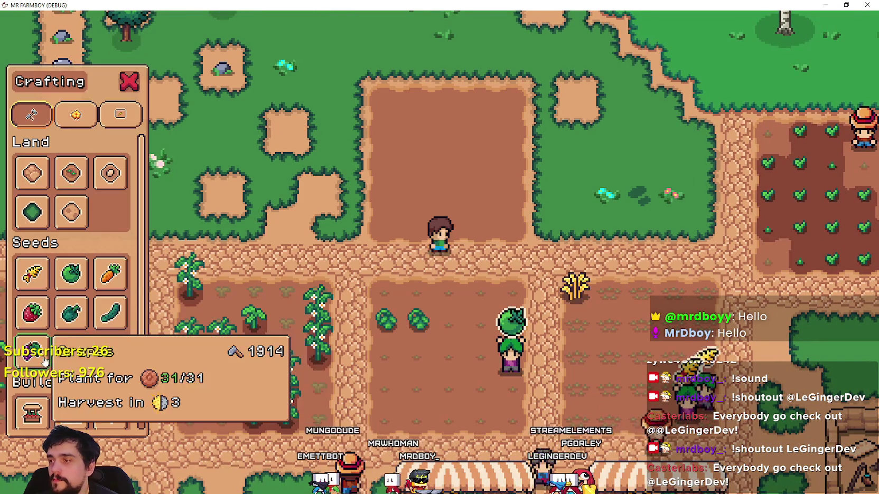
- Select White Corn seeds and plant the first two rows of the empty plot
click(71, 352)
click(550, 298)
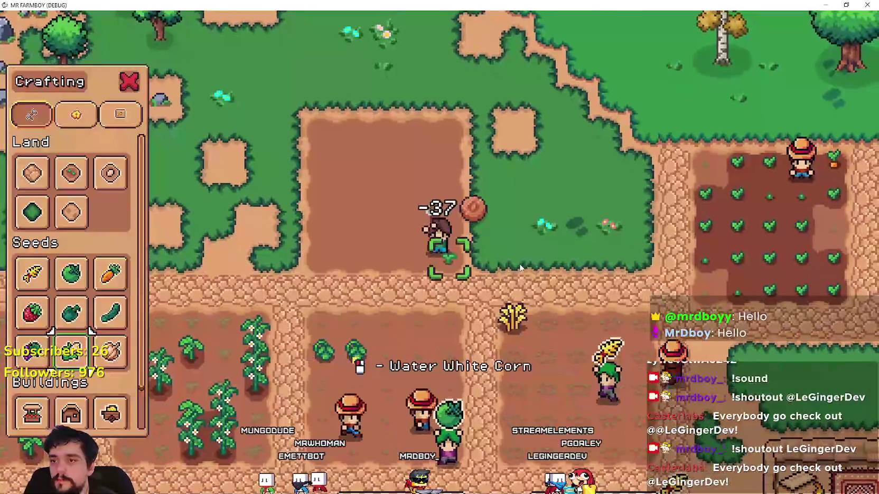
key(a)
click(521, 268)
click(520, 268)
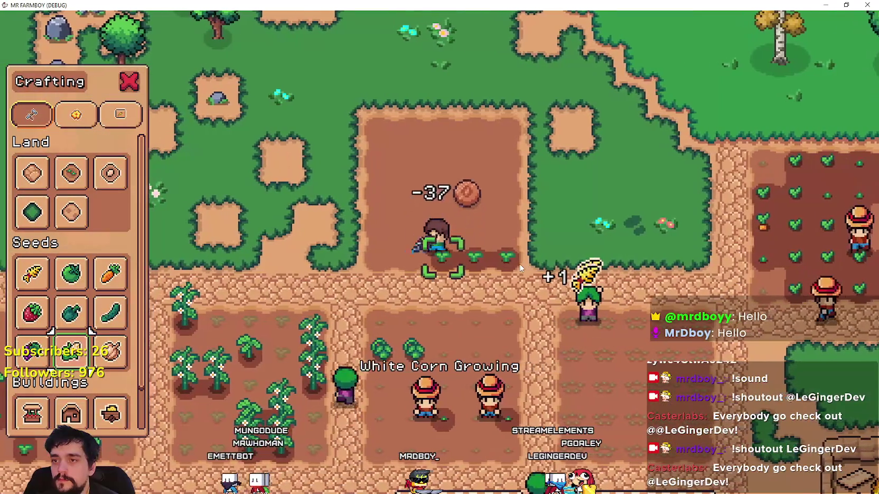
click(520, 268)
key(a)
click(520, 268)
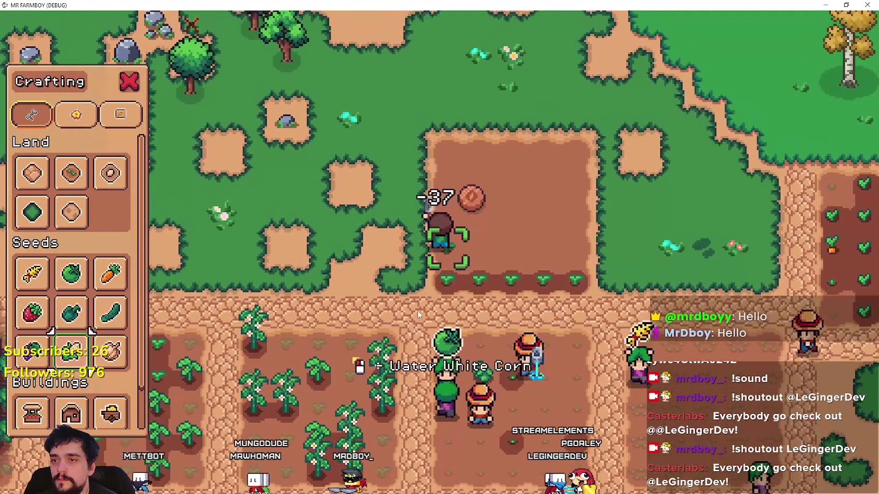
key(w)
click(377, 312)
key(d)
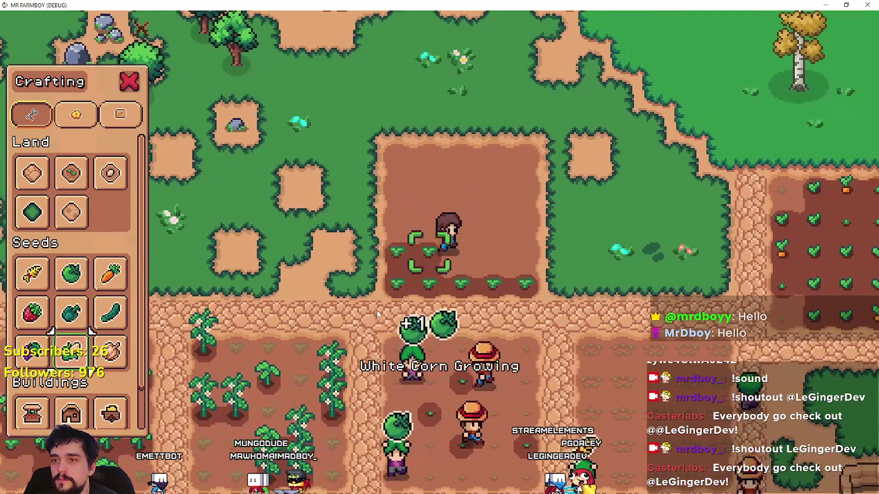
click(376, 312)
key(d)
click(377, 314)
key(d)
click(377, 313)
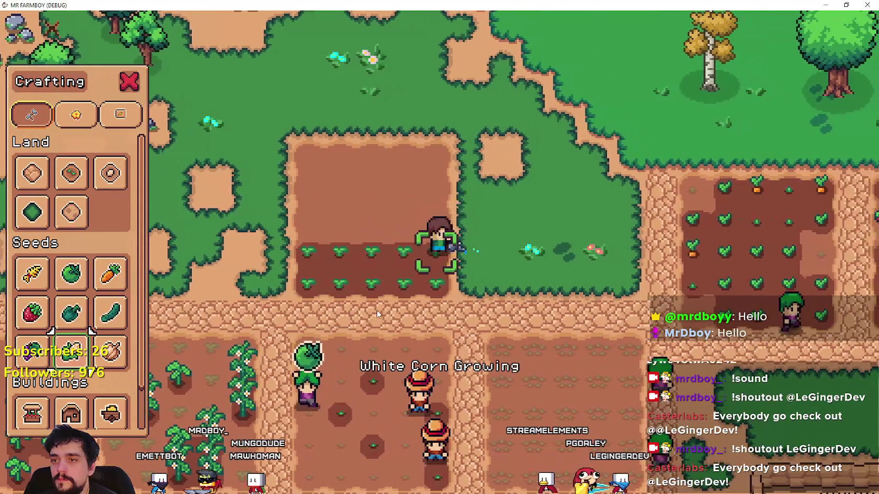
- Plant White Corn seedlings across the two upper rows of the plot
key(w)
click(377, 313)
key(a)
click(519, 242)
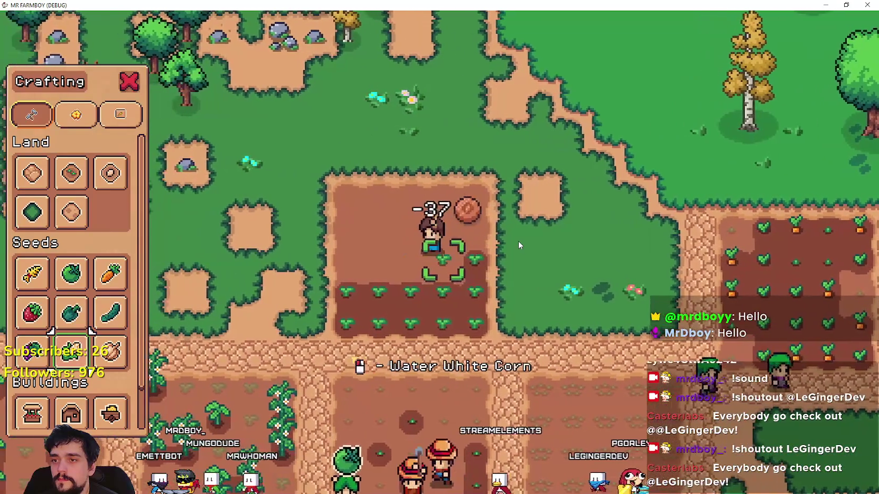
key(a)
click(519, 241)
key(a)
click(519, 241)
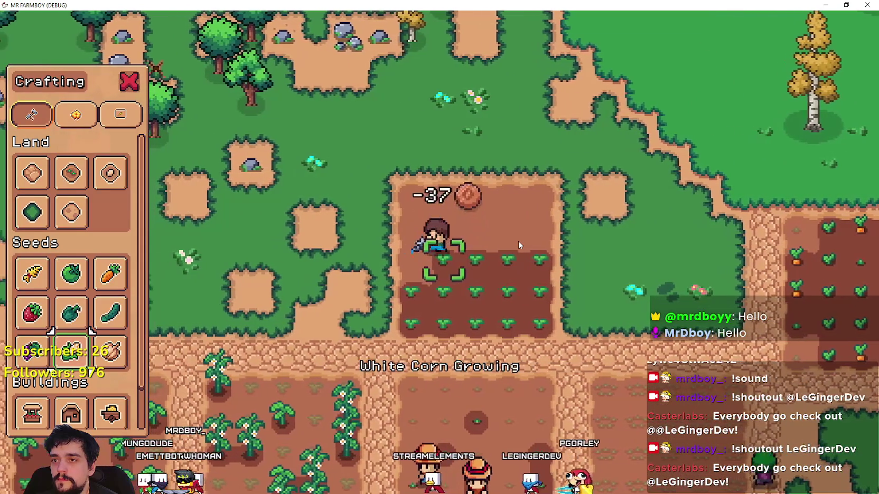
key(a)
click(519, 241)
key(w)
click(510, 303)
key(d)
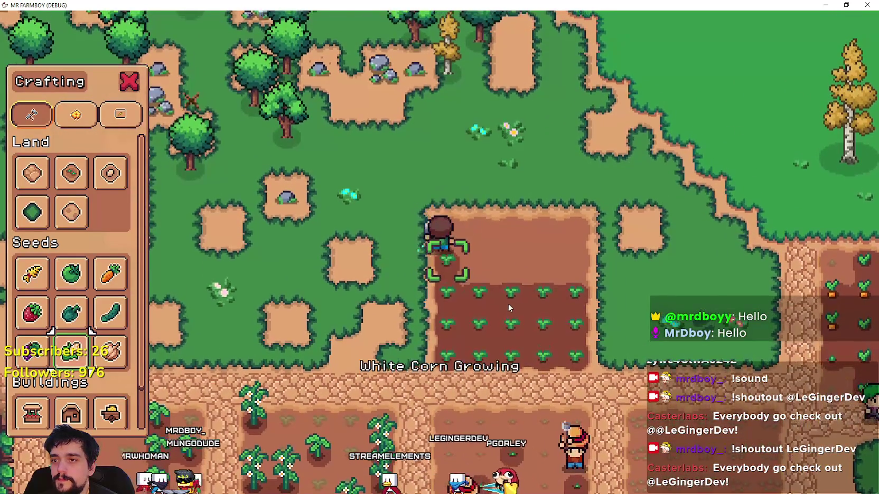
click(508, 304)
key(d)
click(508, 303)
key(d)
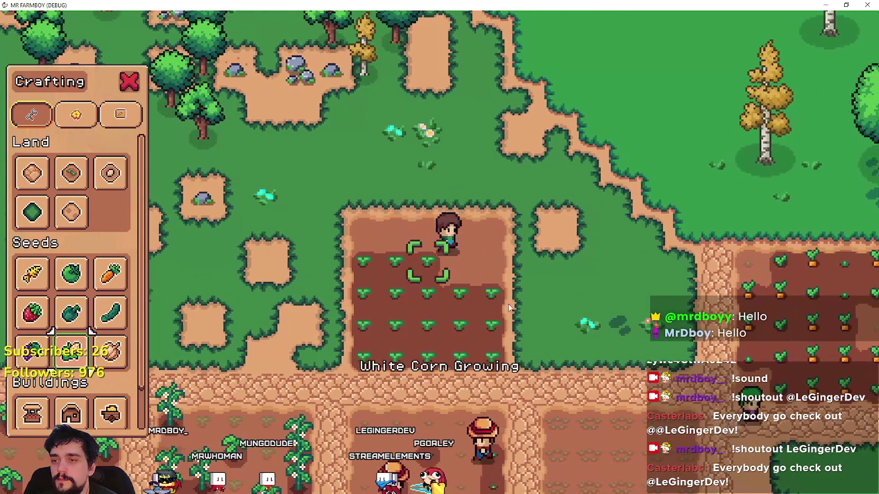
click(508, 303)
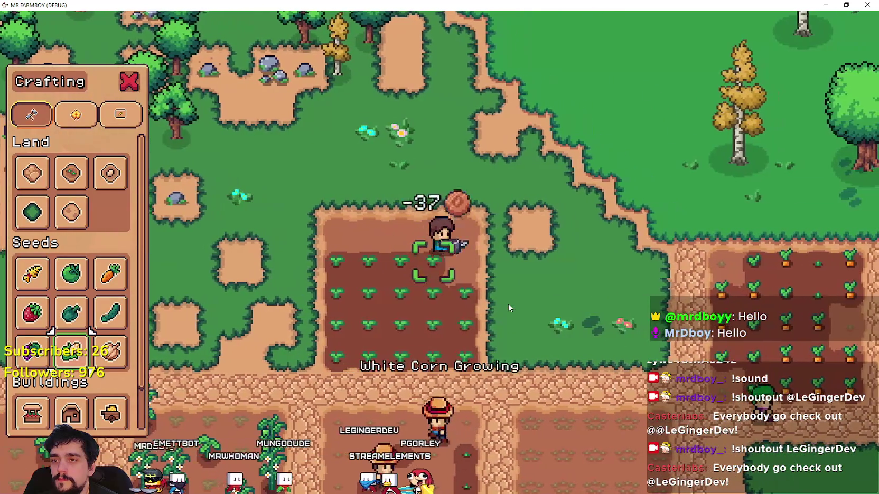
key(d)
click(508, 304)
- Water the newly planted White Corn seedlings along the row
click(508, 304)
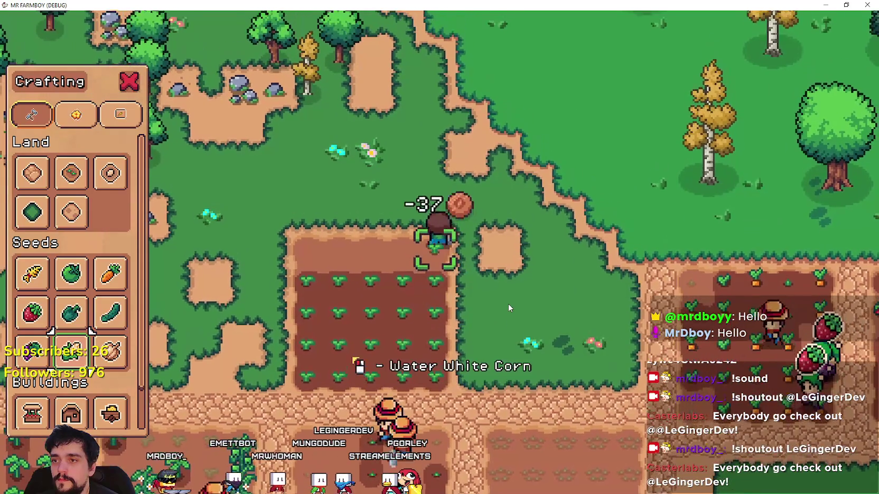
key(a)
click(508, 304)
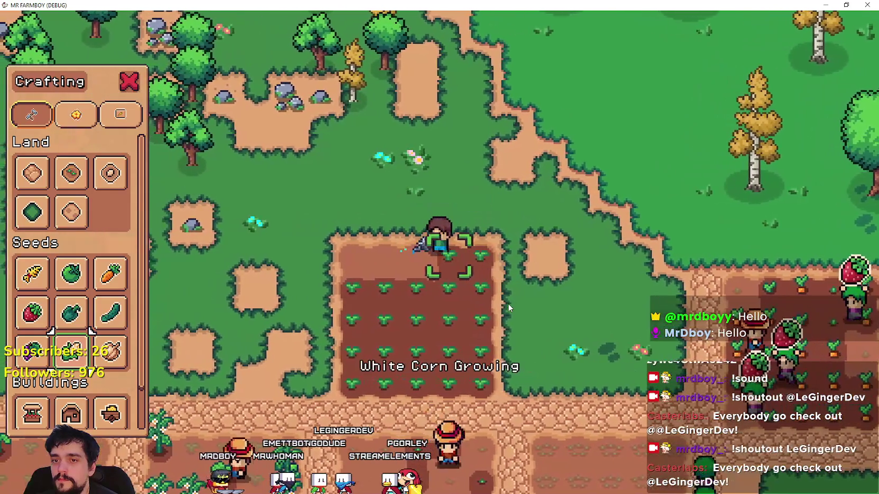
click(508, 304)
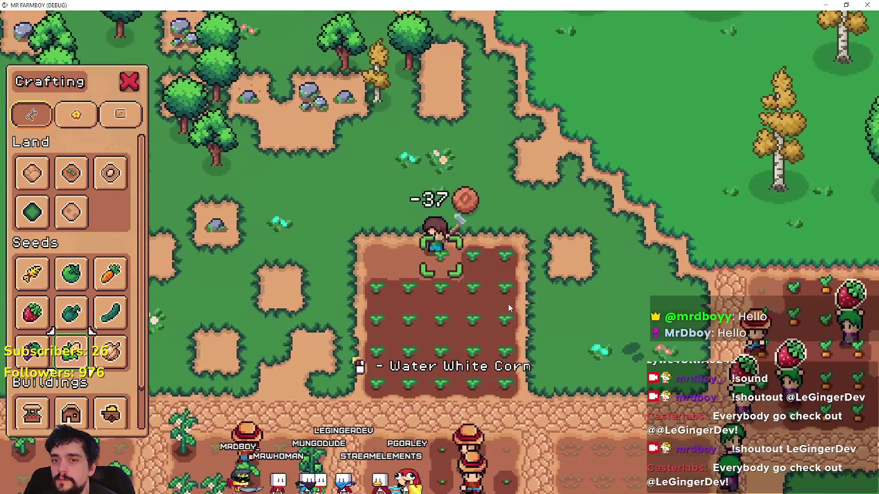
key(a)
click(508, 304)
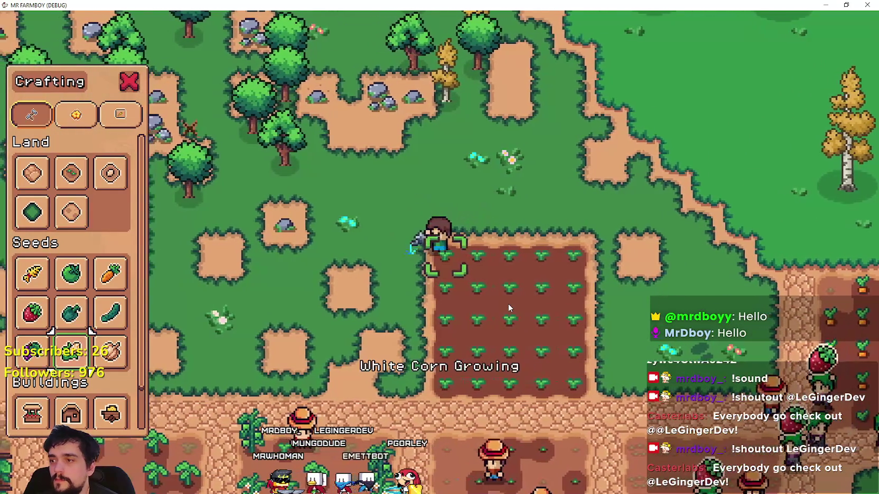
- Walk the farmer beside the corn plot and select Road Tile
key(a)
key(s)
click(32, 173)
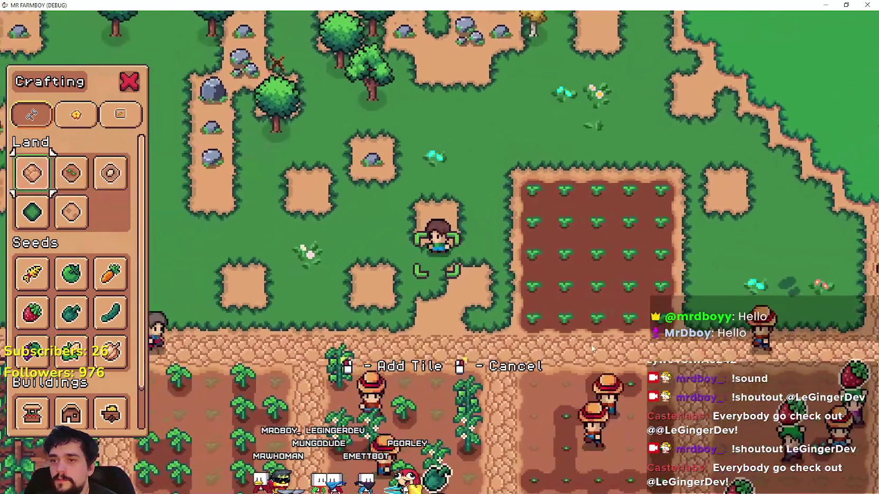
- Walk toward the new plot spot and select Farm Tile from the Land items
key(s)
key(d)
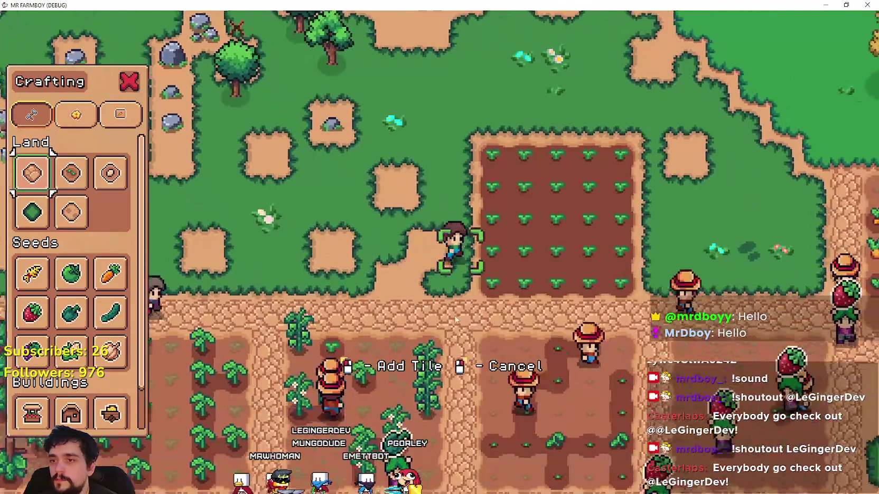
key(w)
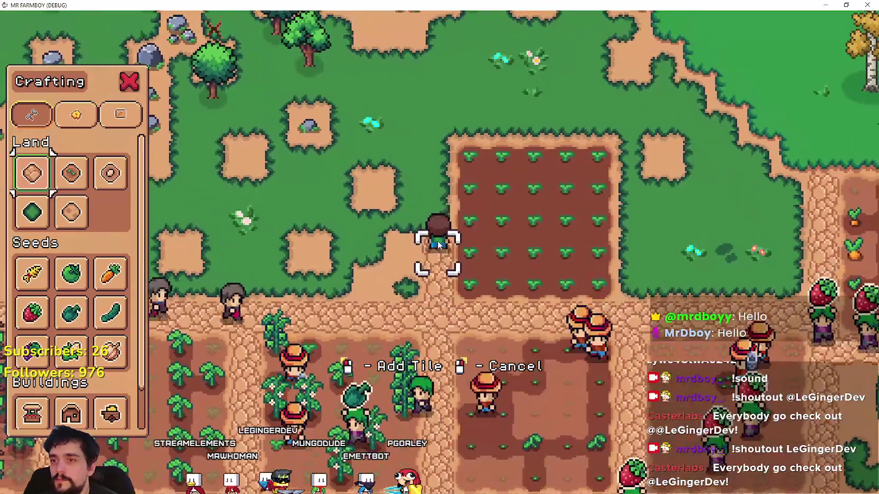
key(w)
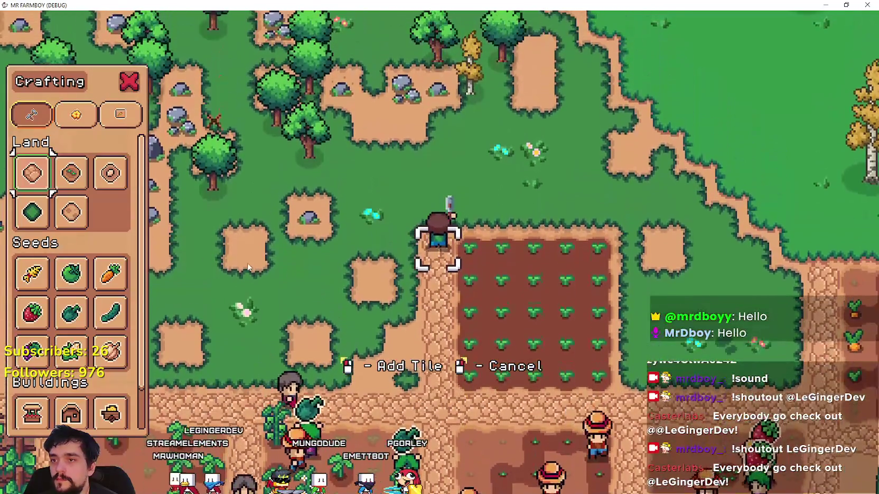
key(s)
key(s)
key(a)
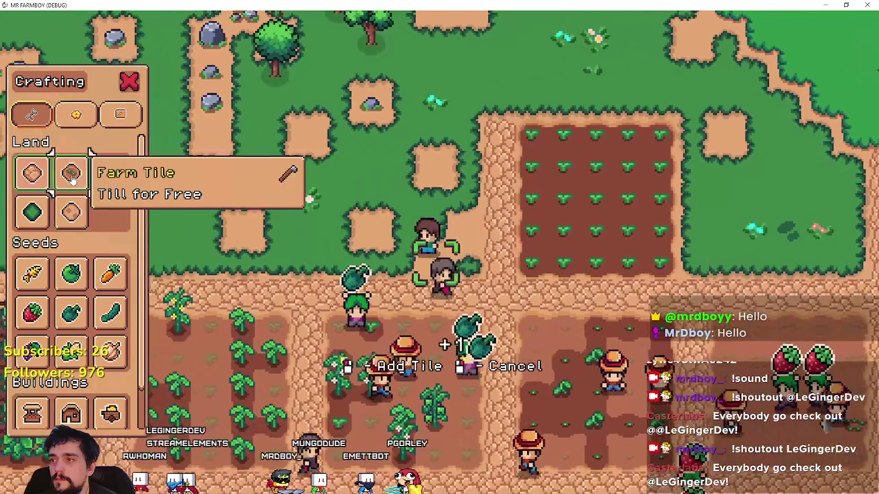
click(71, 173)
- Till a new farm-soil plot beside the corn field
key(d)
key(w)
key(w)
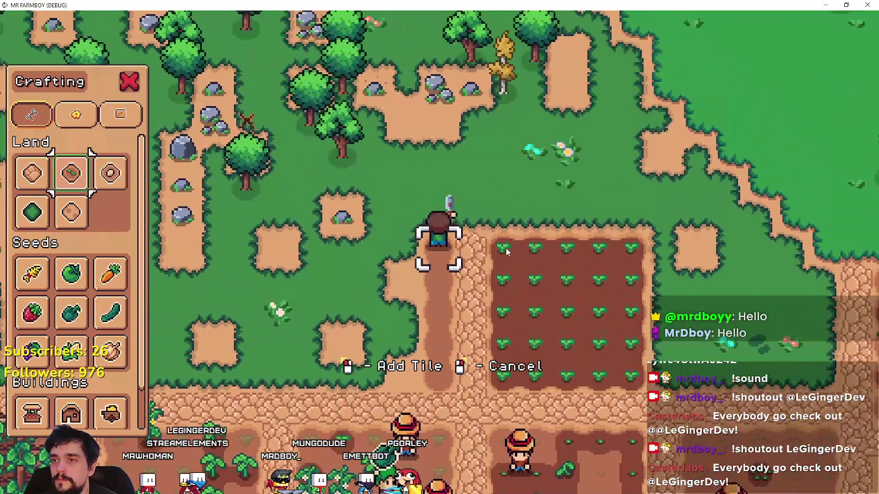
key(a)
key(s)
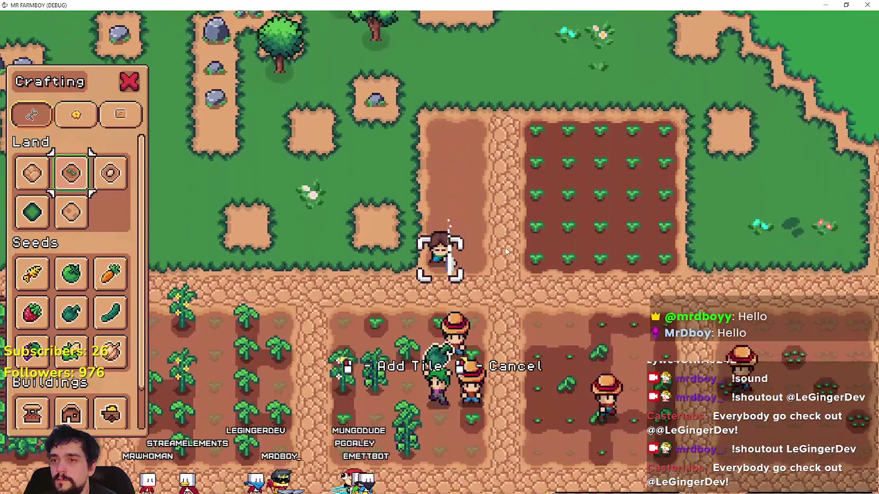
key(a)
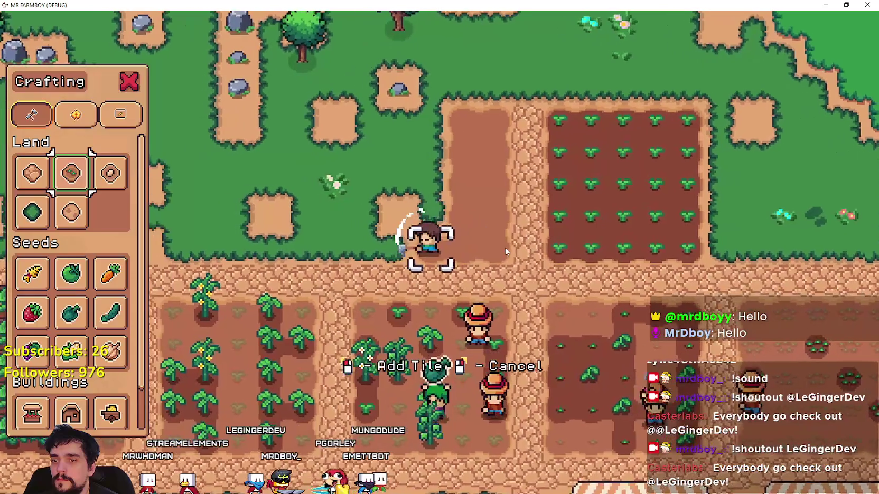
key(w)
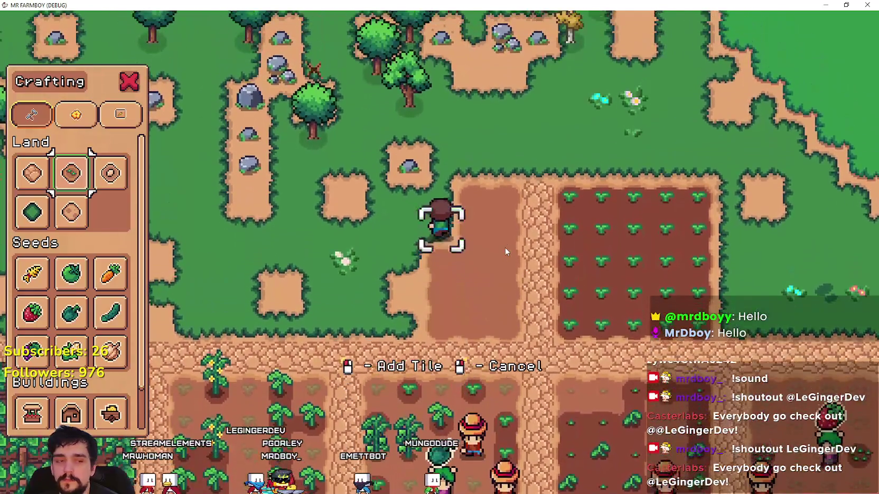
key(w)
key(a)
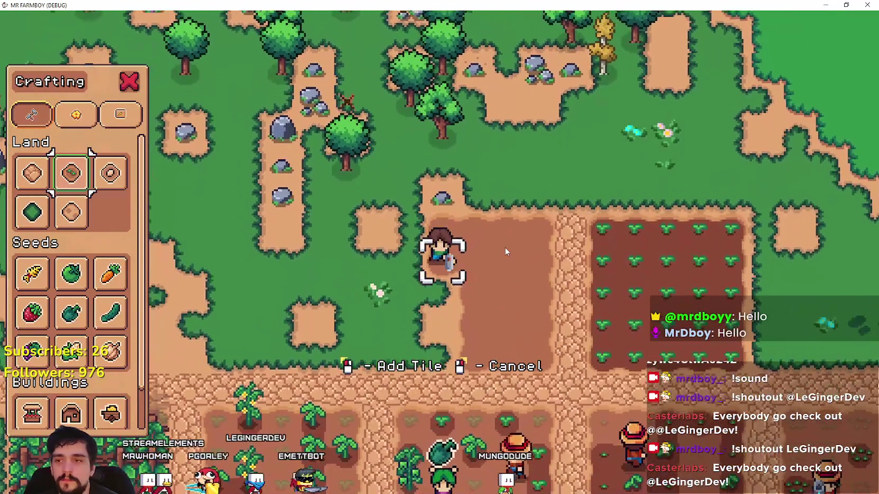
key(s)
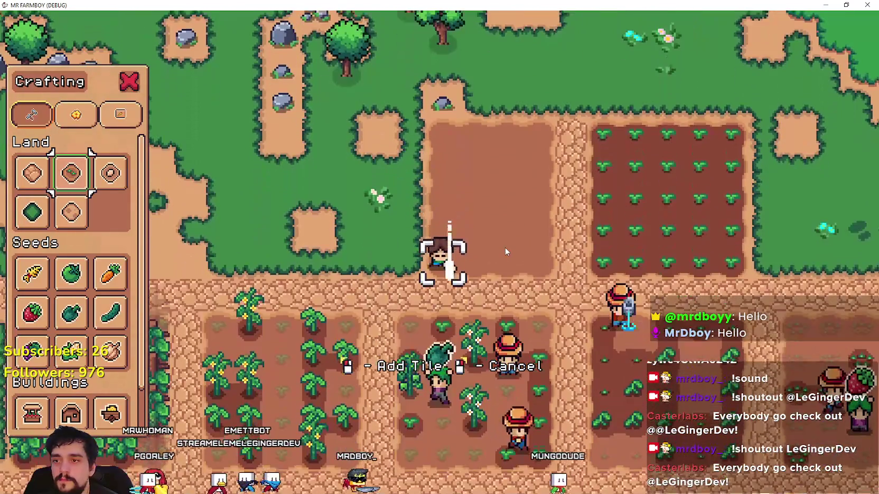
key(a)
key(w)
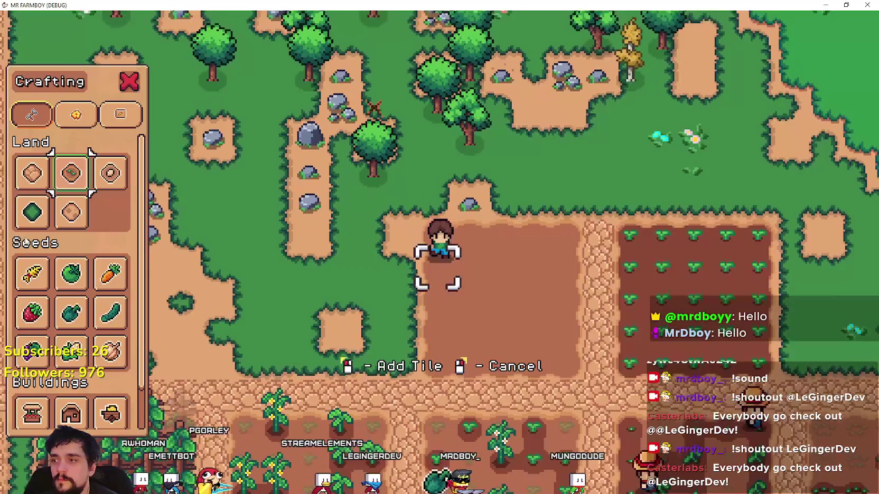
- Change the chosen Land item and walk the farmer onto the tilled plot
click(32, 173)
key(s)
key(a)
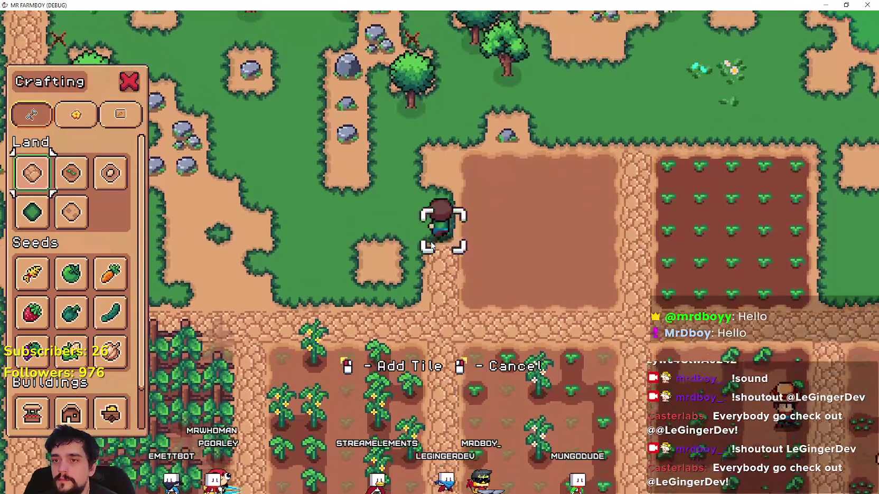
key(w)
key(d)
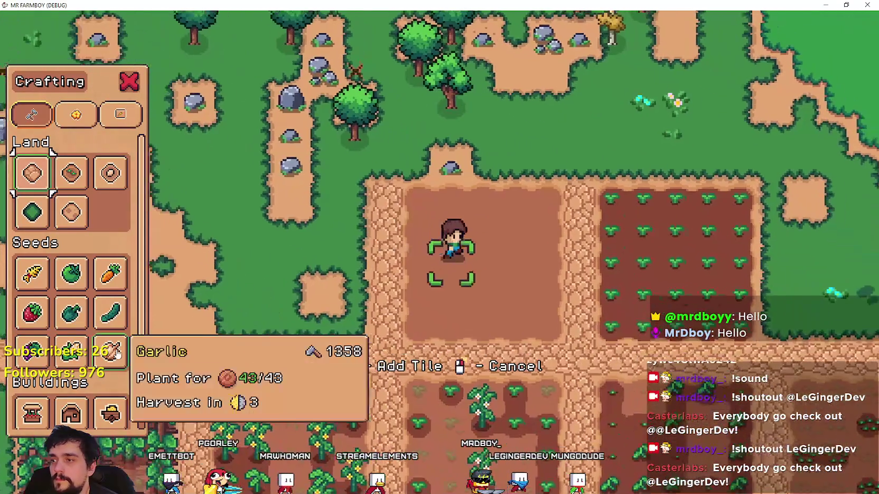
- Choose Garlic seeds and plant the first two rows of the tilled plot
click(117, 355)
key(w)
click(530, 318)
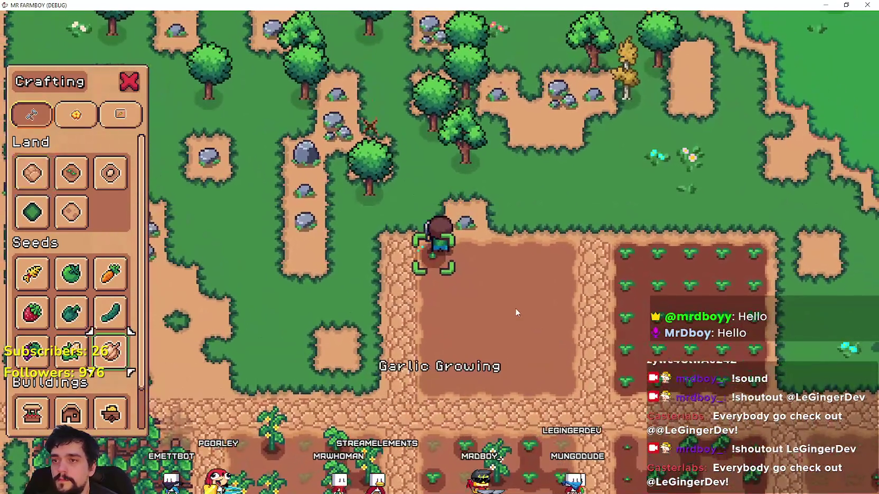
key(d)
click(515, 309)
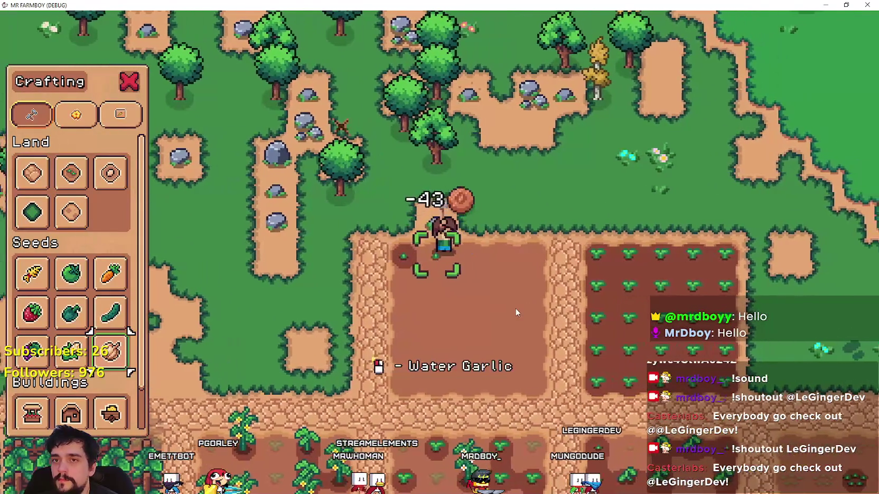
key(d)
click(513, 304)
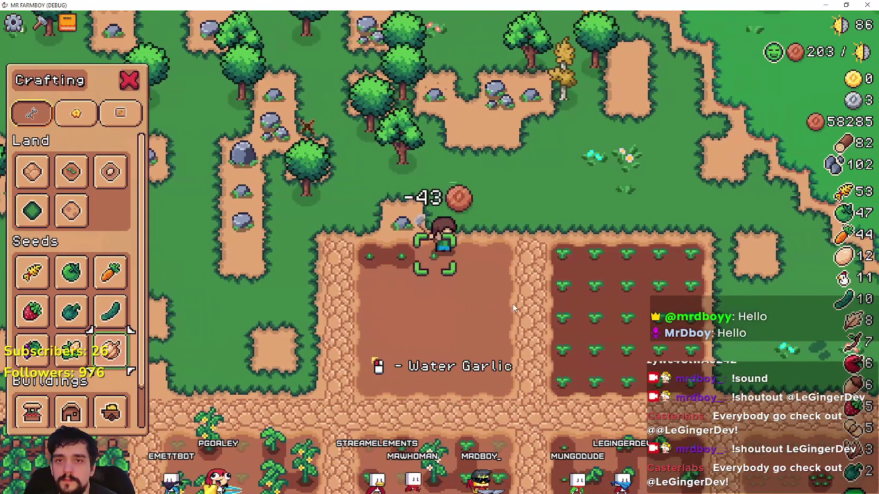
key(d)
click(513, 308)
key(d)
click(514, 308)
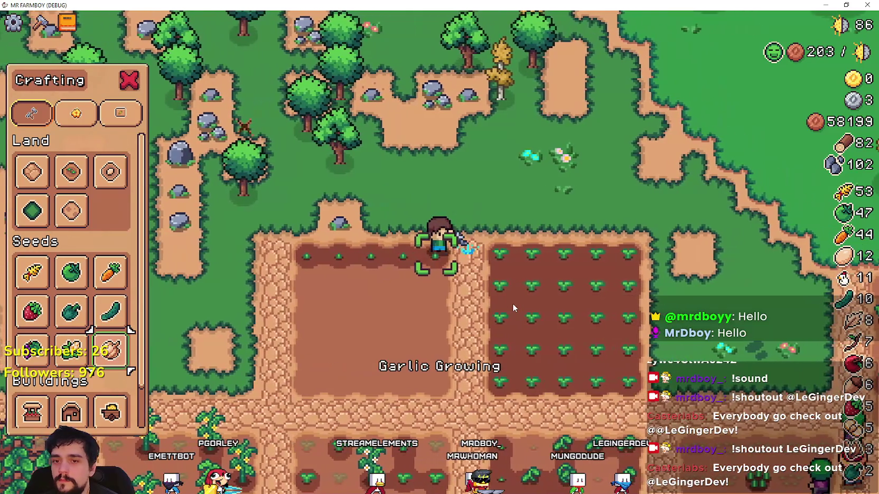
key(s)
click(512, 305)
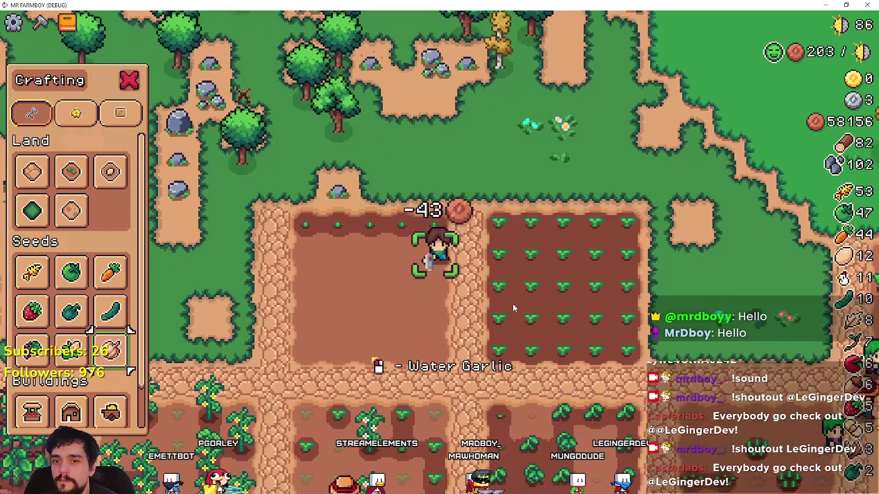
key(a)
click(512, 306)
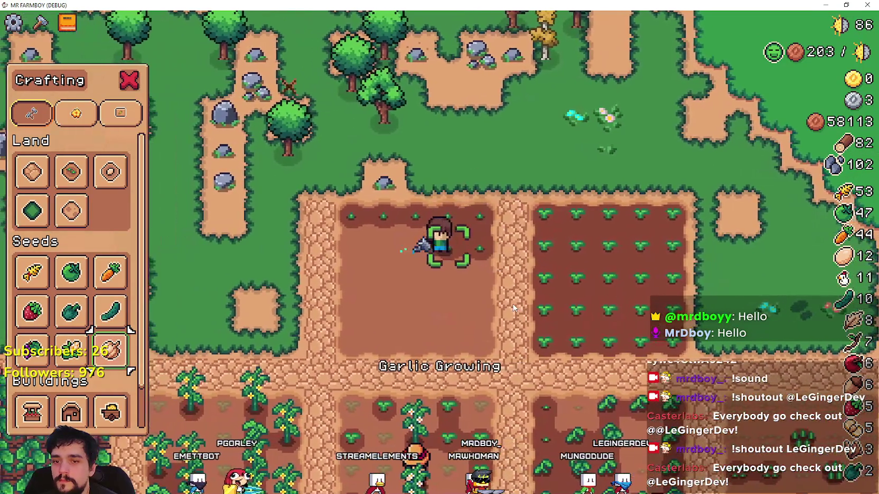
key(a)
click(512, 307)
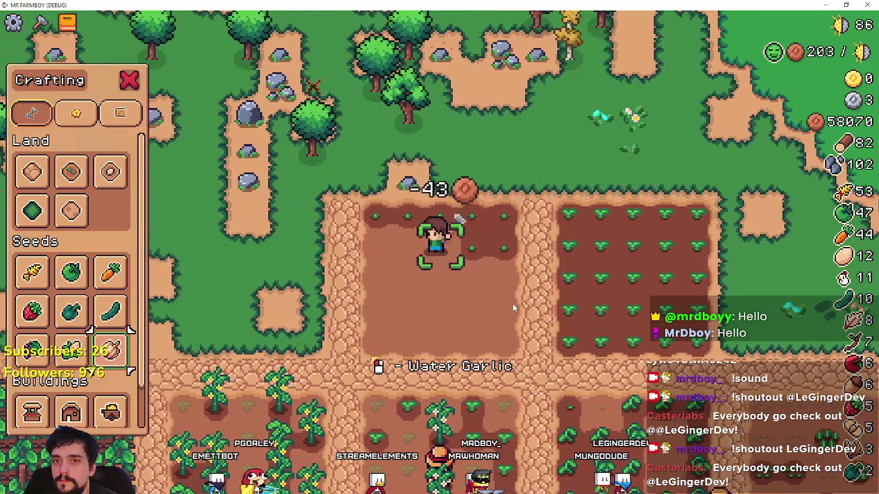
key(a)
click(512, 306)
key(a)
click(513, 307)
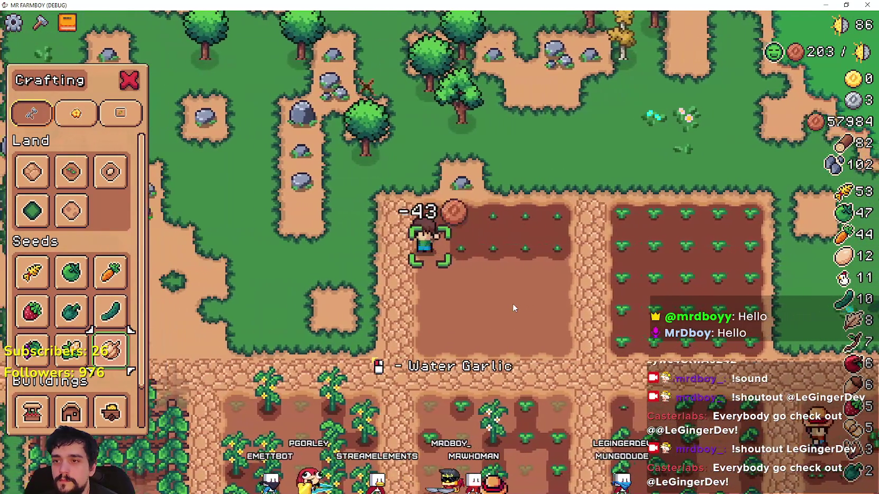
- Plant Garlic across the remaining rows, leaving 57136 coins
key(s)
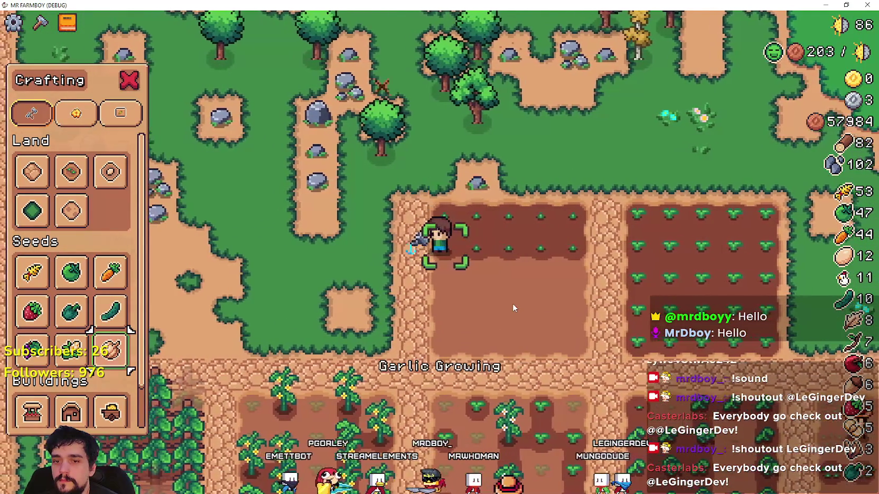
click(512, 308)
key(d)
click(512, 308)
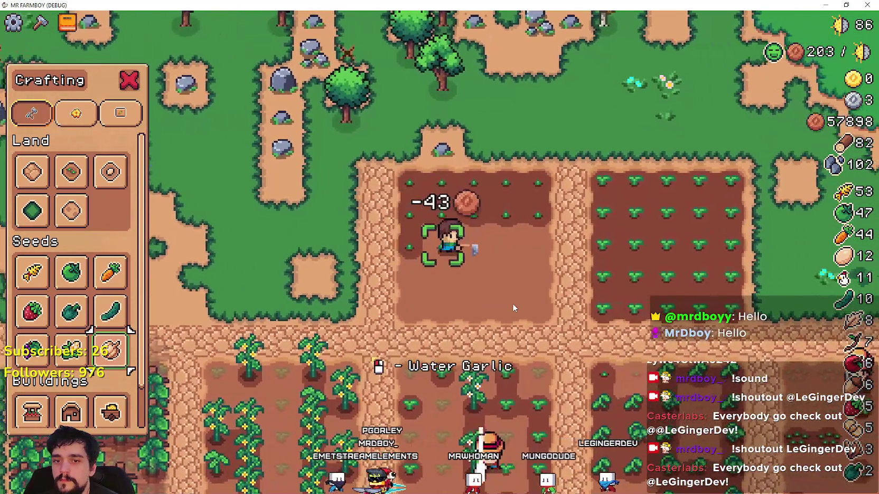
key(d)
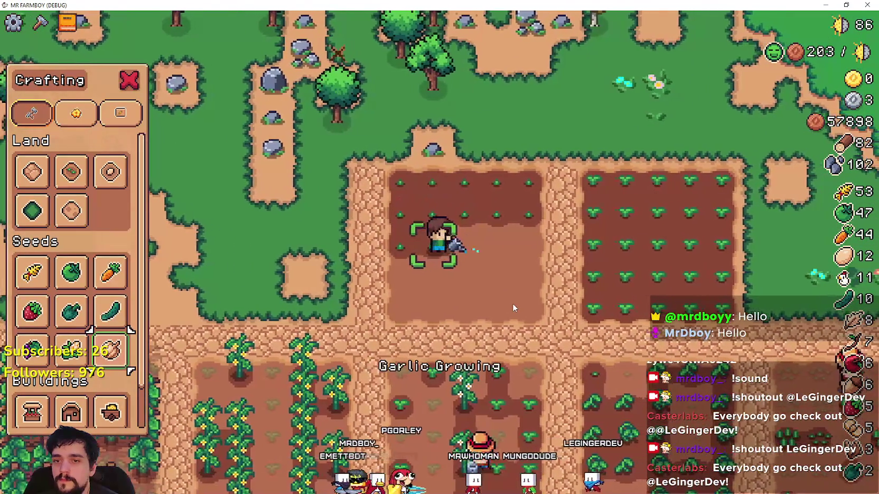
click(513, 308)
key(d)
click(512, 308)
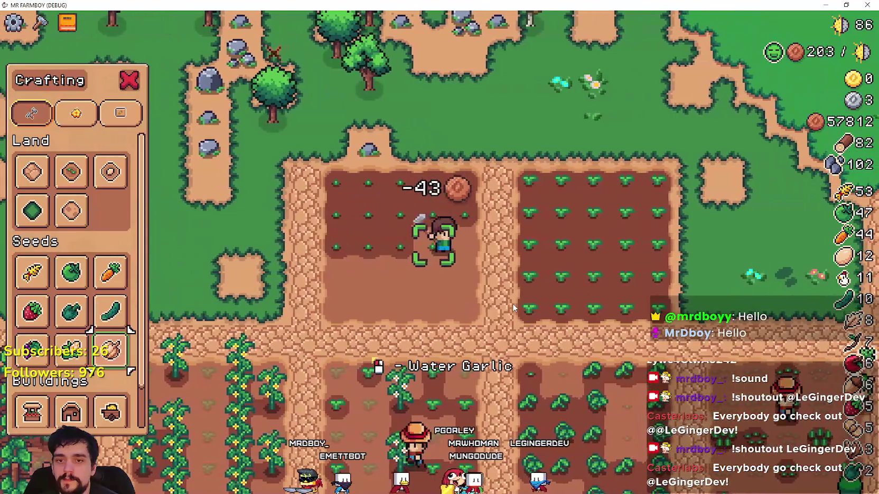
key(d)
click(512, 308)
key(s)
click(513, 308)
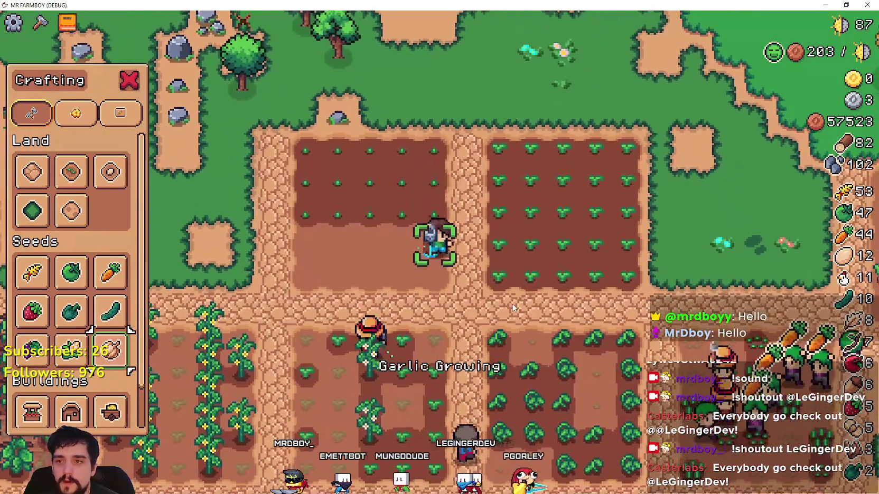
key(a)
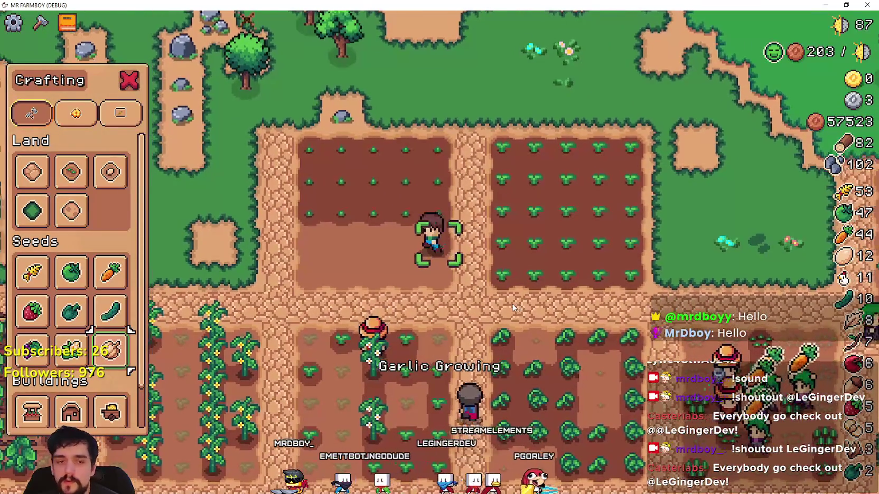
click(512, 308)
key(a)
click(512, 307)
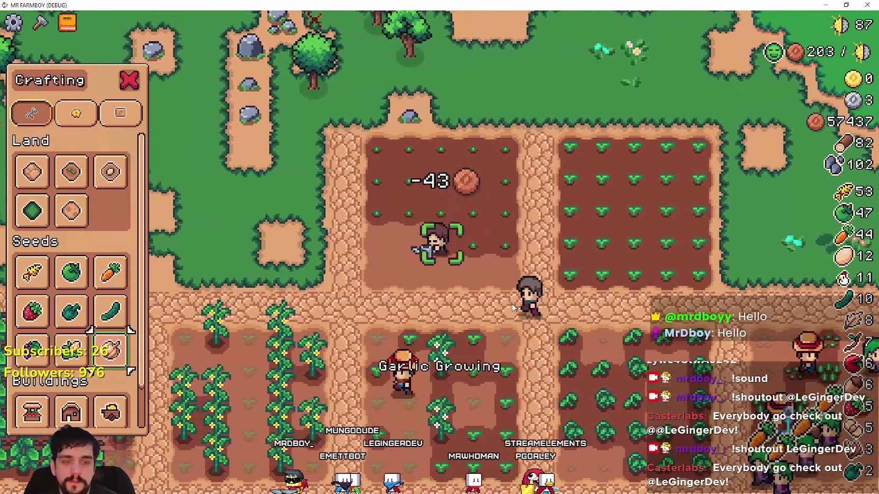
key(a)
click(511, 304)
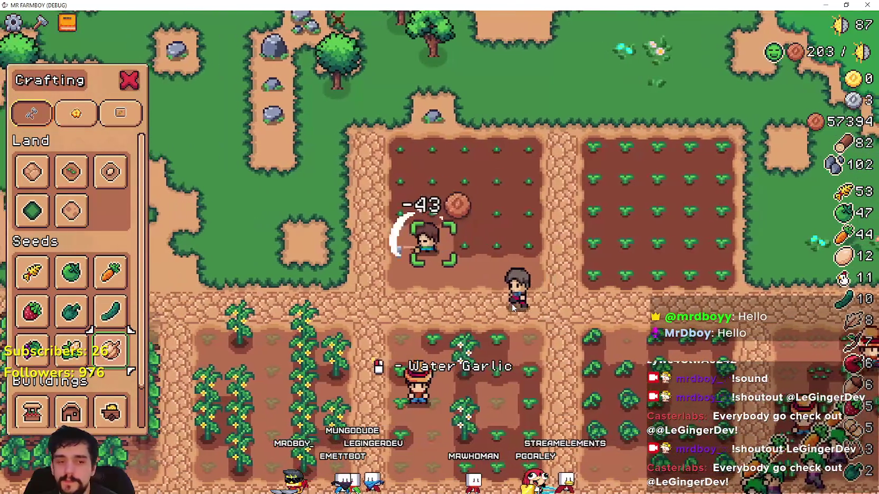
key(a)
click(511, 304)
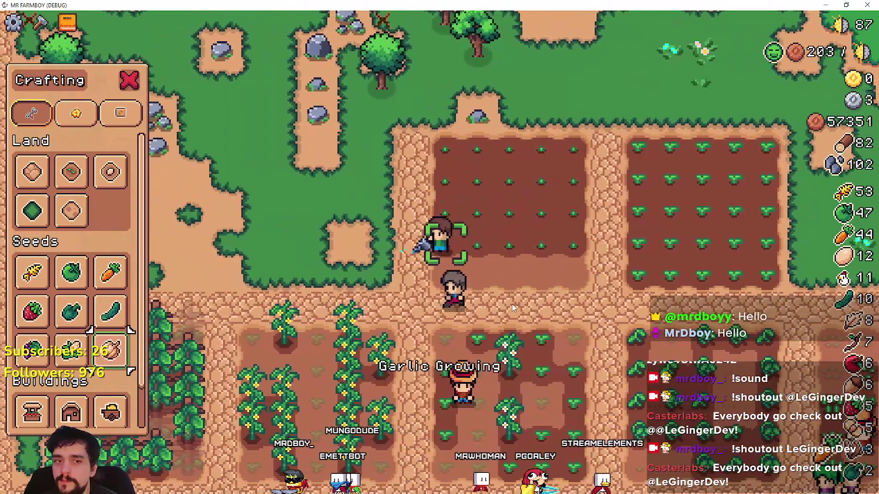
click(511, 304)
key(s)
click(511, 304)
key(d)
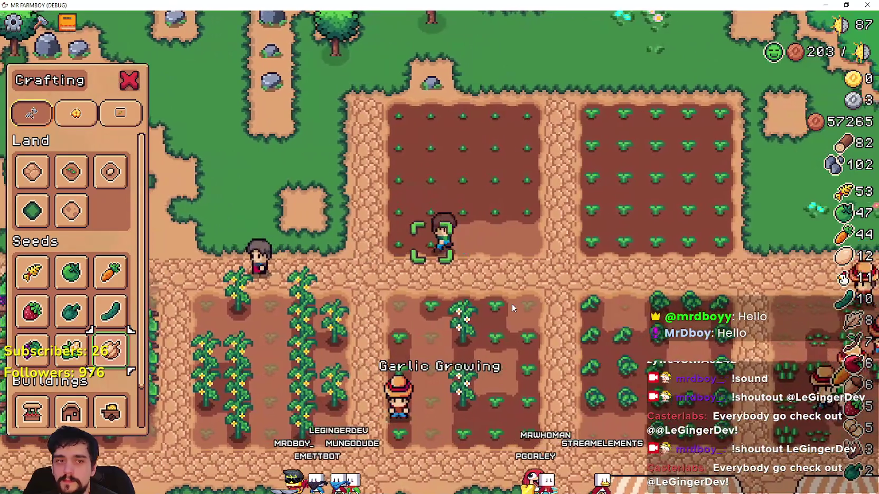
click(511, 303)
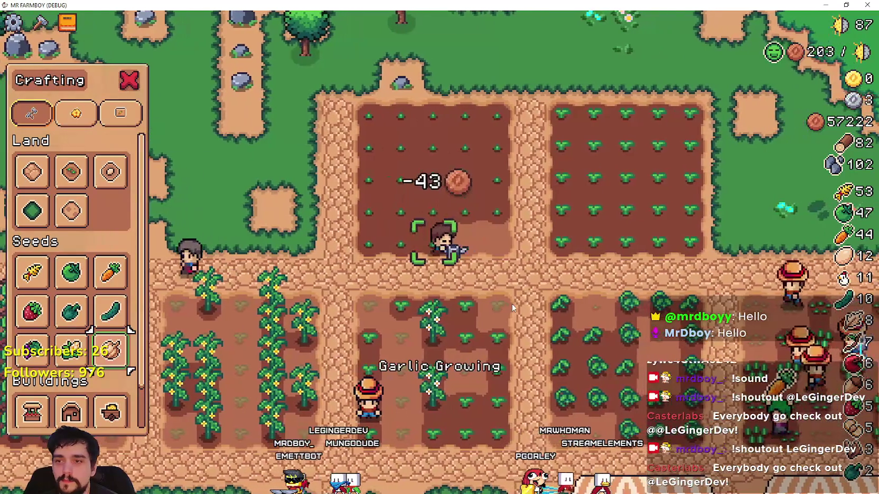
key(d)
click(512, 304)
key(d)
click(512, 304)
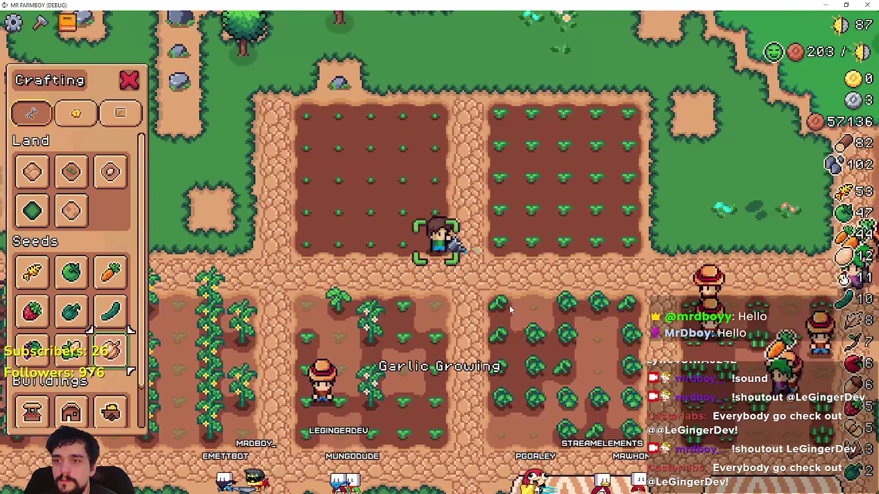
- Walk to the vineyard, then harvest and replant the grapes
key(s)
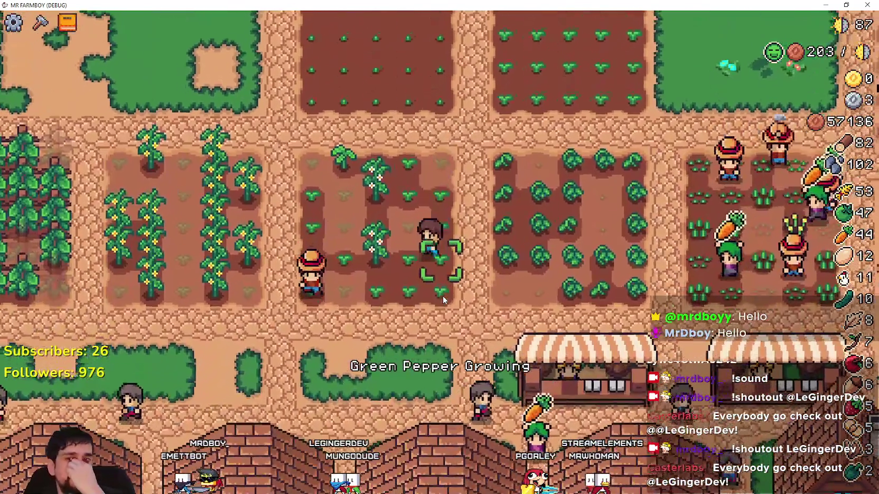
key(s)
key(a)
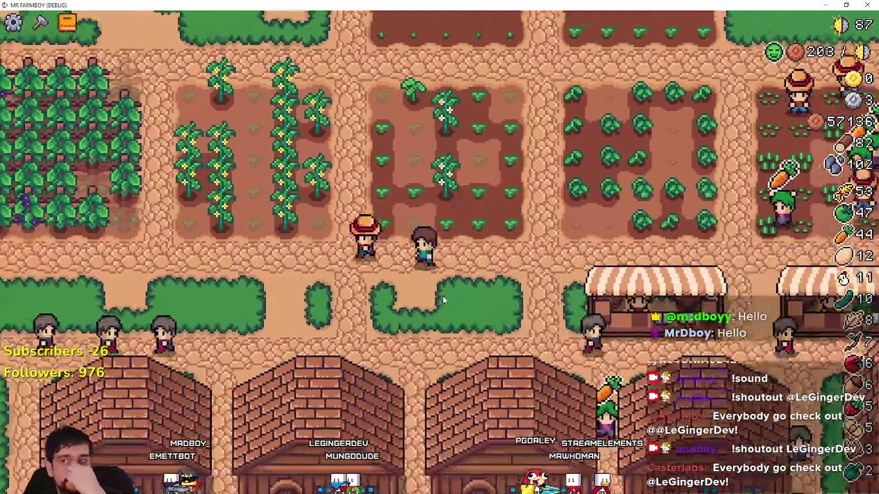
key(w)
key(a)
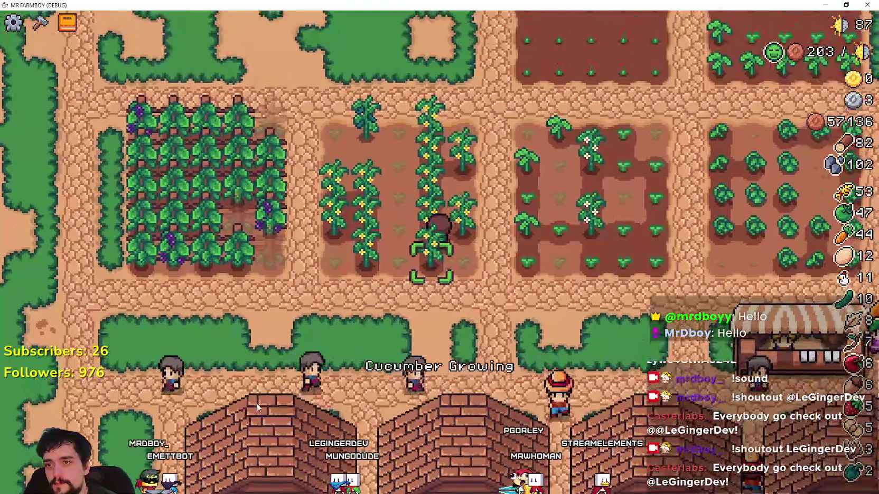
key(w)
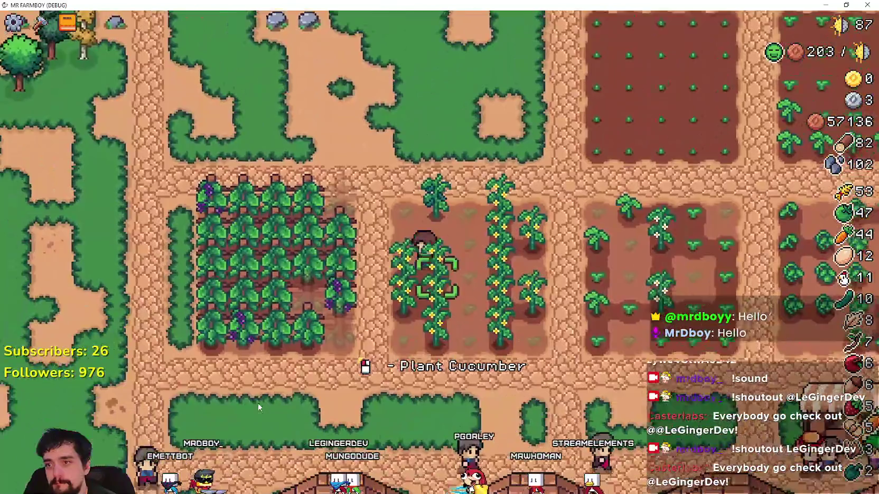
key(a)
key(s)
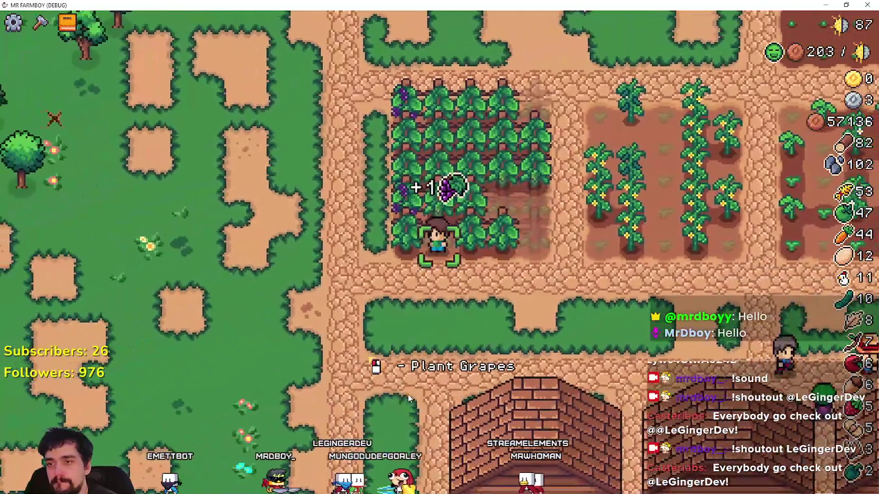
key(w)
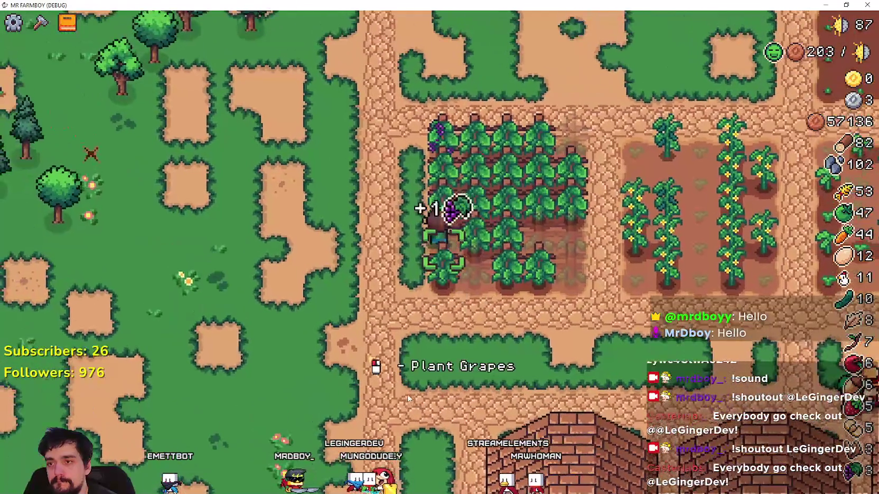
- Walk from the vineyard down the lane between the houses to the warehouse
key(d)
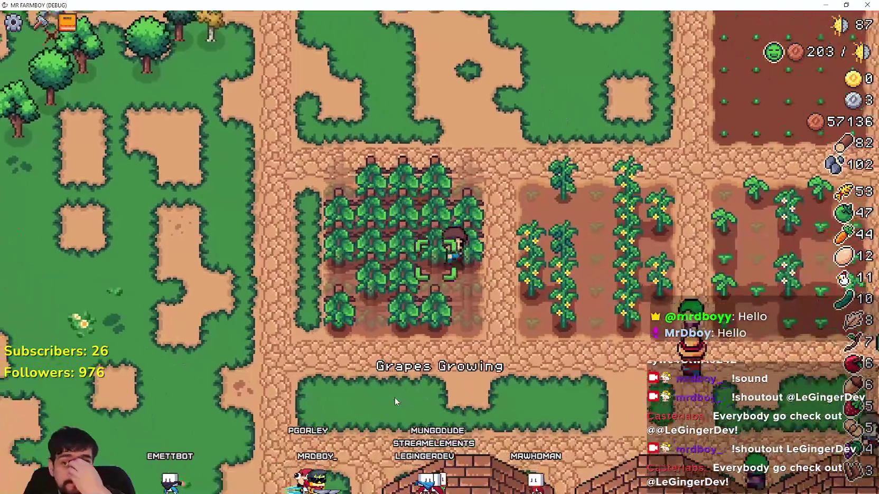
key(s)
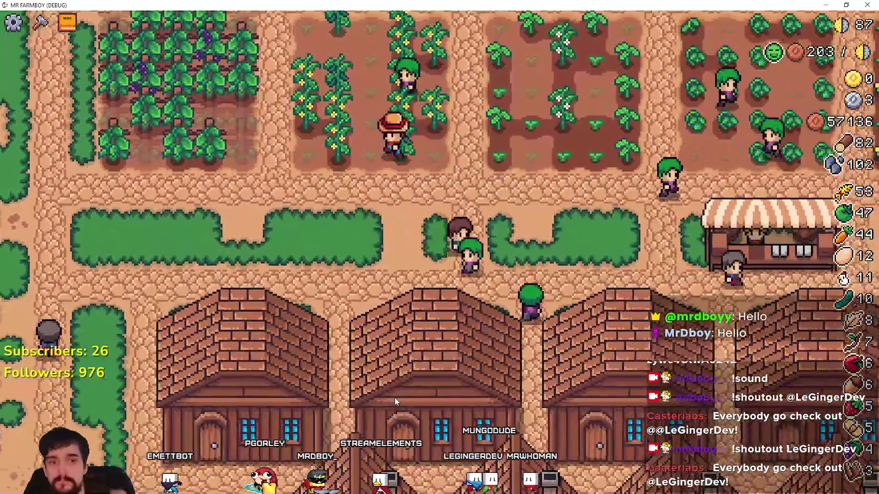
scroll(395, 397, down, 5)
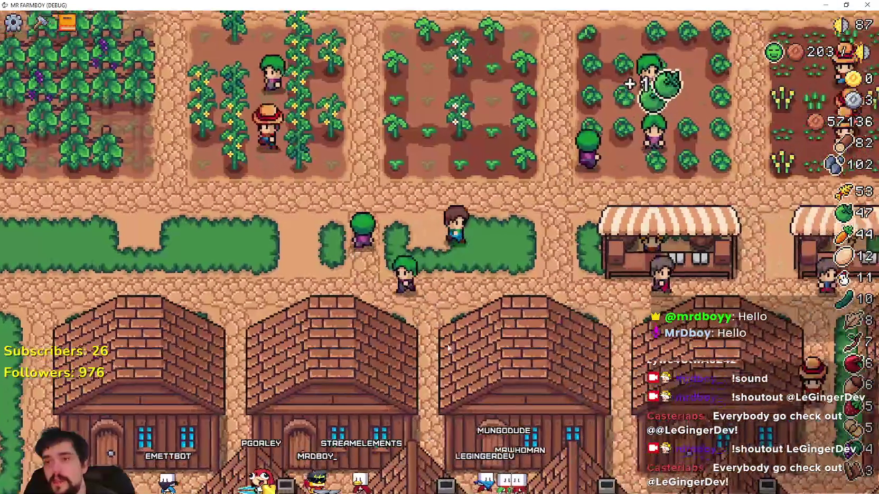
key(s)
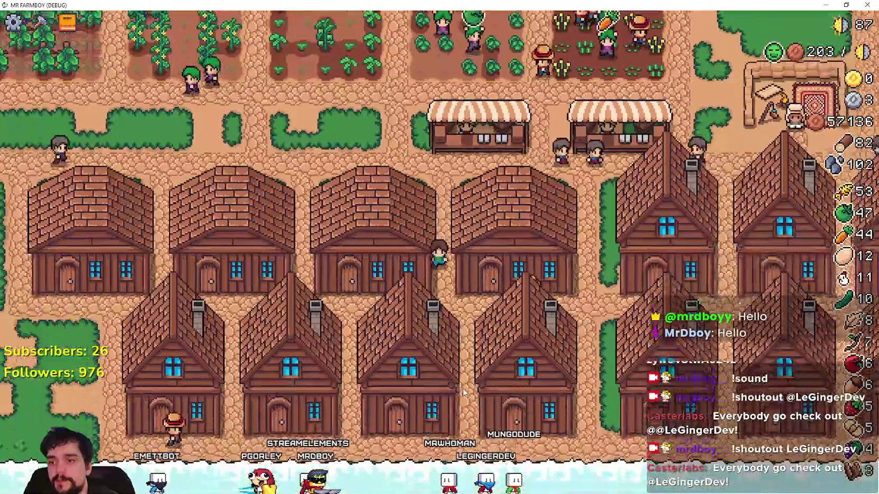
scroll(457, 370, down, 3)
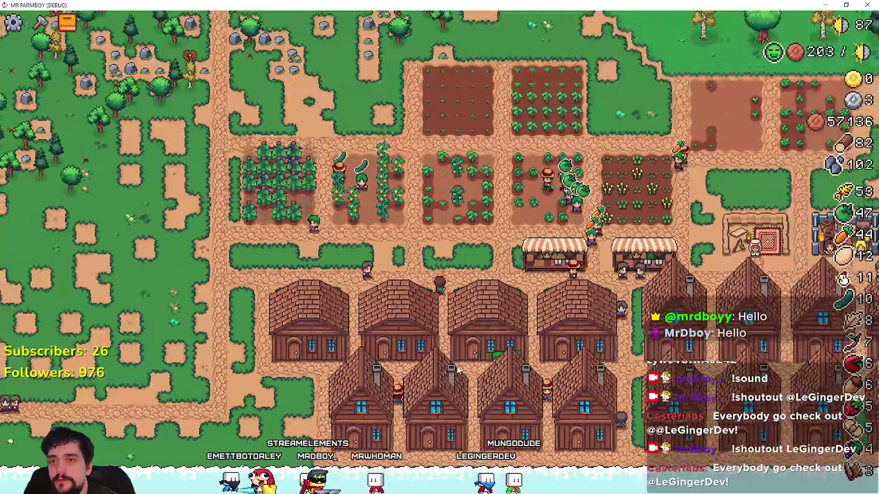
scroll(454, 372, up, 5)
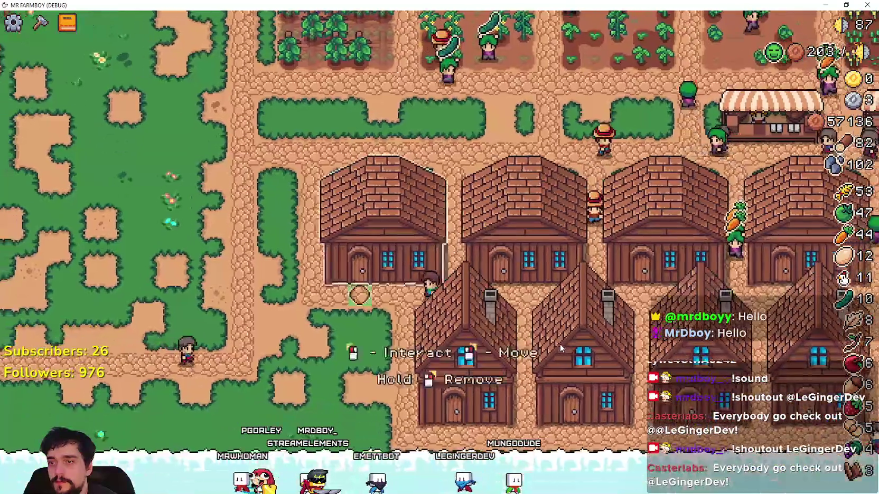
- Stock the warehouse with two crop types, at 565 and 500 units, and close it
key(e)
key(Escape)
key(e)
scroll(493, 254, down, 1)
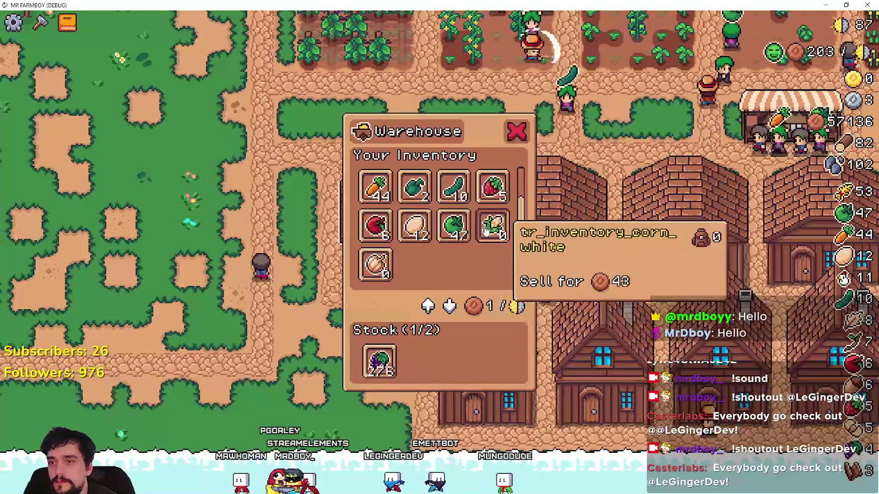
key(Escape)
key(e)
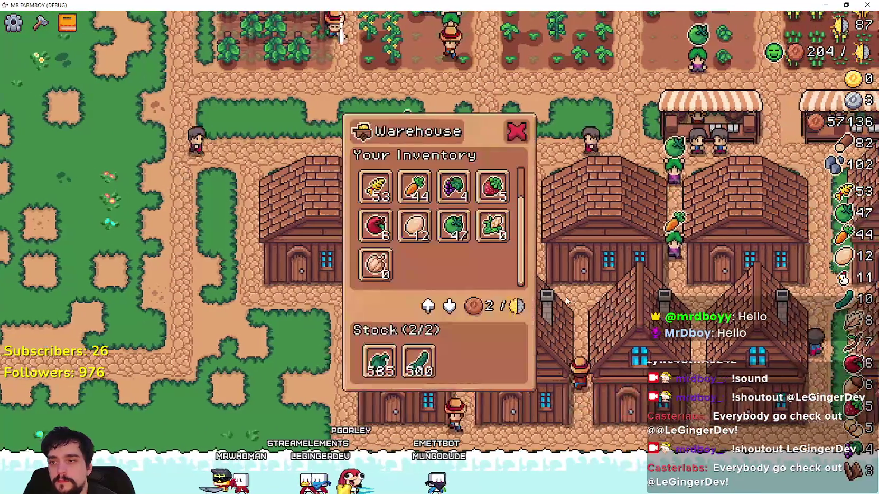
key(c)
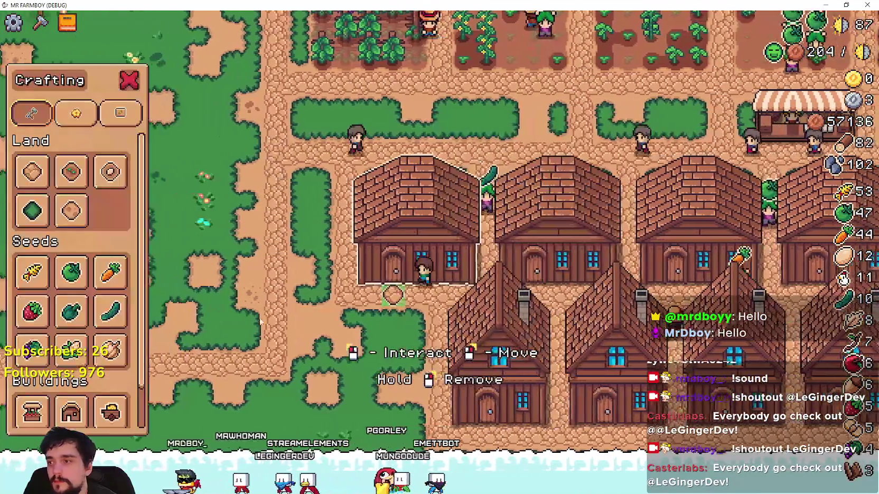
key(c)
key(a)
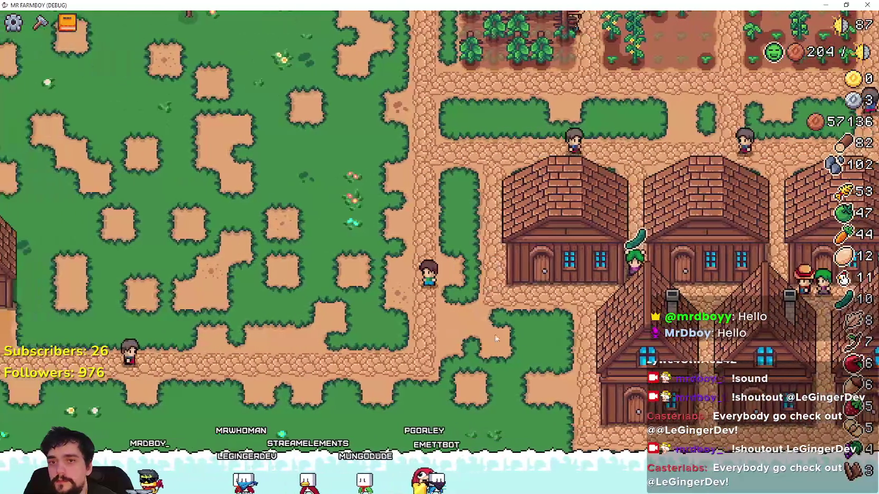
key(c)
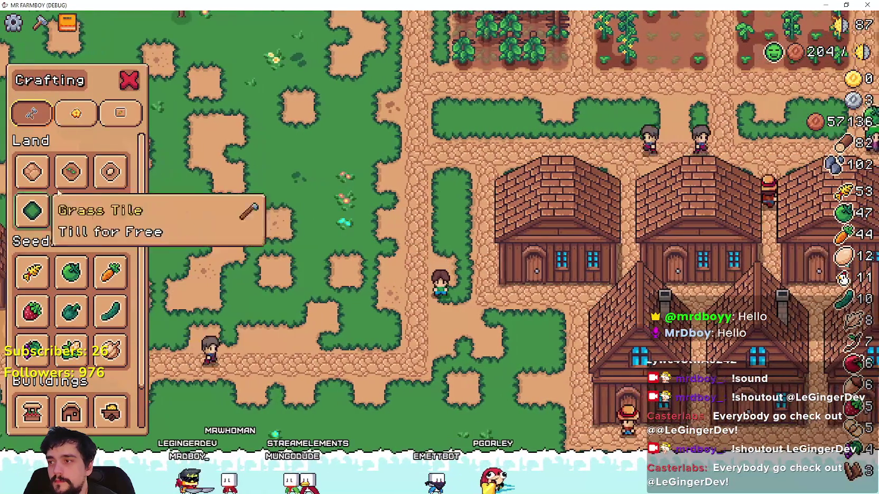
- Lay new cobblestone path tiles while walking the farmer left and up
click(32, 172)
key(a)
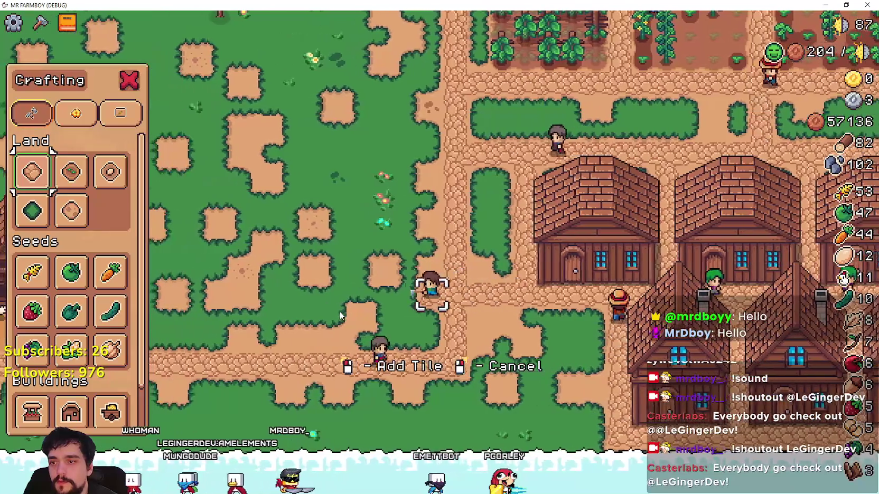
key(a)
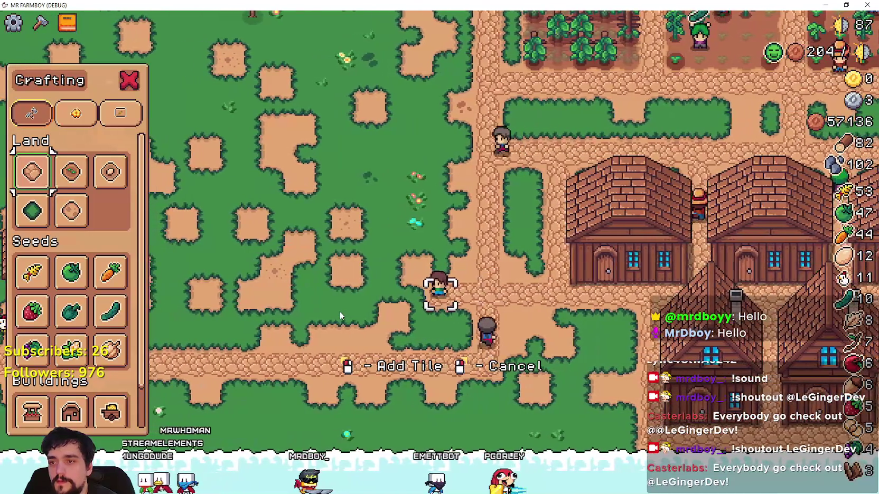
key(a)
key(w)
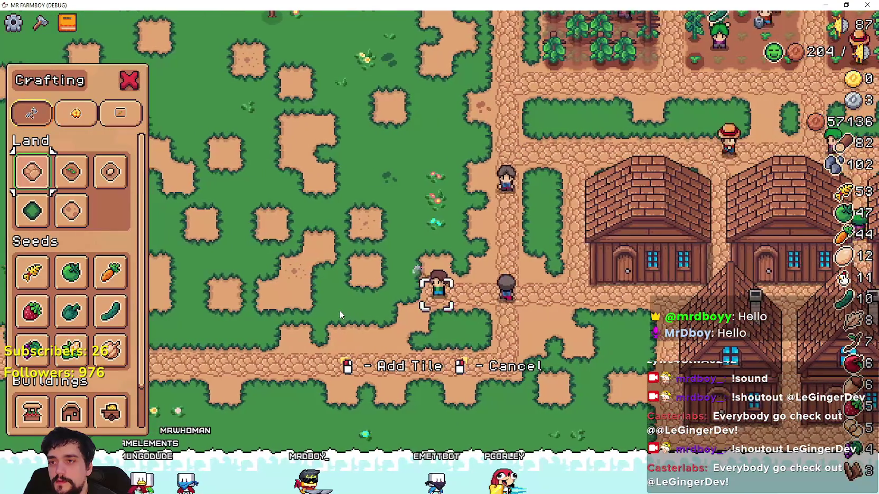
key(w)
click(341, 309)
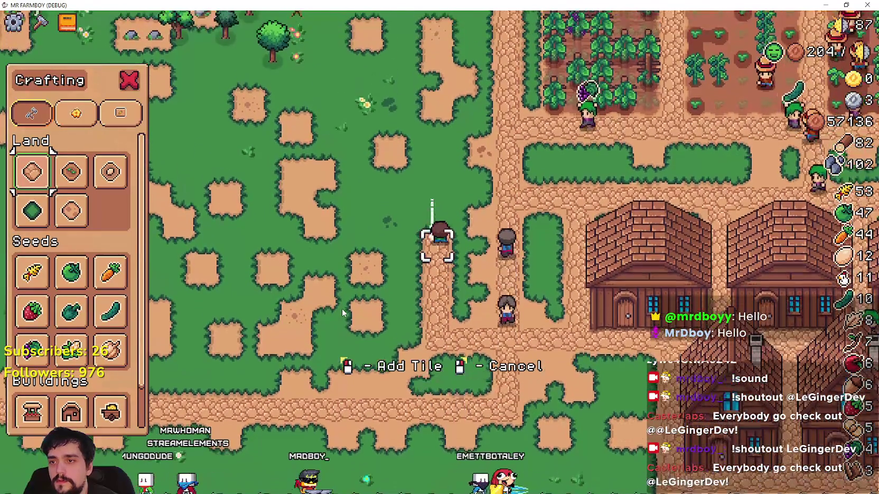
key(d)
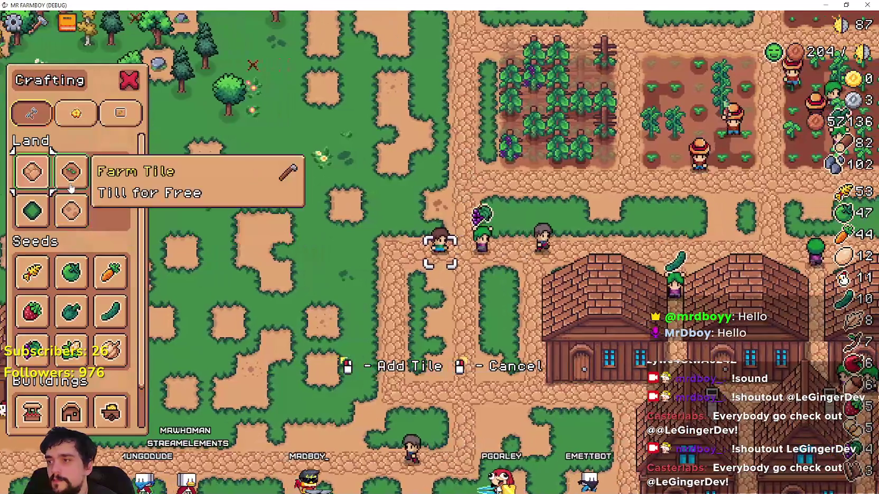
- Switch to Grass Tile, then build a Warehouse beside the houses and open its inventory
click(32, 211)
key(d)
key(s)
key(s)
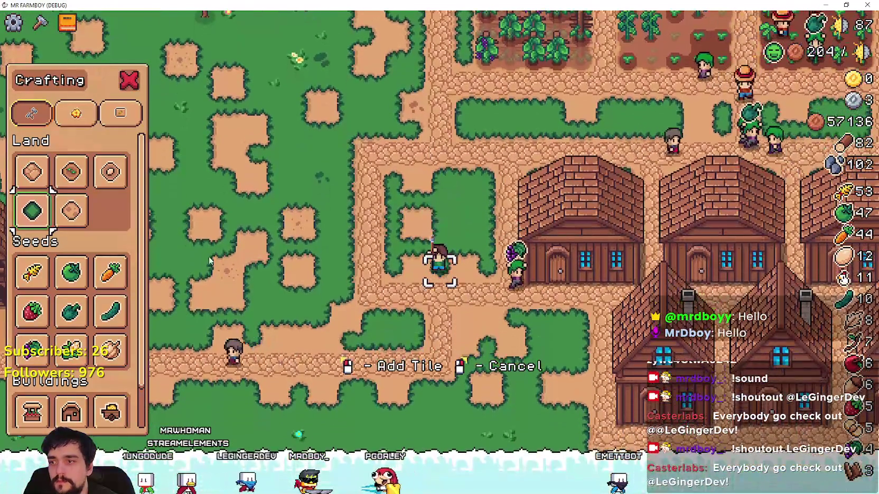
scroll(97, 399, down, 1)
click(106, 383)
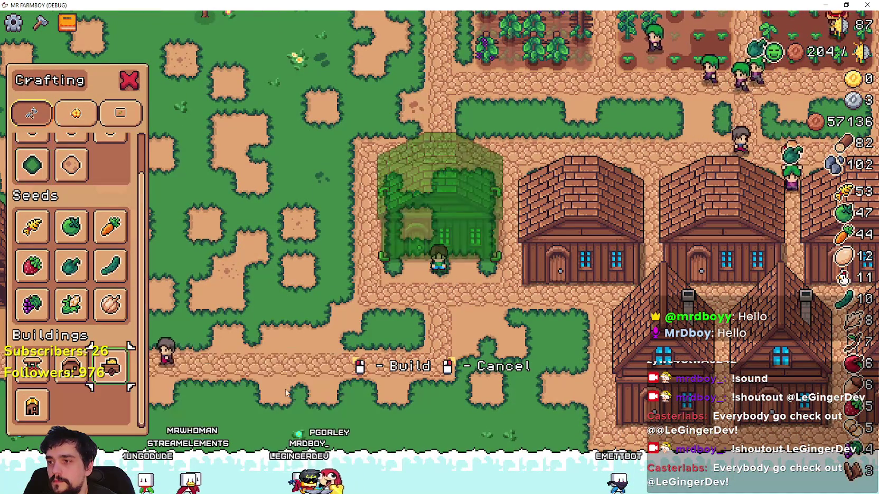
click(536, 365)
click(503, 275)
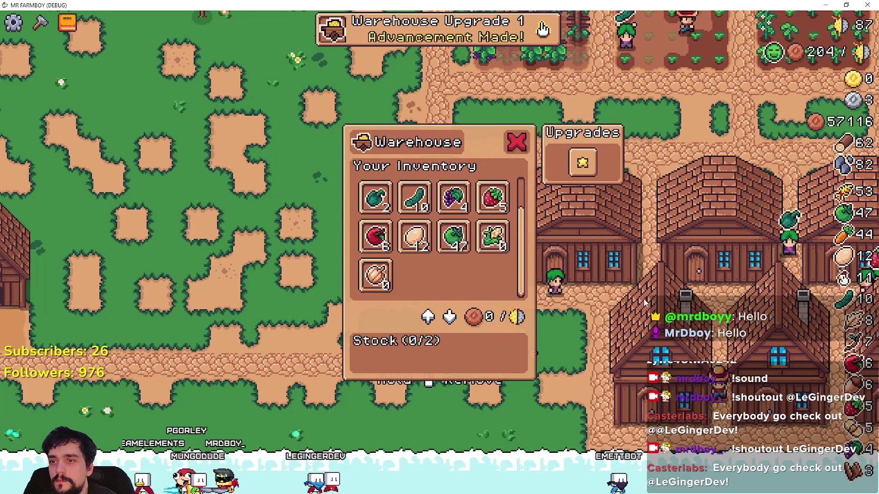
- Reopen the warehouse and add Garlic to its stock
key(Escape)
click(641, 299)
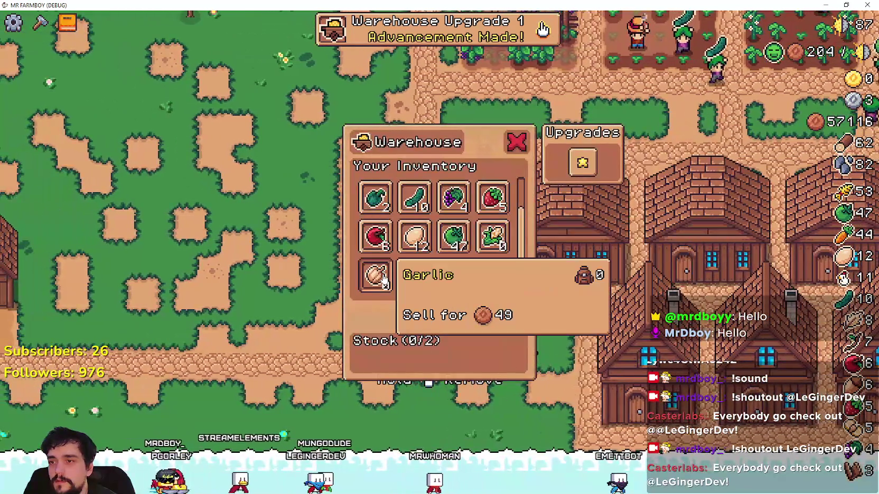
click(375, 274)
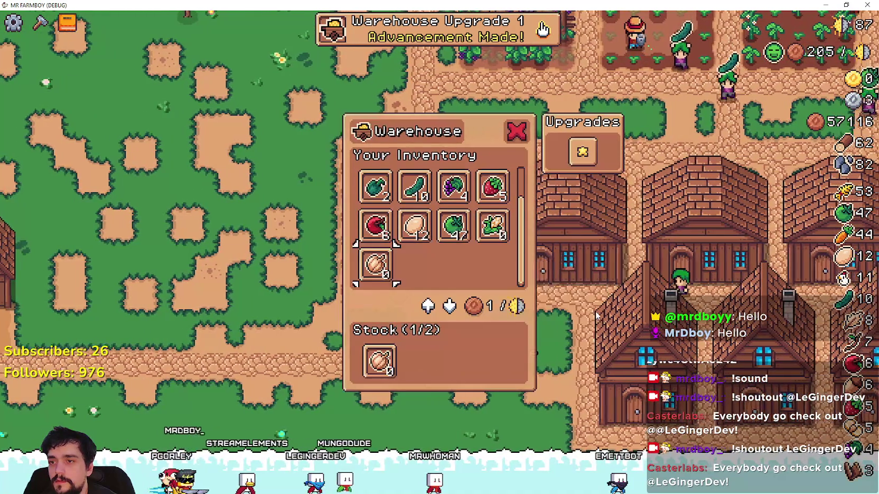
- Close the warehouse and briefly view the Advancements book
key(Escape)
key(Tab)
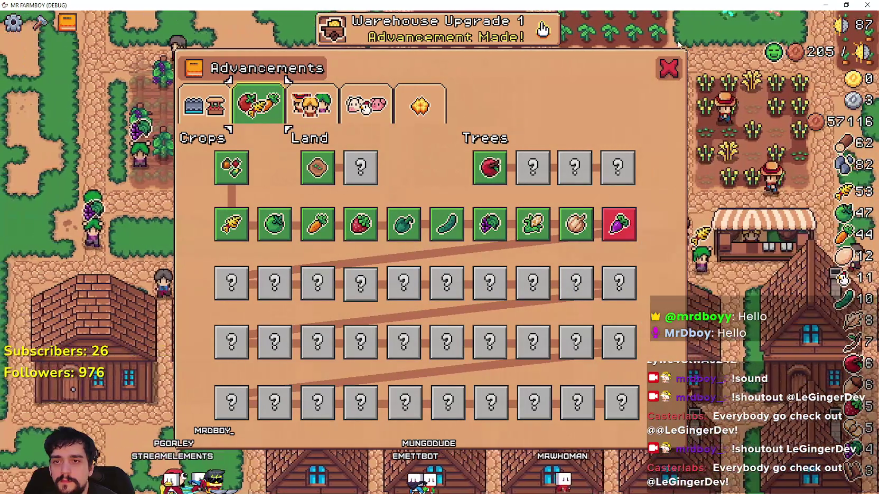
click(669, 68)
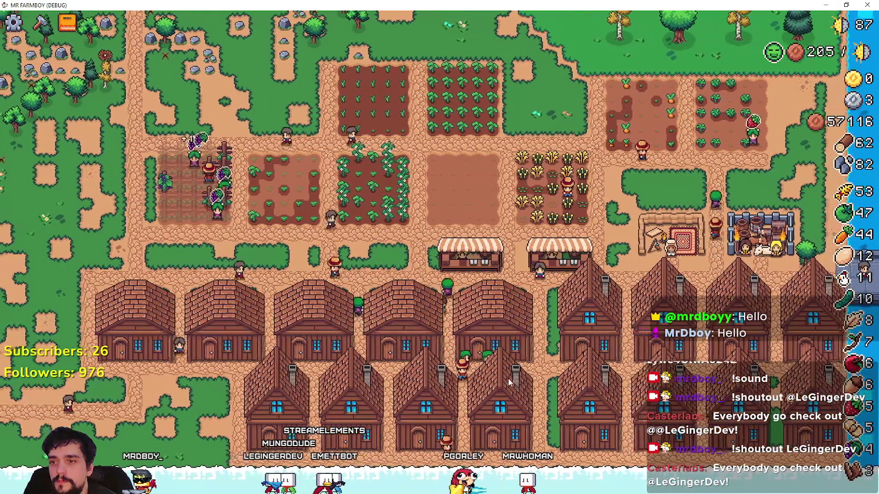
key(Escape)
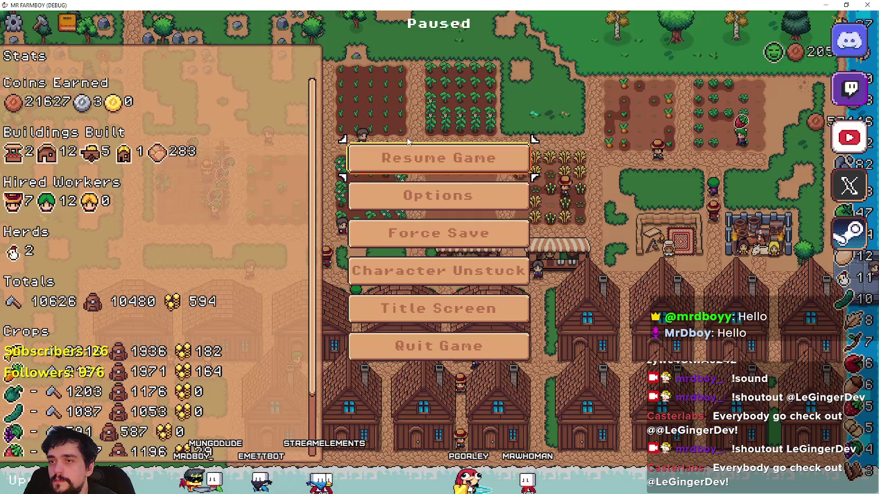
click(407, 143)
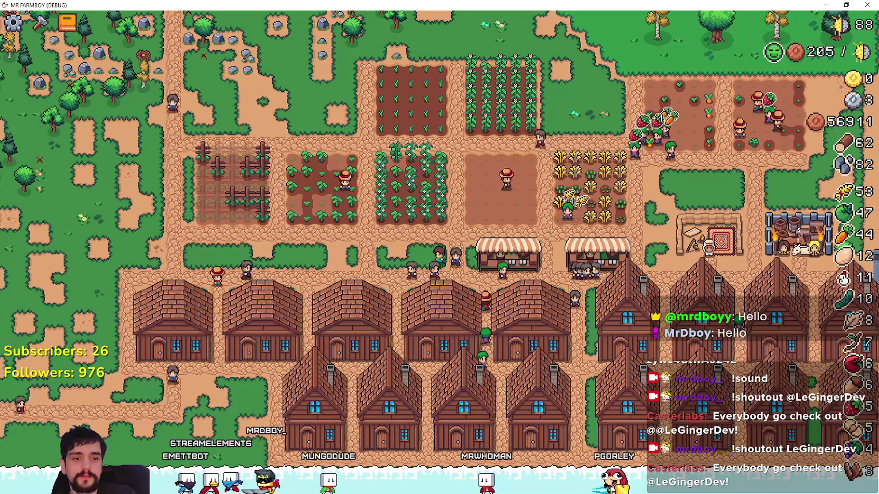
key(alt+Tab)
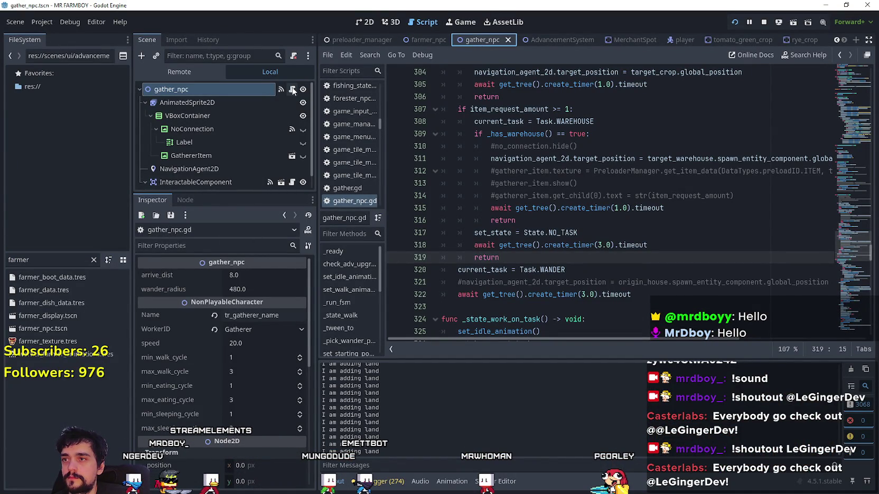
- In gather_npc.gd, use Task.HOUSE, restore the origin_house target line, and rerun with F5
click(648, 245)
key(Down)
key(Down)
key(Down)
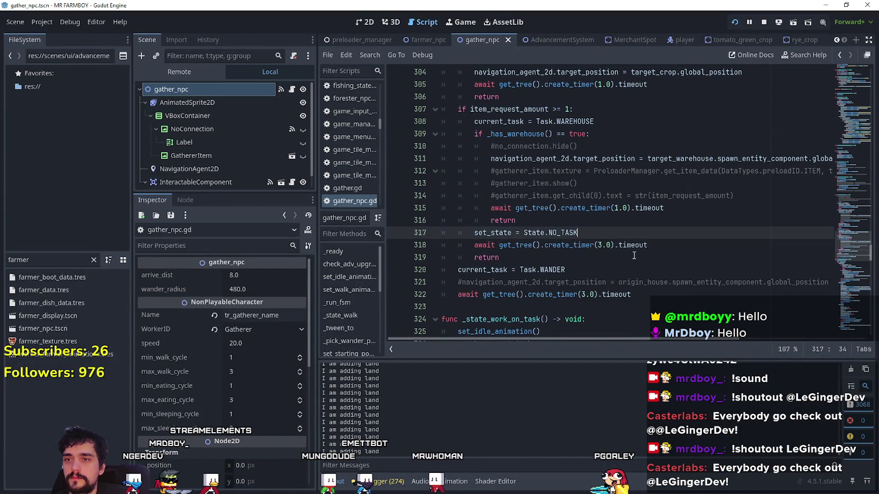
scroll(608, 211, down, 3)
key(ctrl+z)
key(ctrl+z)
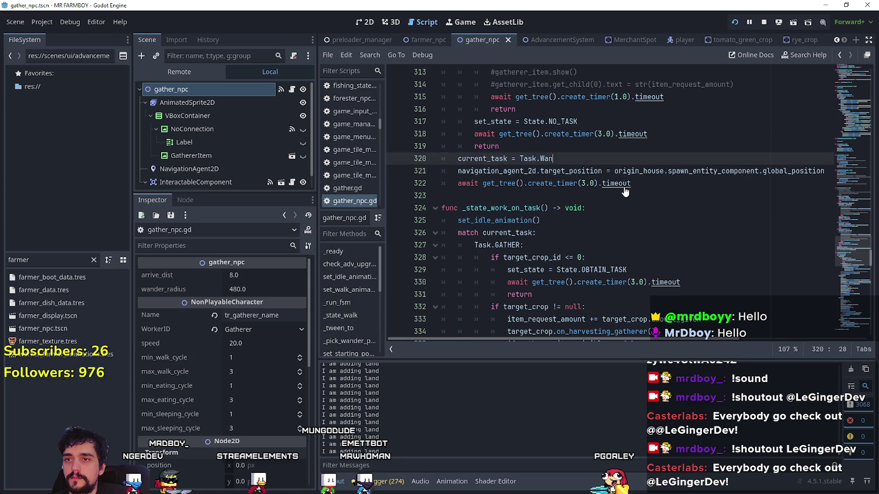
key(Down)
key(Down)
key(Down)
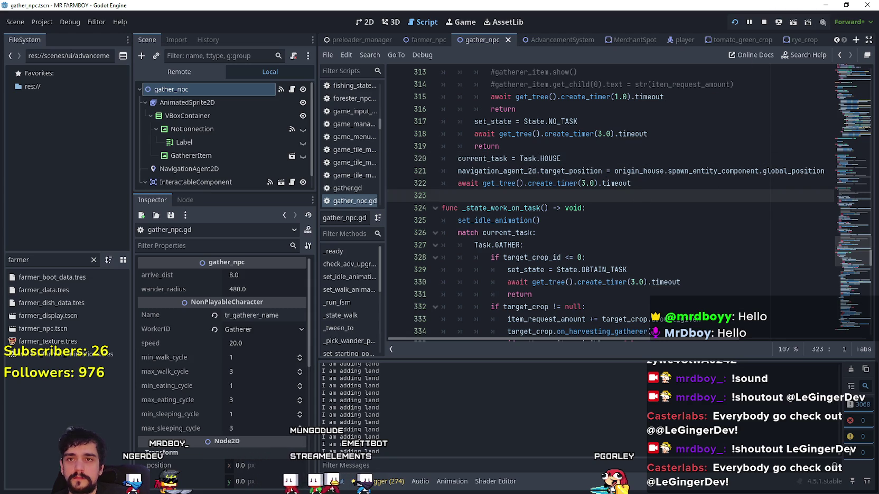
key(F5)
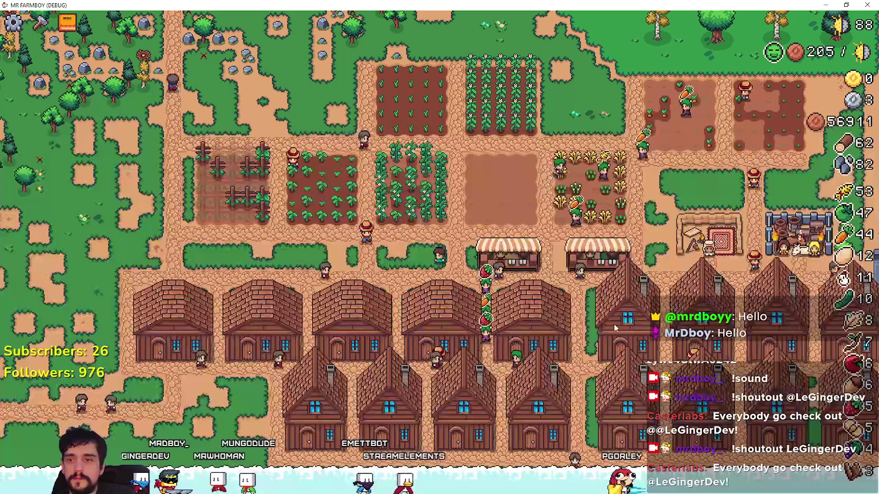
scroll(518, 290, down, 5)
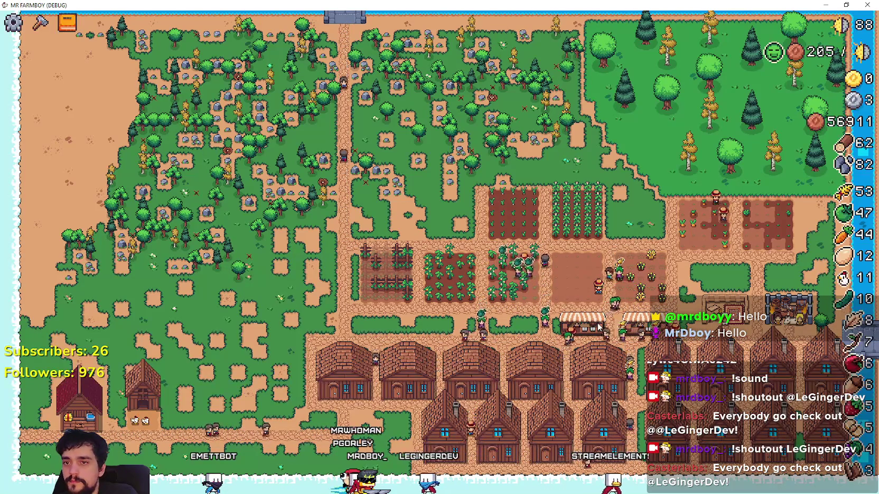
scroll(559, 268, up, 3)
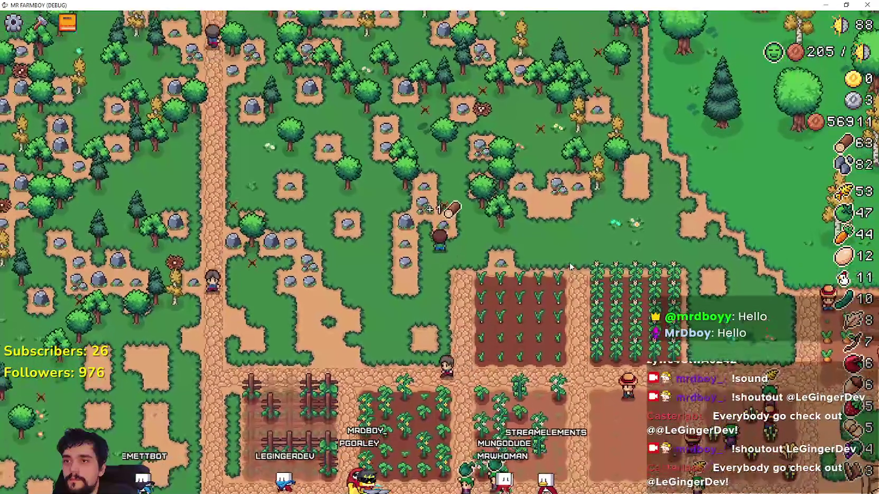
scroll(569, 262, up, 2)
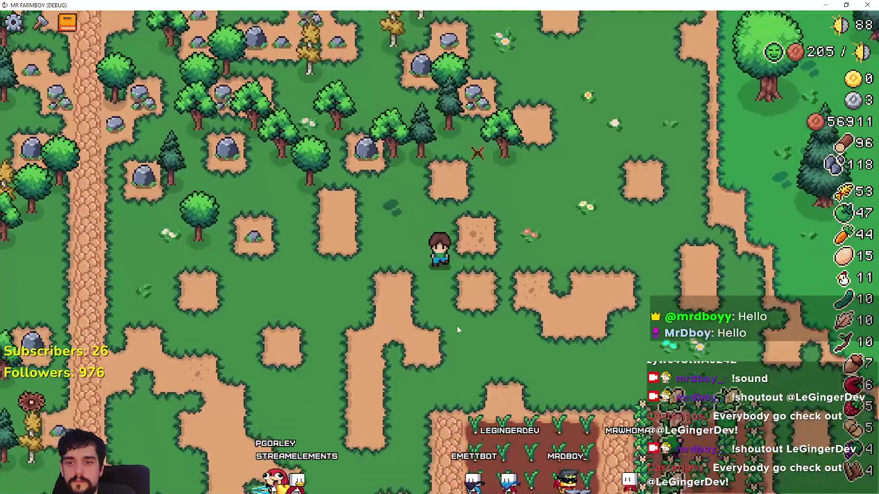
scroll(457, 327, down, 5)
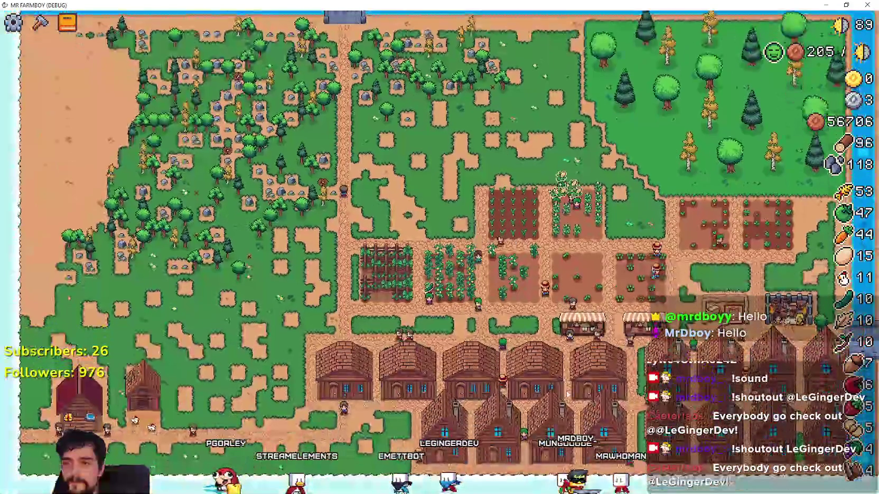
key(a)
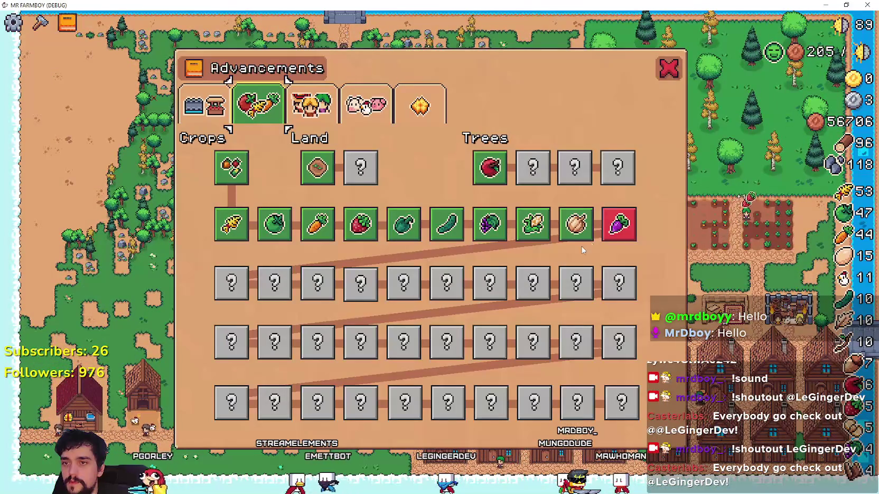
mouse_move(619, 224)
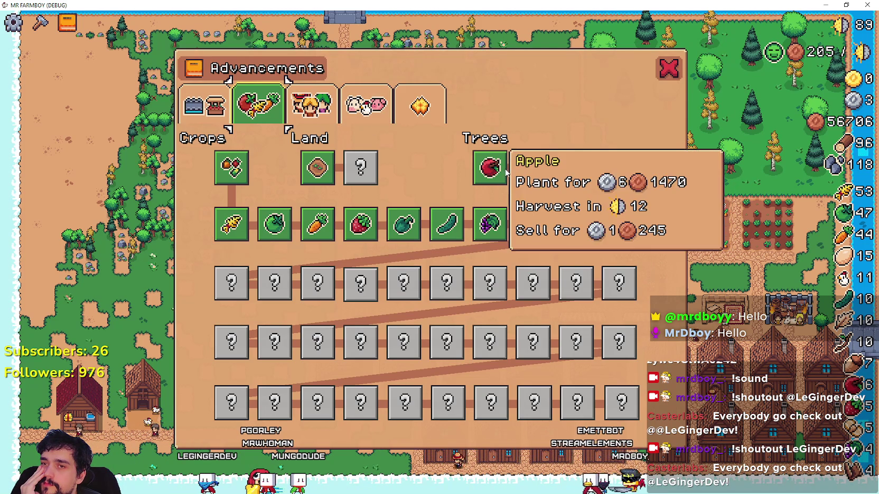
click(224, 105)
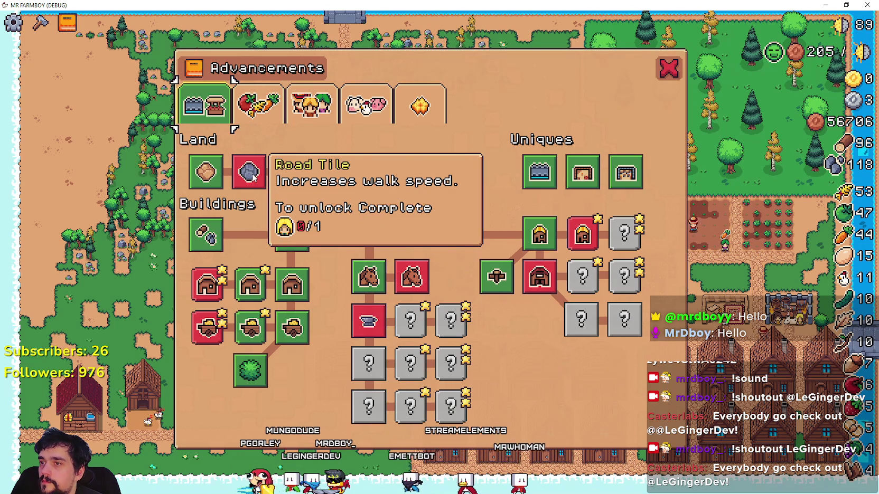
click(258, 104)
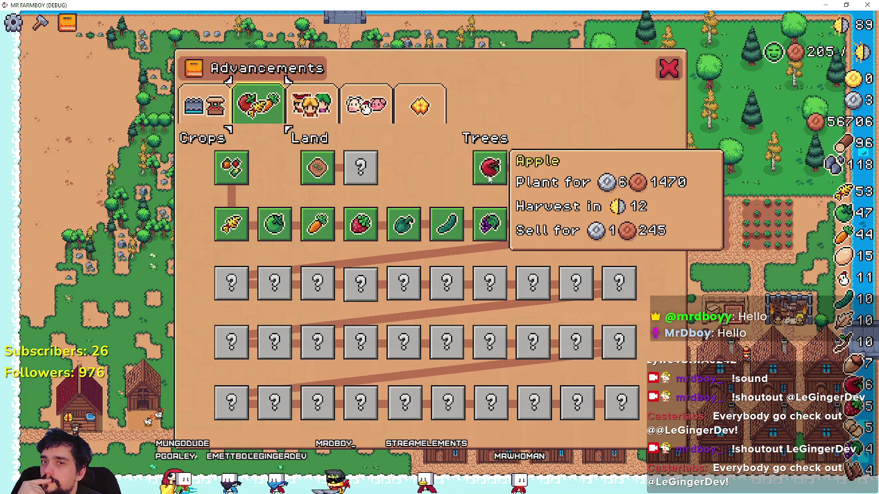
click(324, 120)
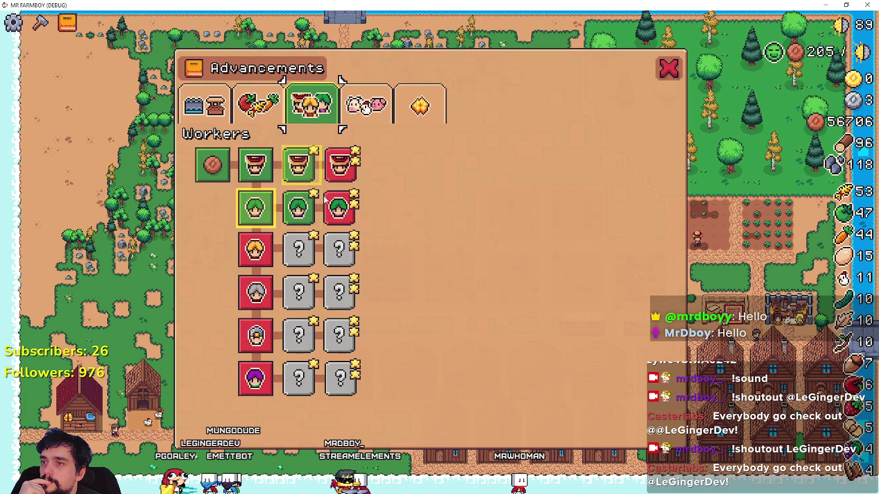
click(401, 108)
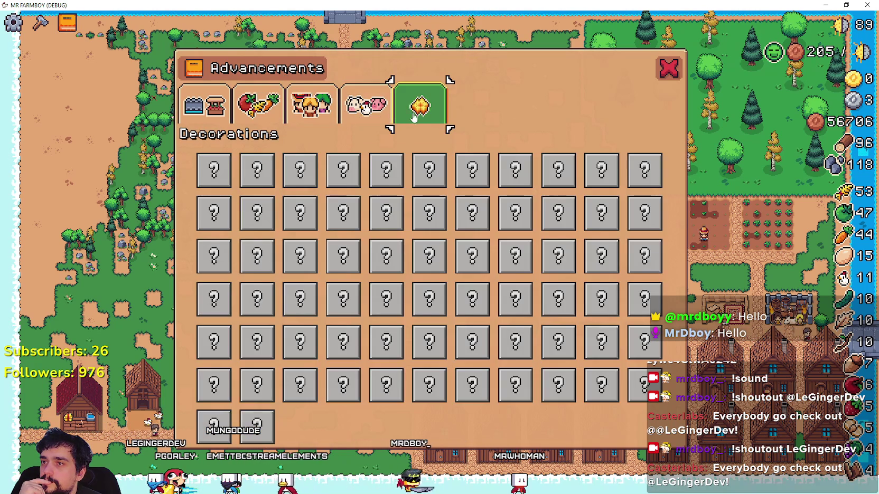
click(364, 114)
click(204, 106)
key(Escape)
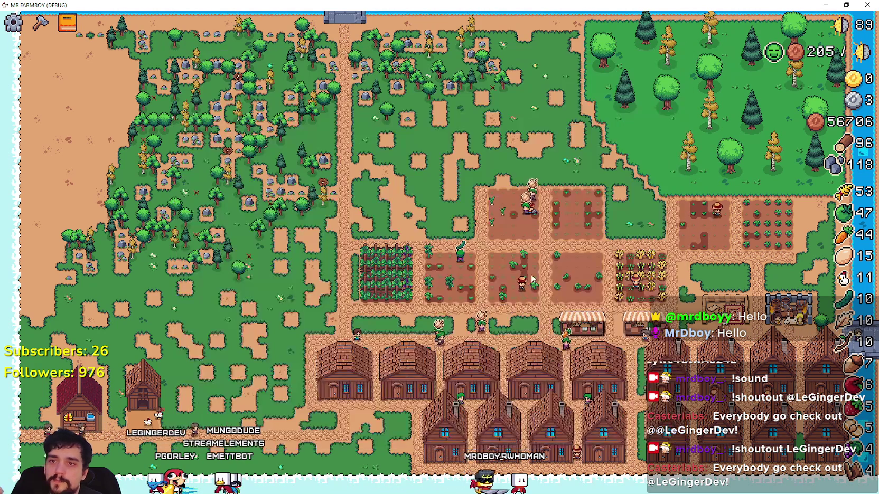
- Move across the farm and hire a Farmer into the first house
scroll(527, 263, up, 3)
key(d)
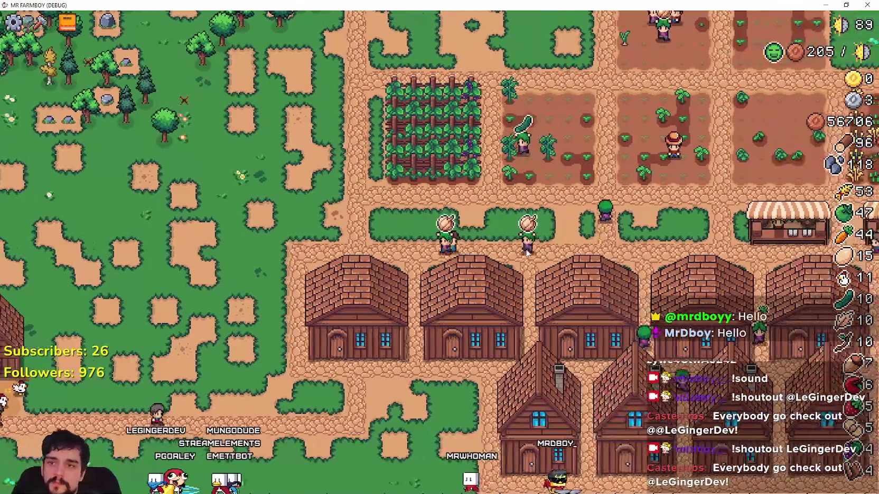
key(d)
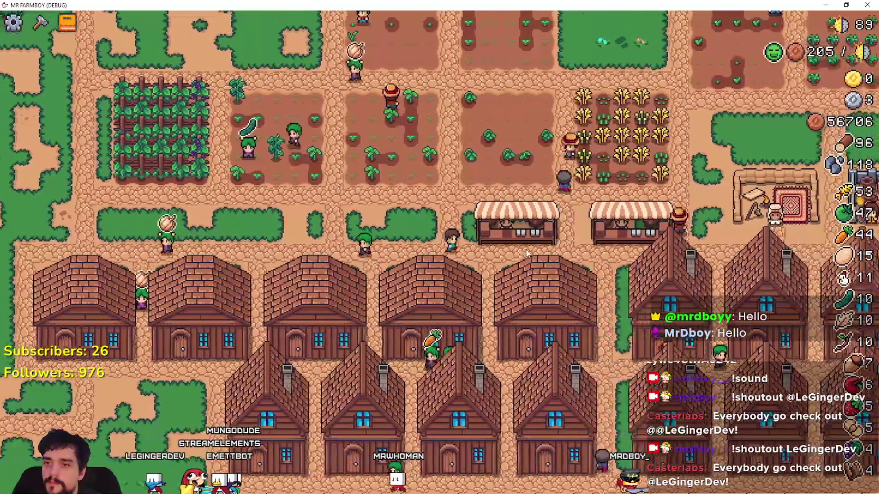
scroll(527, 254, down, 5)
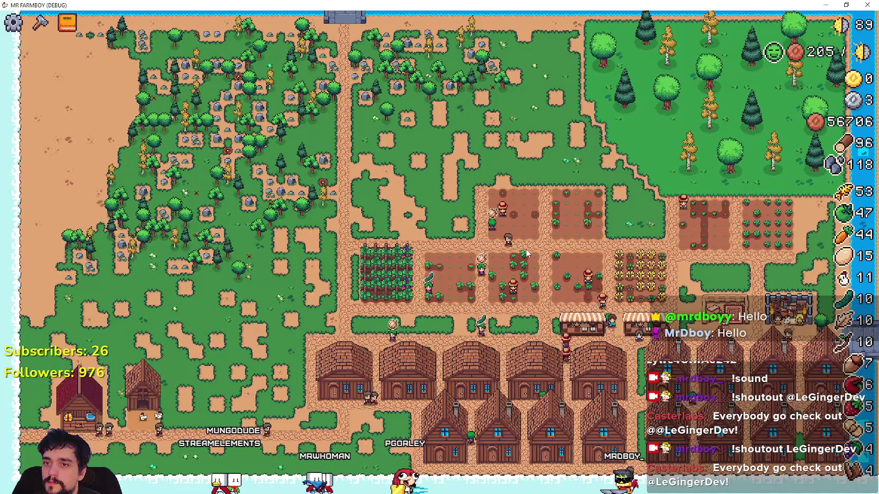
scroll(526, 254, up, 5)
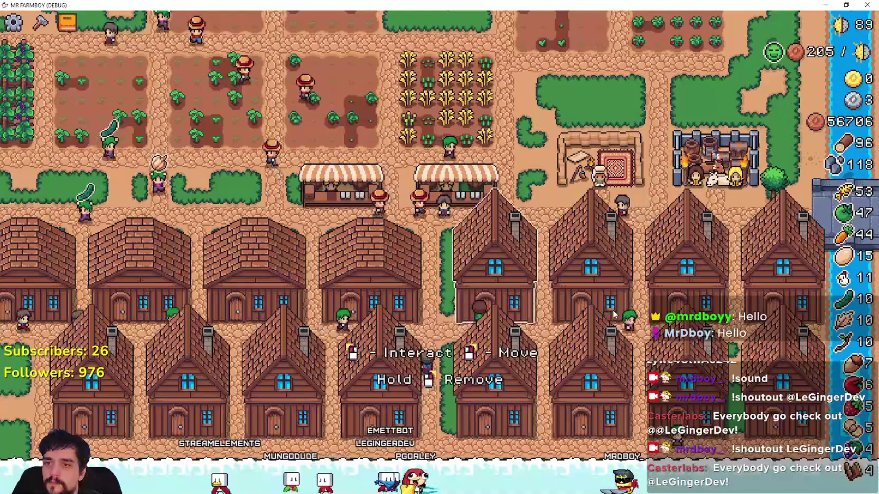
click(494, 285)
click(373, 189)
click(639, 336)
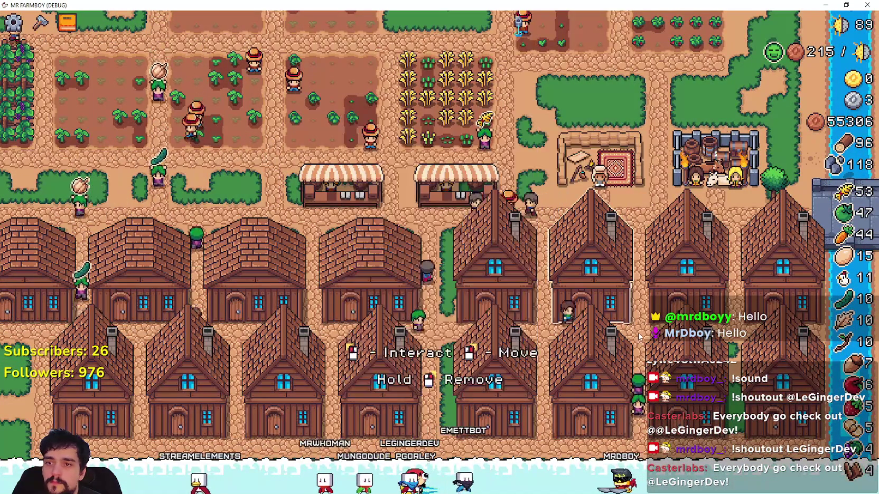
- Hire more Farmers into other houses until both beds are filled, leaving coins at 48871
click(494, 275)
click(375, 189)
click(455, 220)
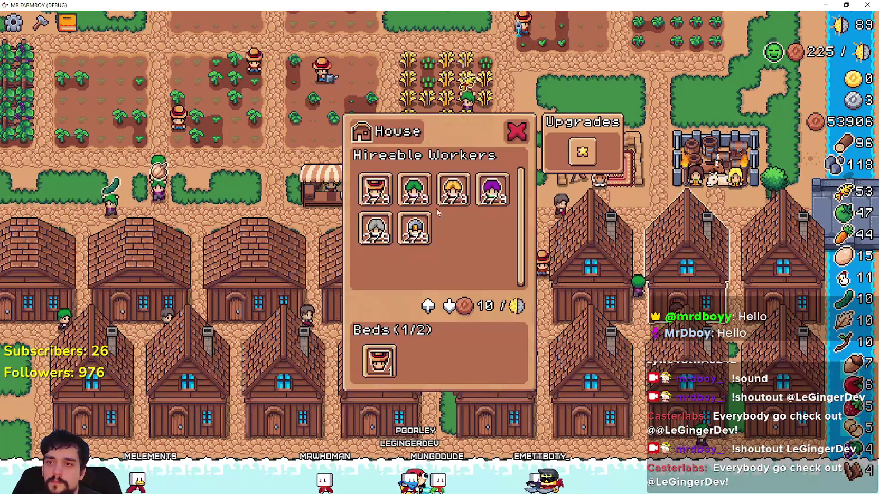
click(375, 188)
click(397, 199)
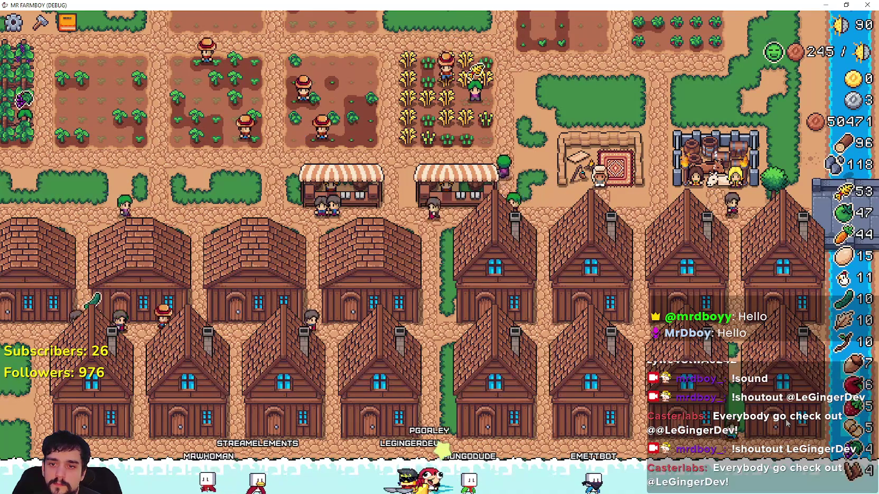
click(402, 441)
click(349, 435)
click(316, 432)
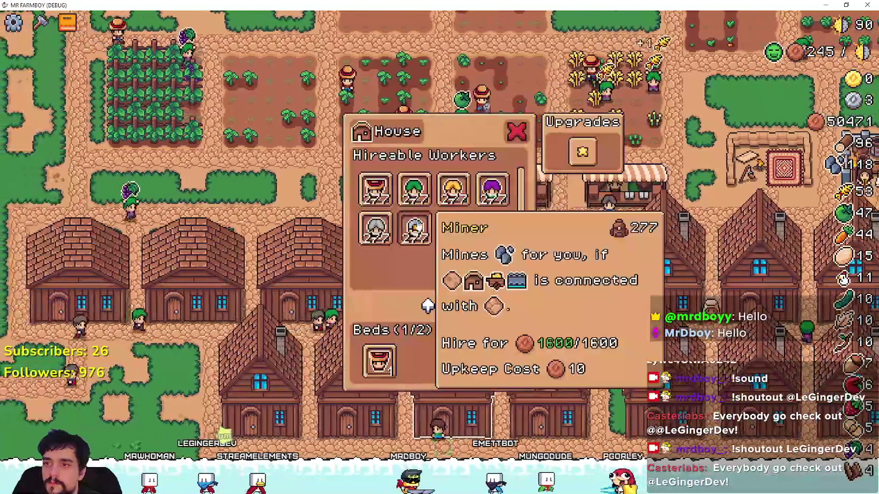
click(415, 188)
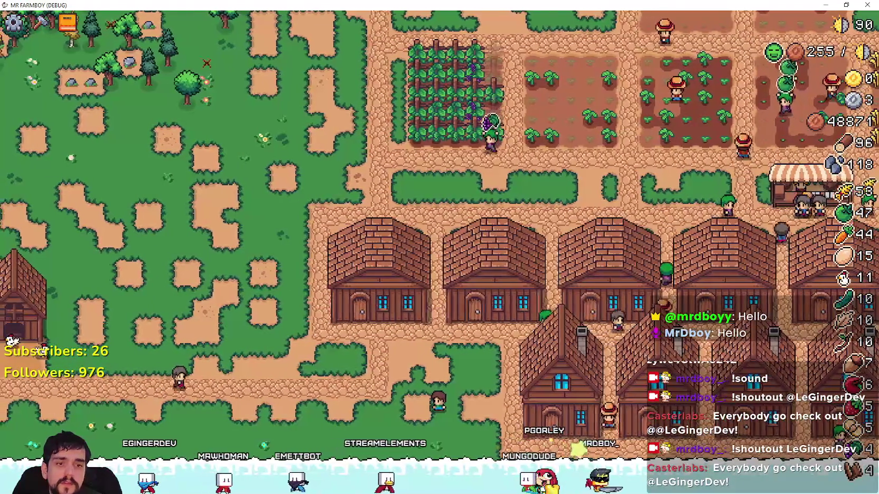
- In a new Brave tab, search for Hytale, narrowing the query to just 'hytale'
key(alt+Tab)
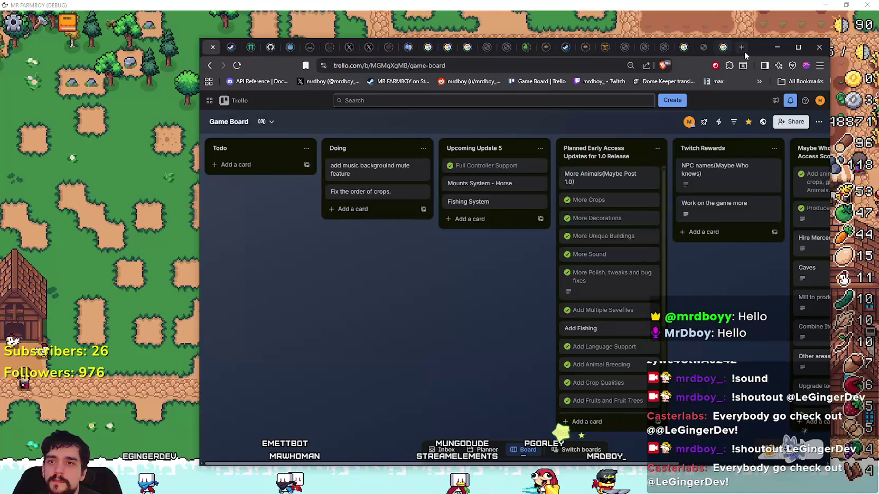
click(742, 49)
text(Hytale)
key(Return)
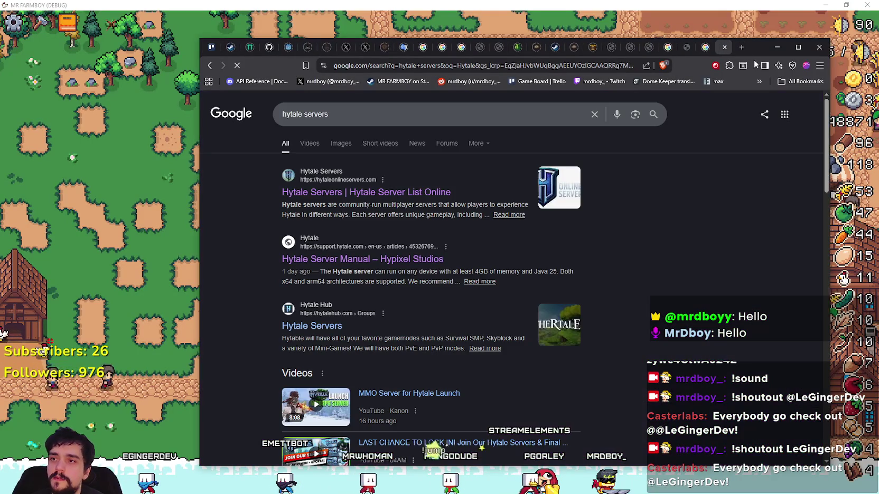
double_click(318, 117)
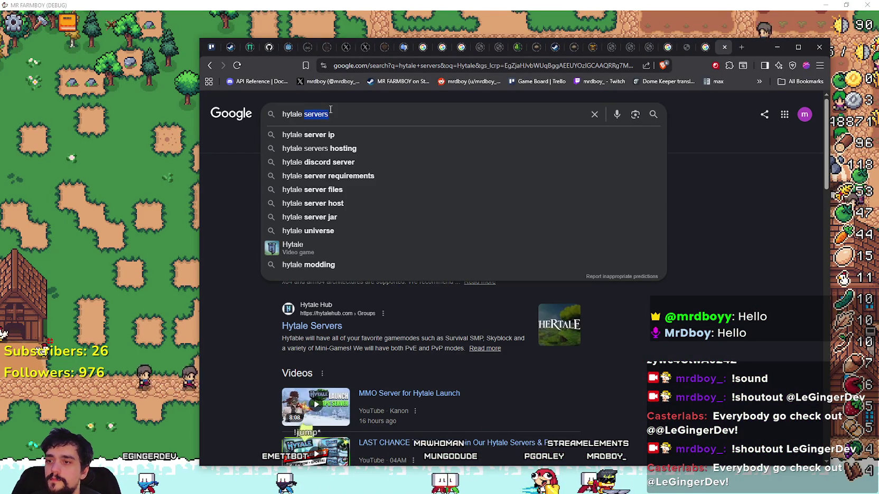
key(Return)
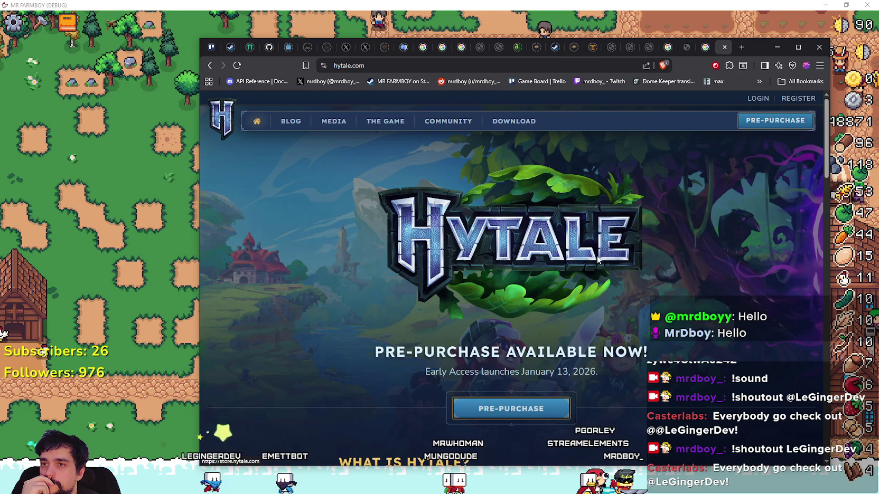
- Browse the Hytale store editions, priced US$24.19 to US$84.69, then return to the game
scroll(642, 334, down, 3)
scroll(676, 249, up, 3)
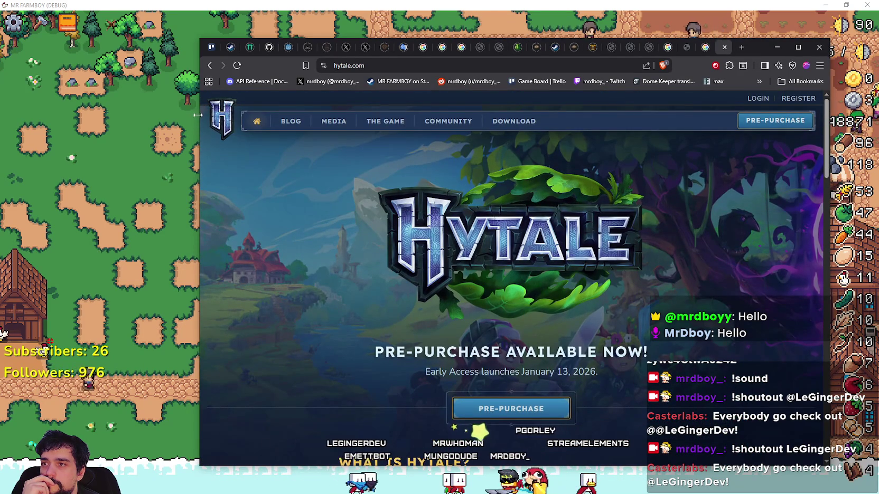
drag(198, 115, 44, 115)
scroll(497, 187, down, 5)
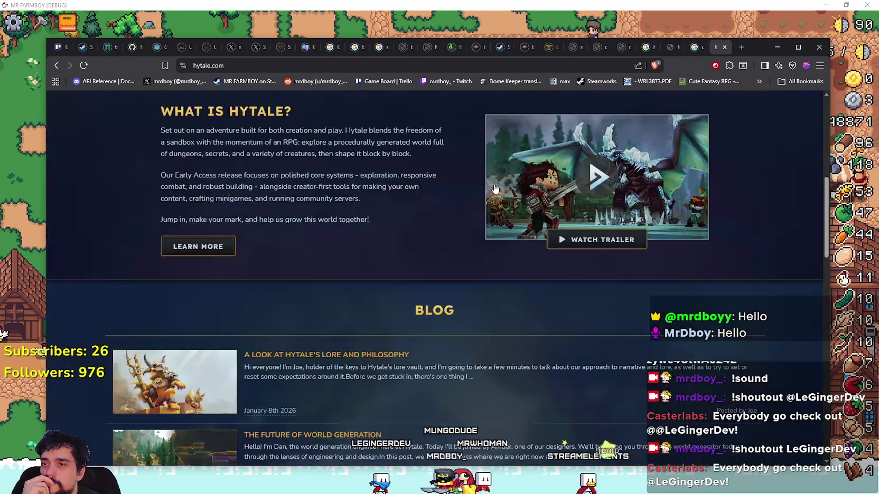
scroll(497, 187, up, 5)
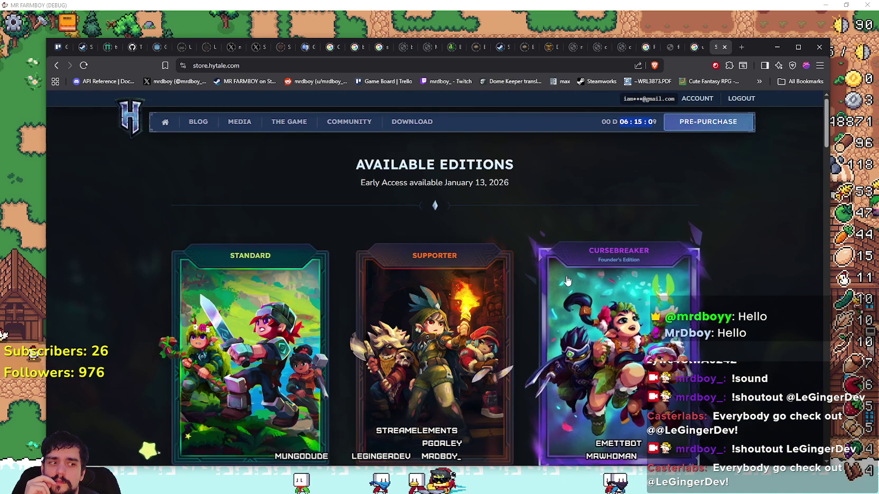
scroll(617, 337, down, 3)
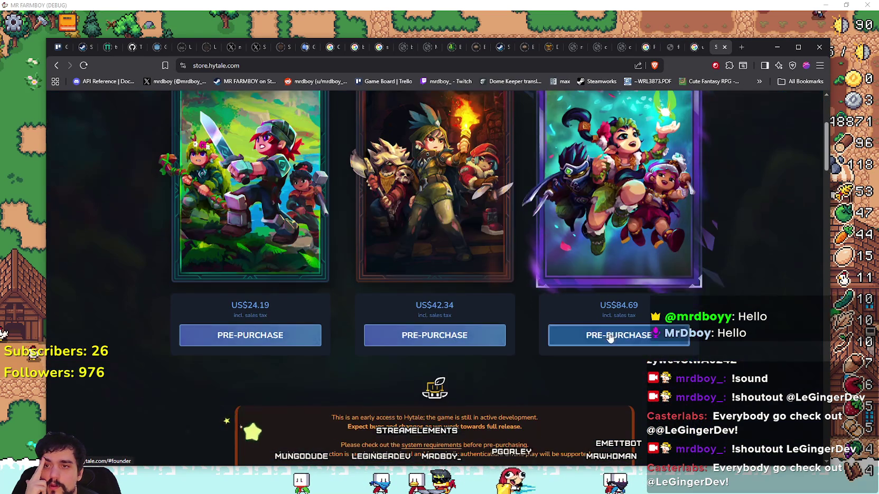
scroll(747, 317, up, 4)
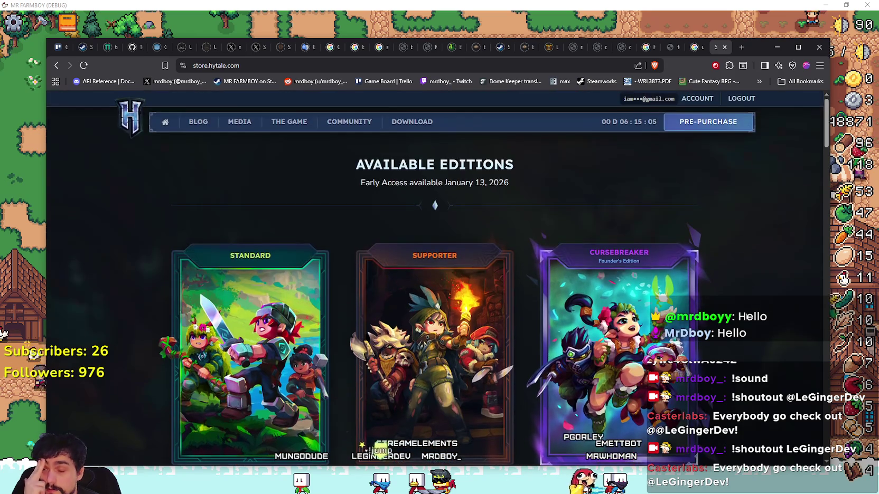
scroll(435, 206, down, 10)
scroll(687, 306, down, 4)
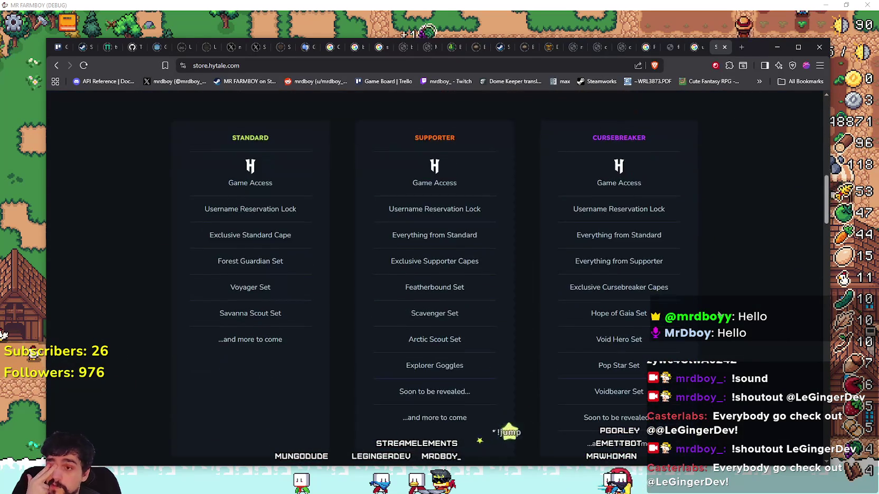
scroll(686, 306, up, 3)
scroll(687, 307, down, 4)
scroll(687, 306, down, 10)
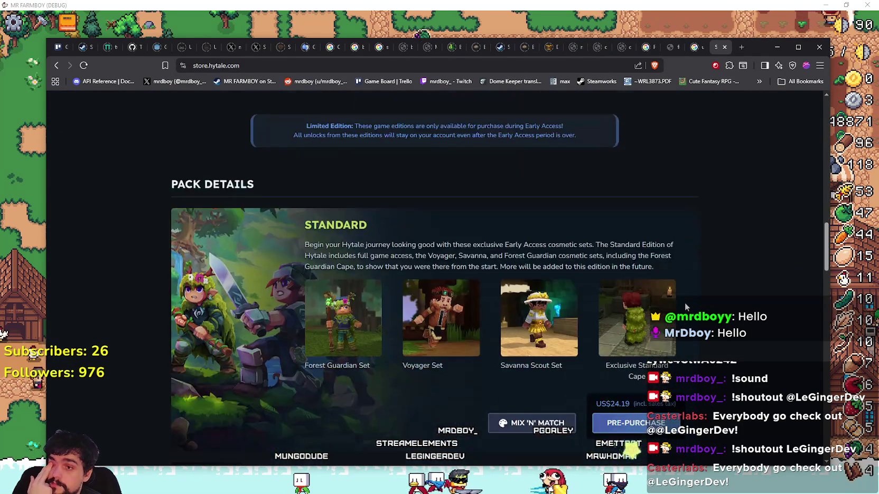
scroll(683, 302, down, 3)
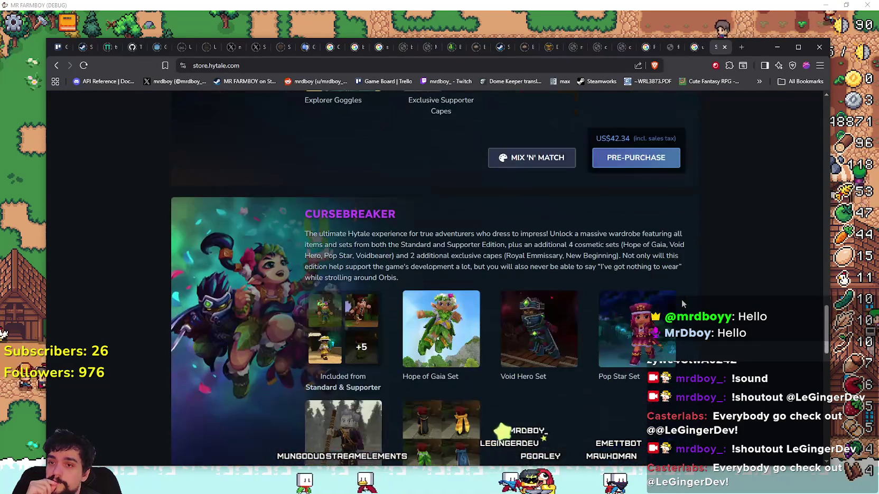
scroll(682, 299, down, 1)
scroll(574, 263, up, 3)
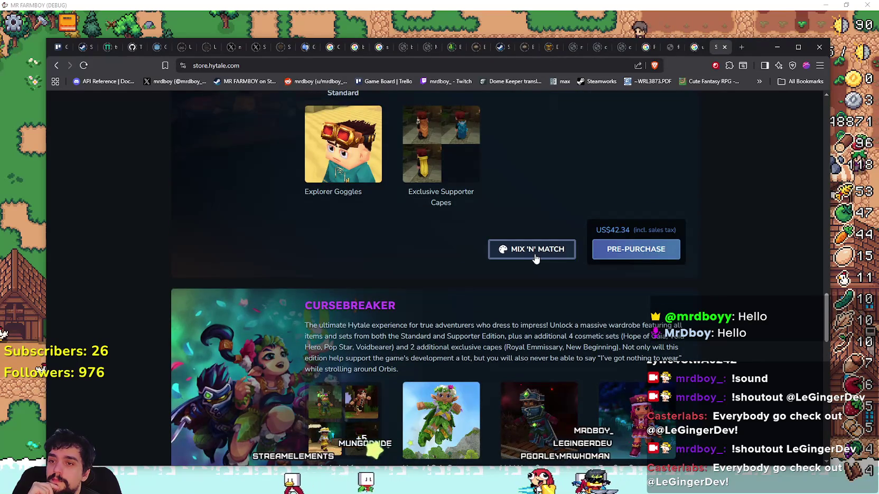
scroll(591, 277, down, 9)
scroll(698, 337, down, 4)
scroll(698, 337, up, 13)
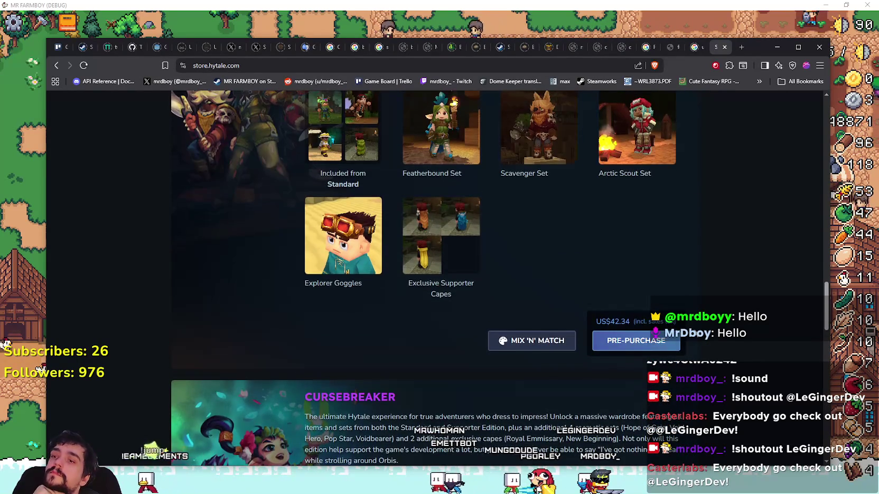
scroll(693, 329, up, 2)
scroll(693, 329, up, 6)
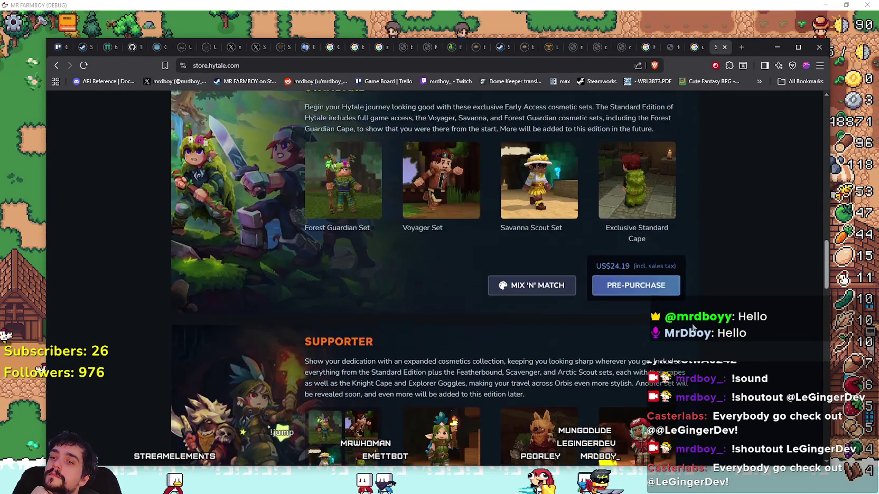
key(alt+Tab)
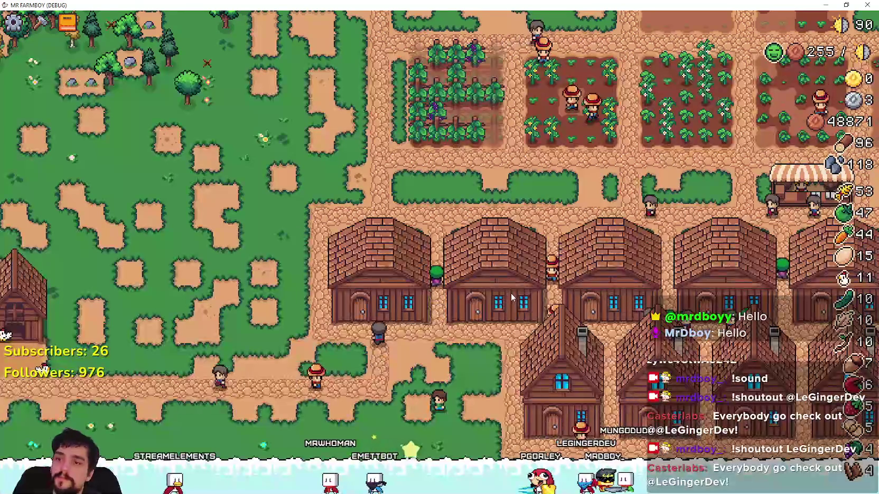
key(a)
key(Tab)
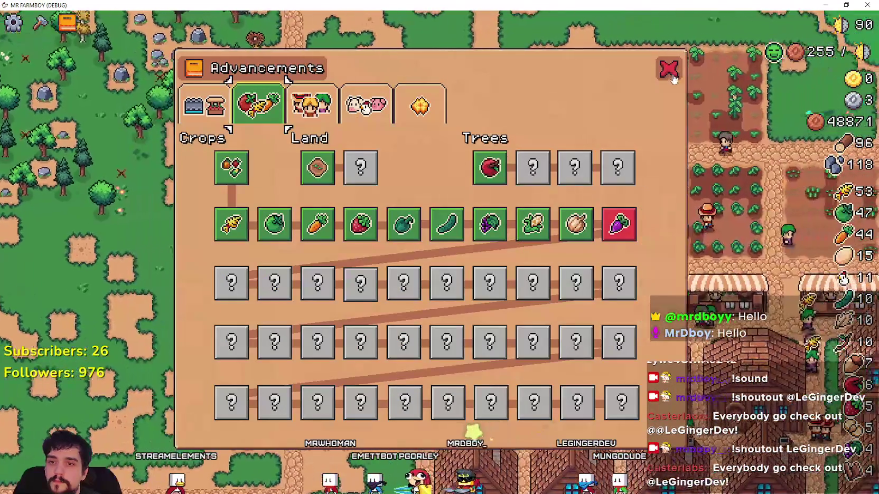
key(Escape)
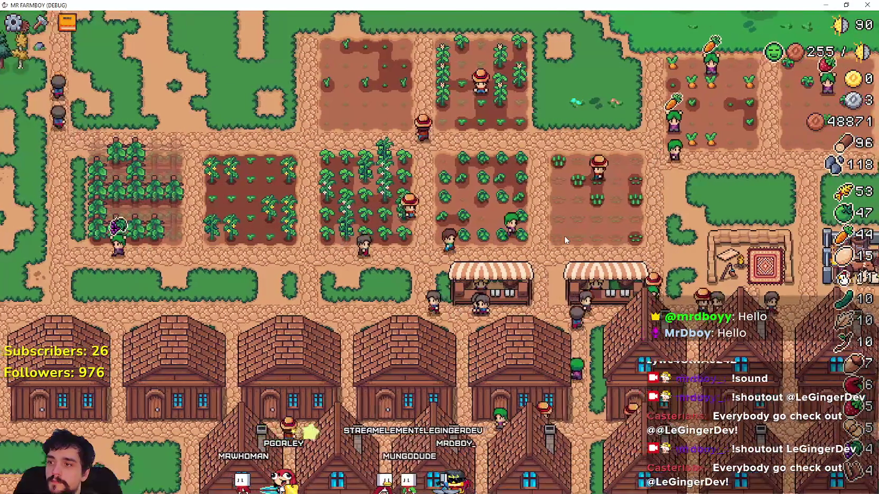
key(c)
scroll(32, 175, up, 2)
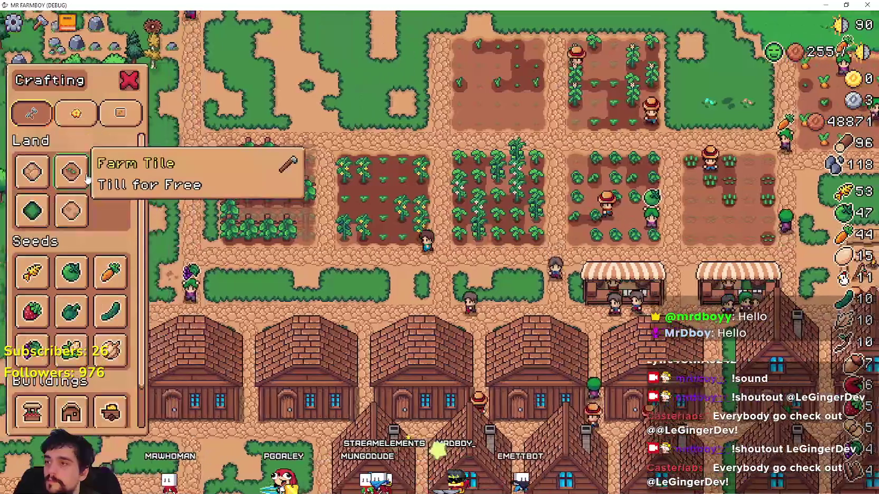
click(31, 172)
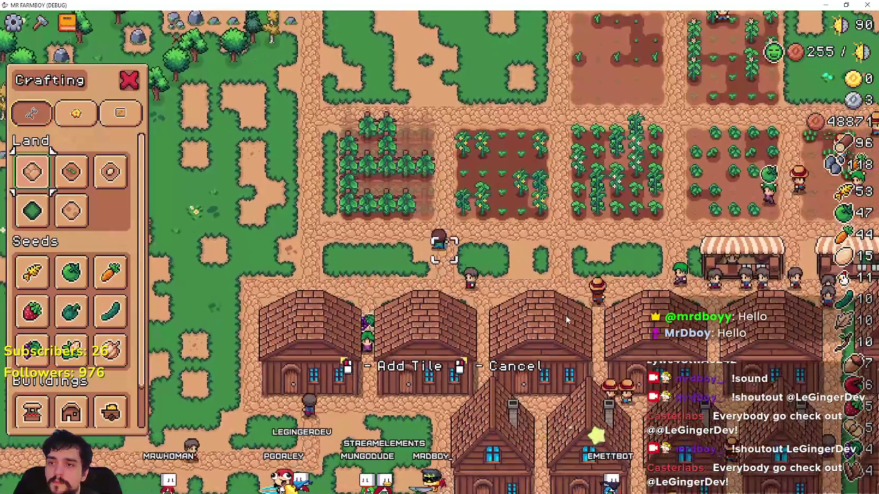
right_click(565, 316)
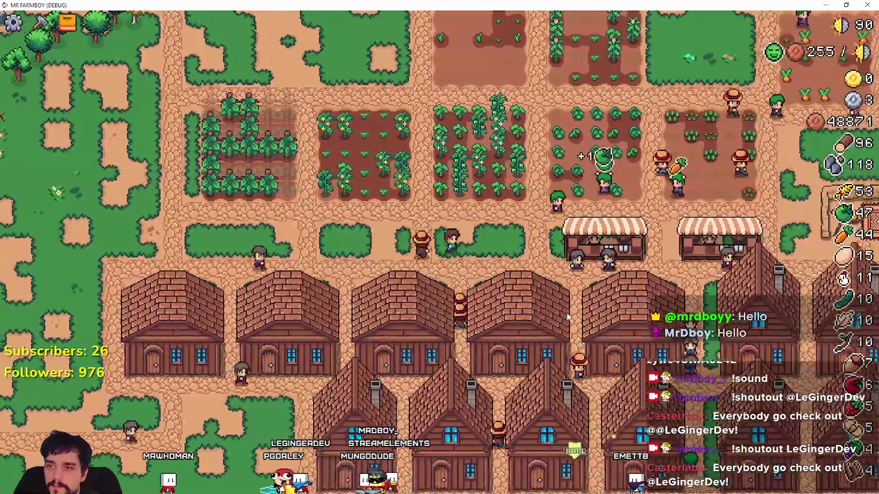
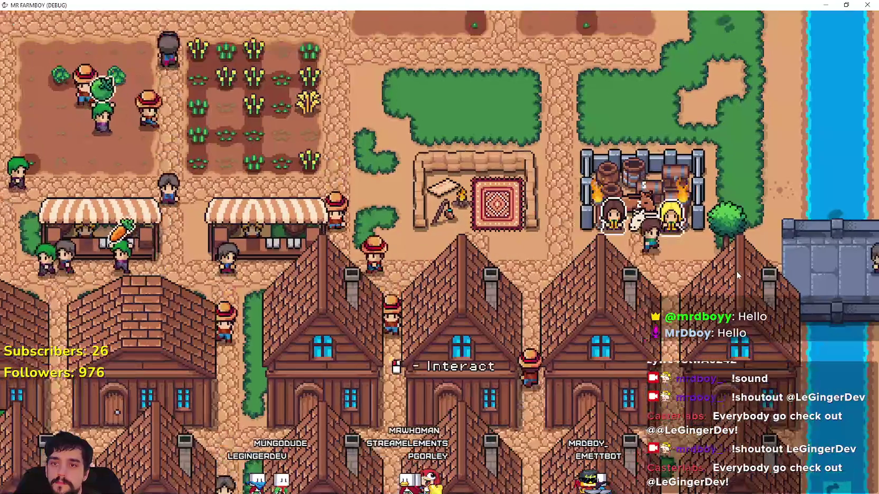
- Check the King's Envoy requests, the crafting list and the Land and Buildings advancements, then close them
key(e)
key(Escape)
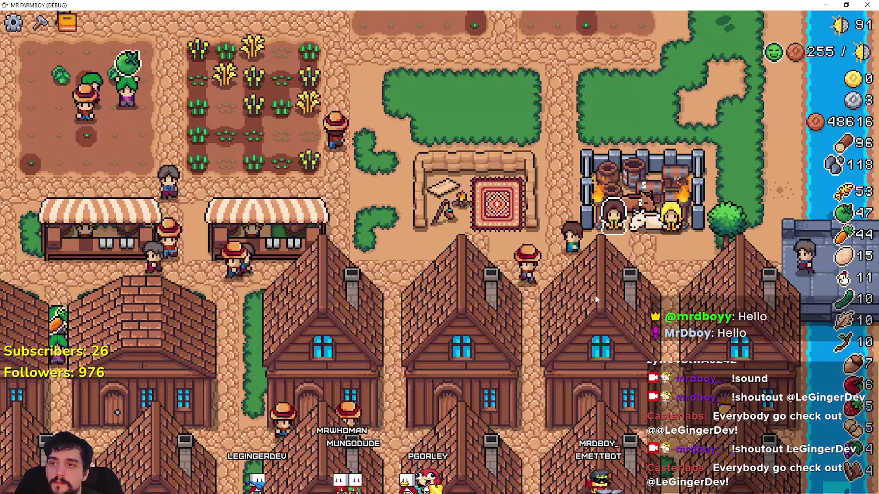
key(c)
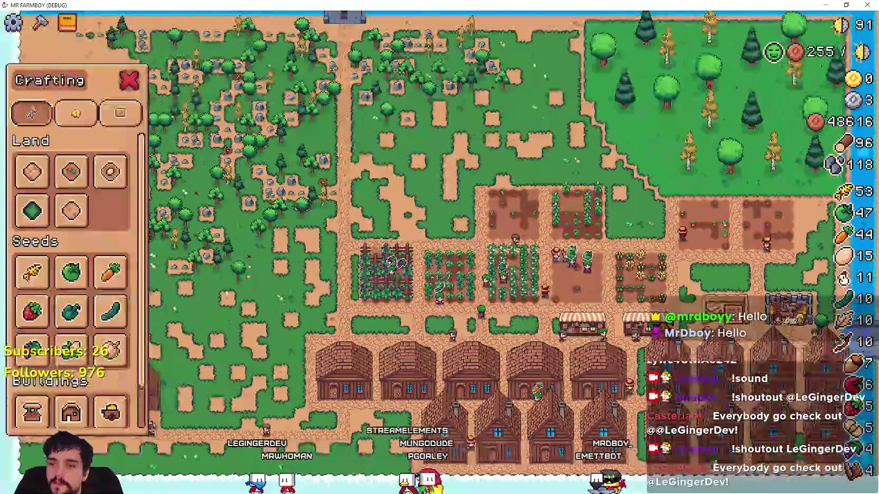
key(Escape)
key(t)
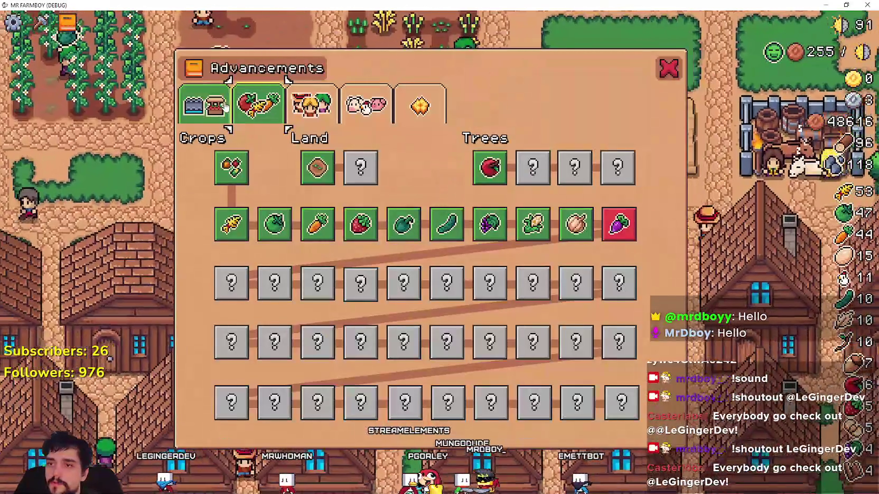
click(225, 106)
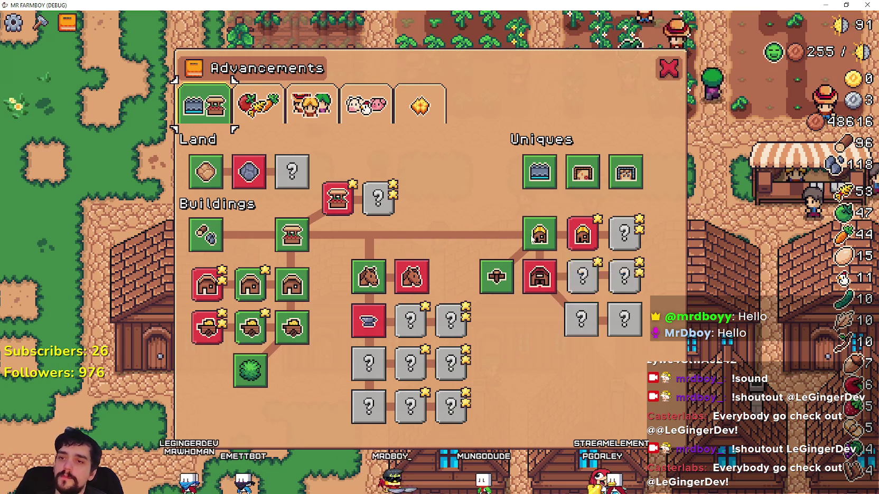
click(668, 68)
scroll(547, 300, down, 5)
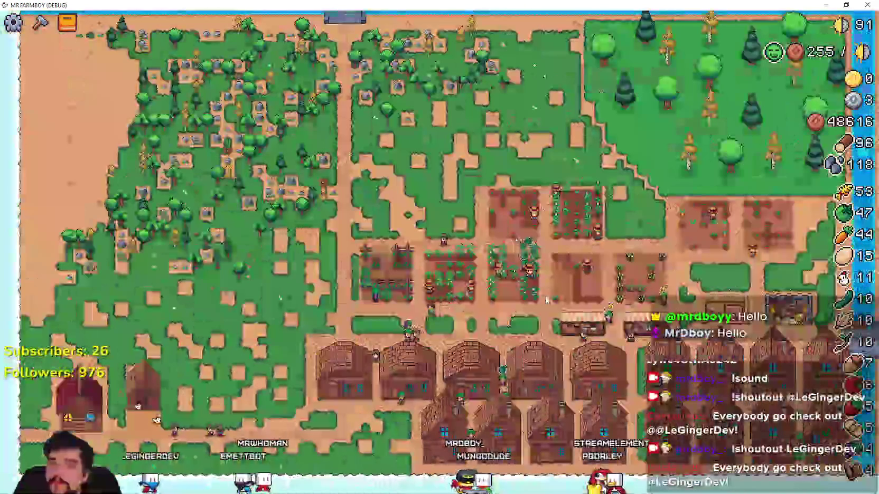
scroll(547, 299, up, 5)
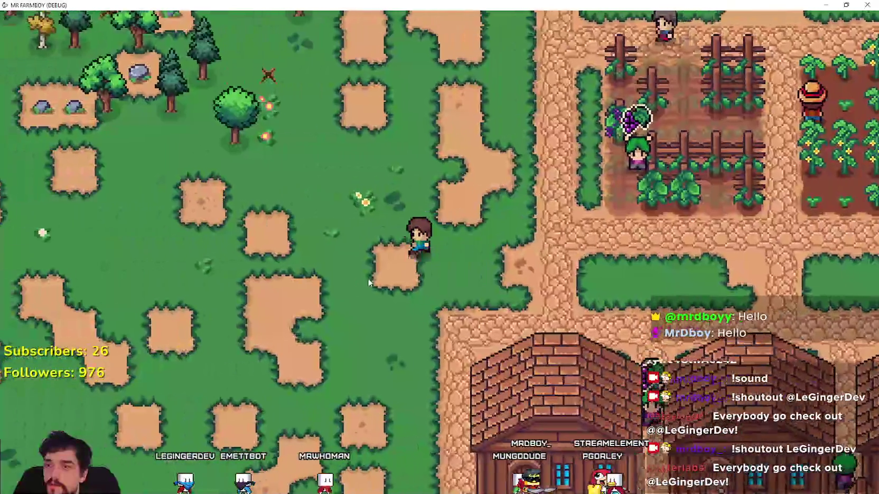
- Walk the player to the western chicken coop and check its chicken panel
key(a)
key(c)
key(c)
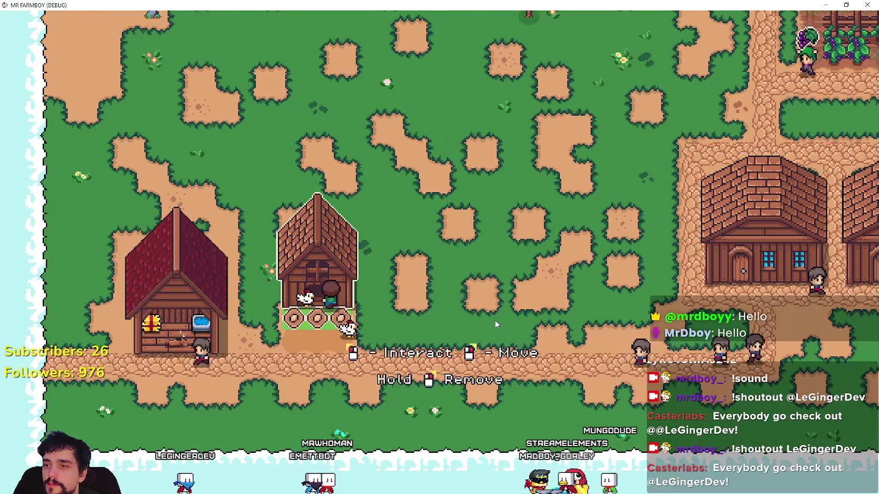
key(e)
key(Escape)
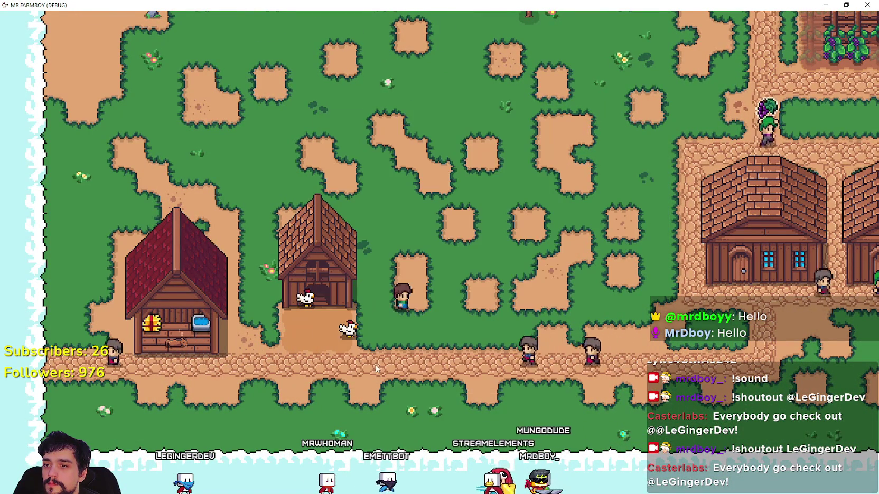
- Build a second and third chicken coop in a row beside the first
key(d)
key(c)
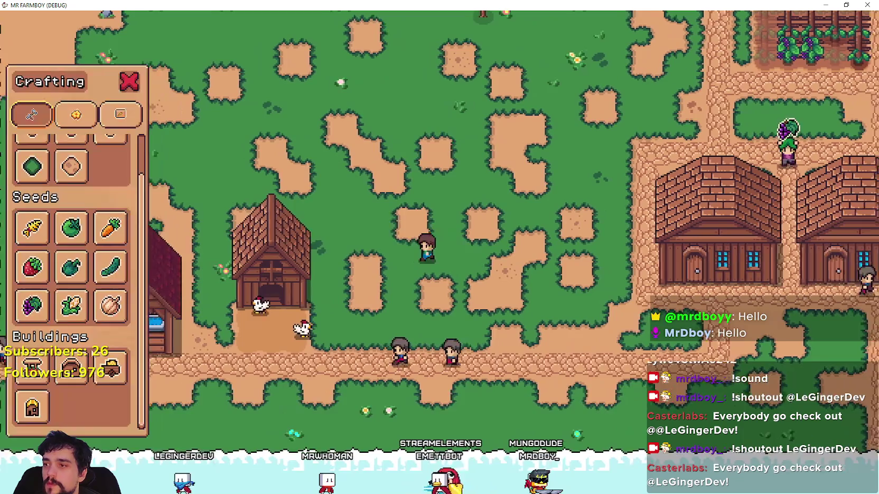
key(a)
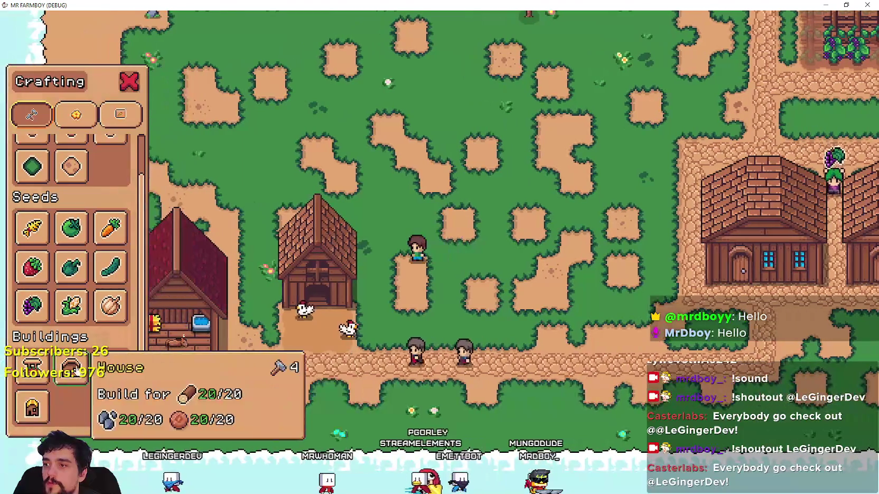
click(566, 362)
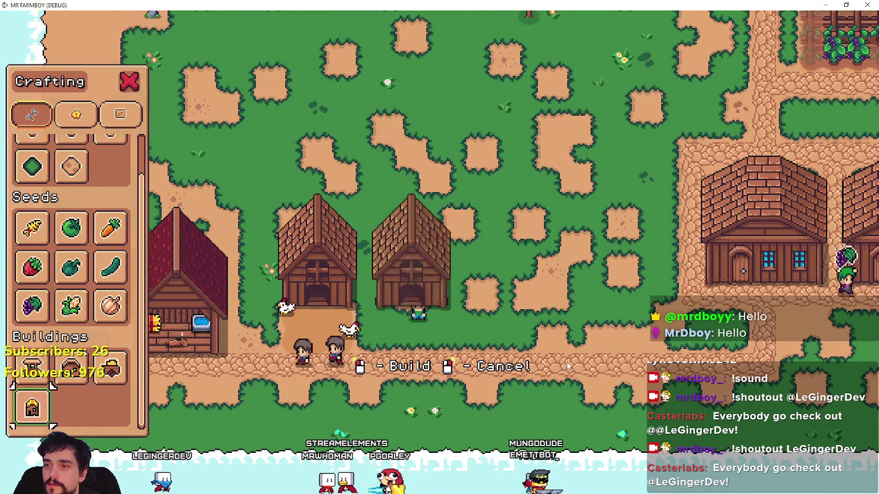
key(d)
click(231, 402)
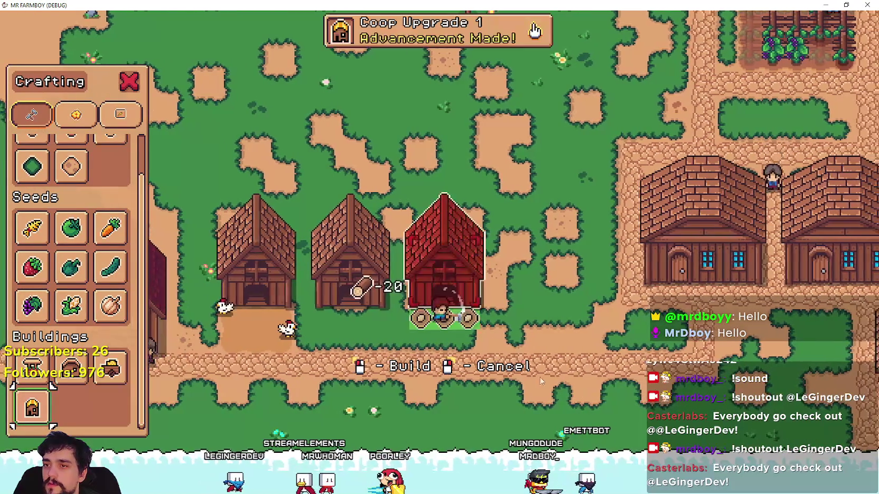
key(d)
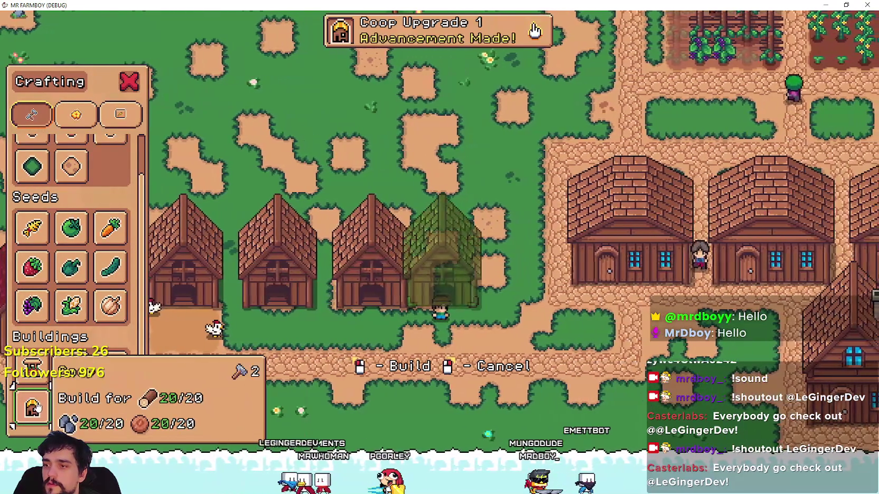
click(37, 407)
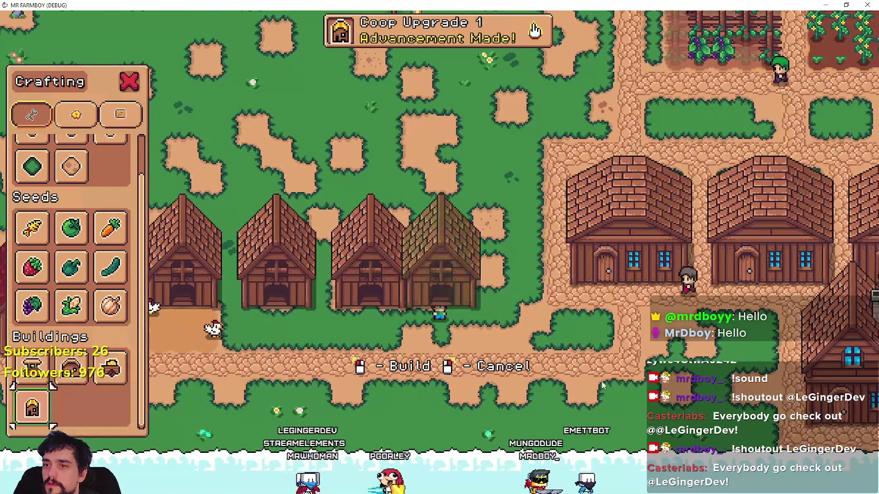
- Lay land tiles along the coops, then cancel tile placement
key(a)
scroll(82, 203, up, 3)
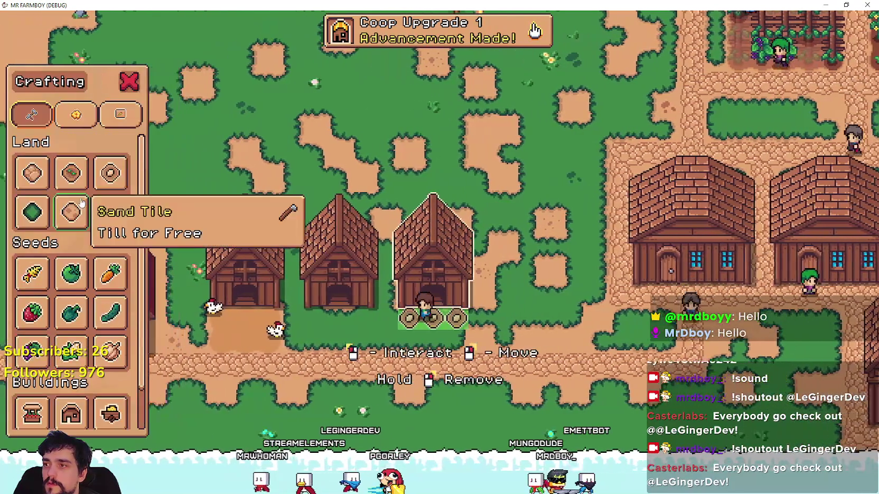
click(71, 172)
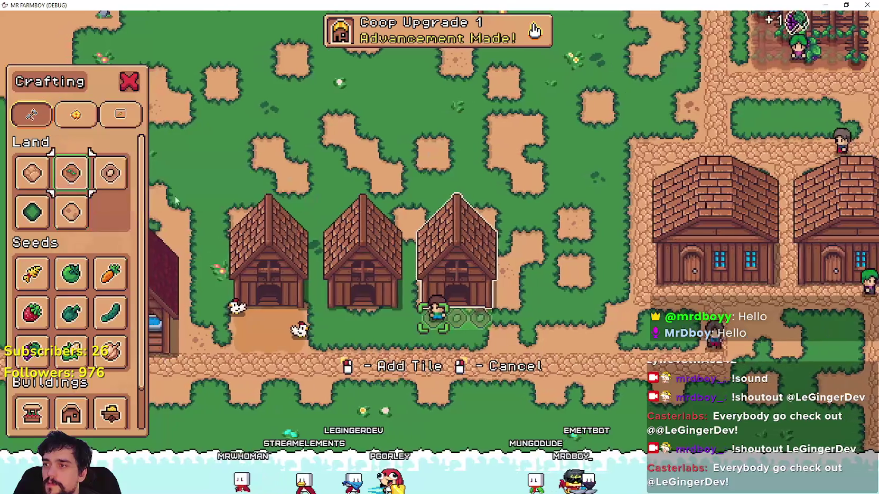
key(d)
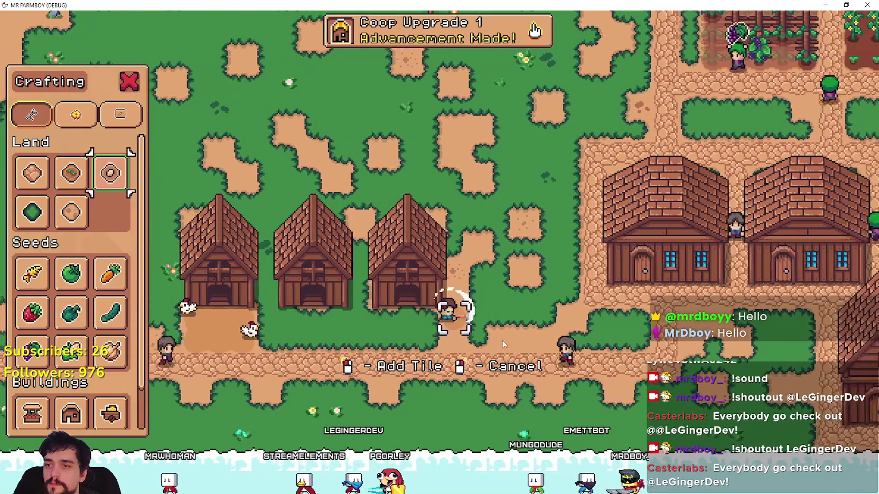
key(a)
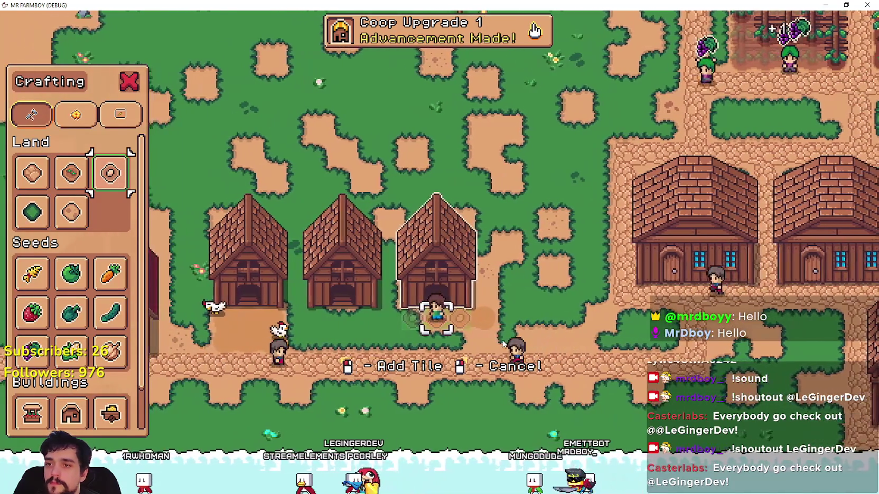
key(a)
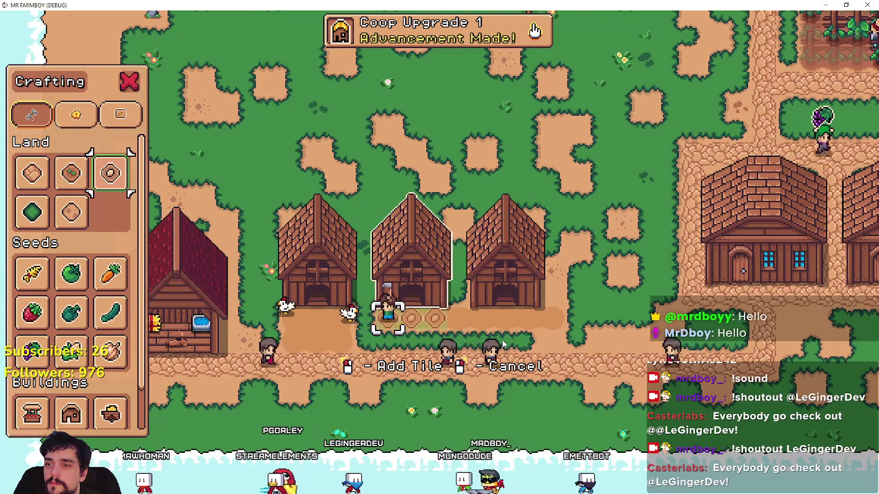
key(d)
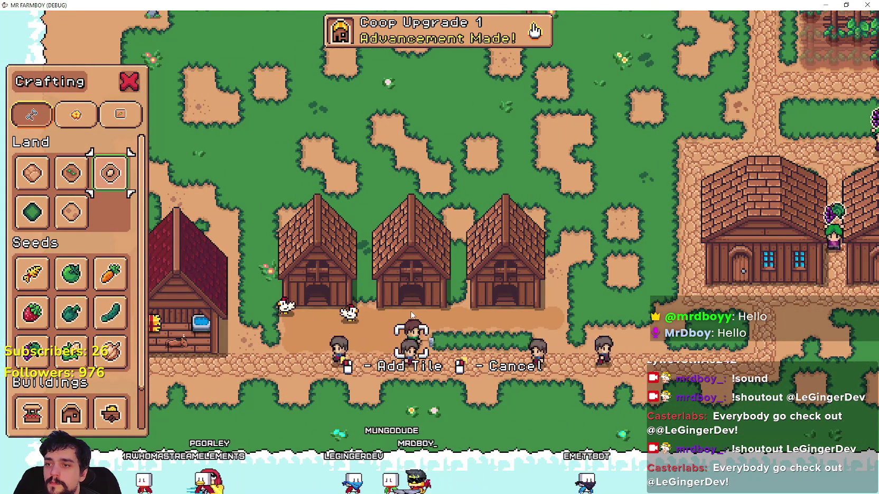
key(d)
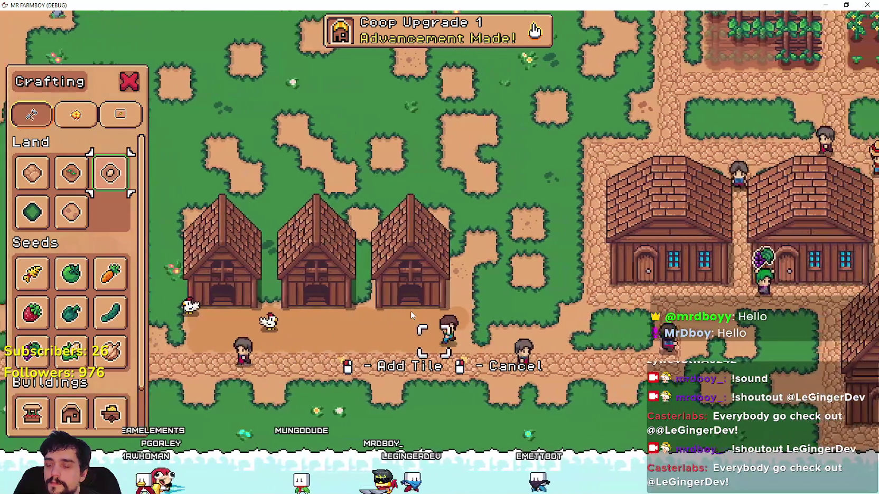
right_click(410, 316)
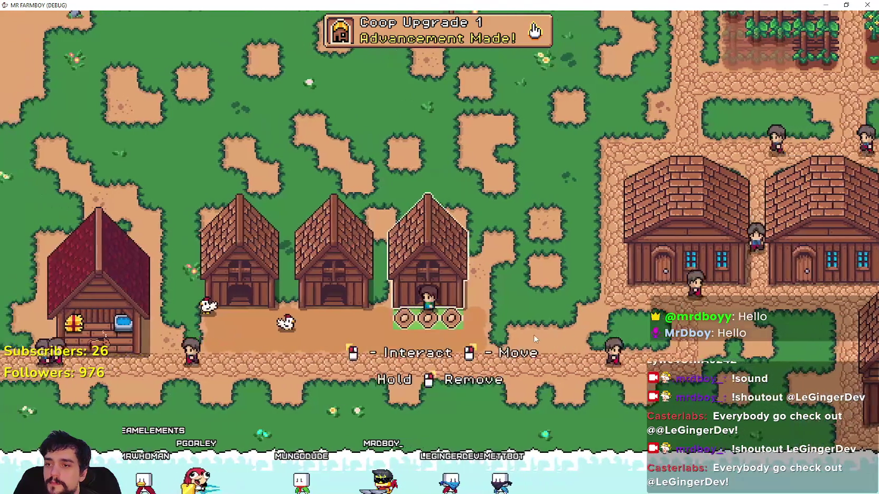
- Stock the first coop's nests and put wheat in its food slot, then check the other coops
click(369, 211)
click(350, 190)
click(390, 228)
click(428, 229)
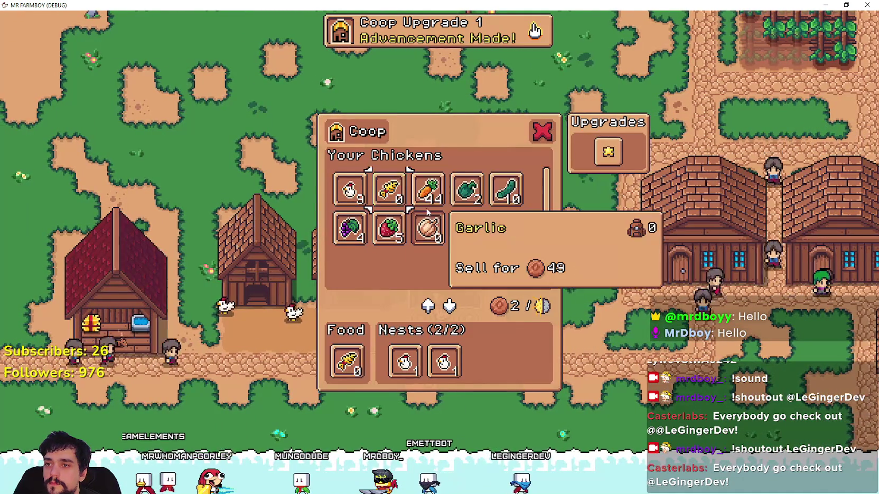
key(Escape)
click(407, 227)
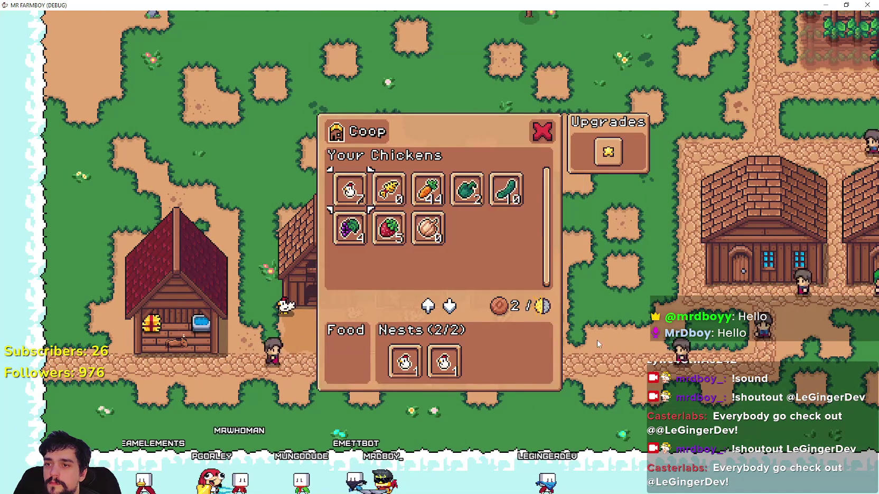
key(Escape)
click(435, 282)
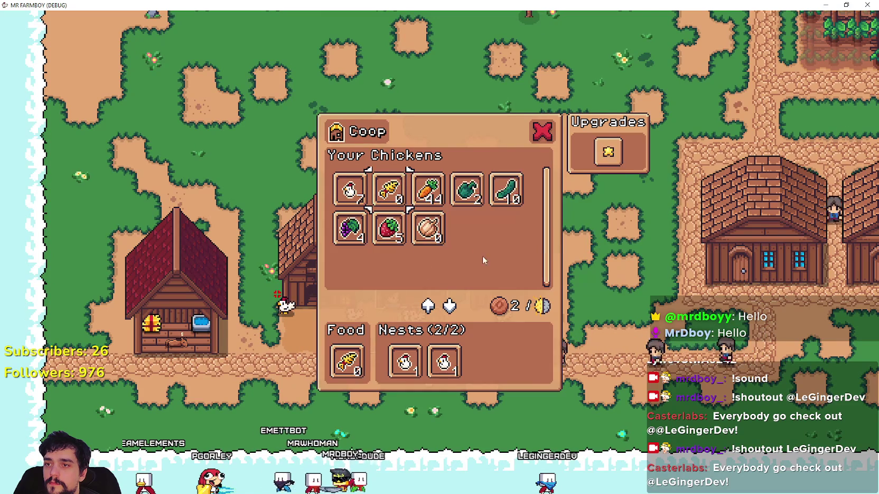
key(Escape)
- Build a House at the west end of the lower row of village houses
key(c)
scroll(72, 317, down, 2)
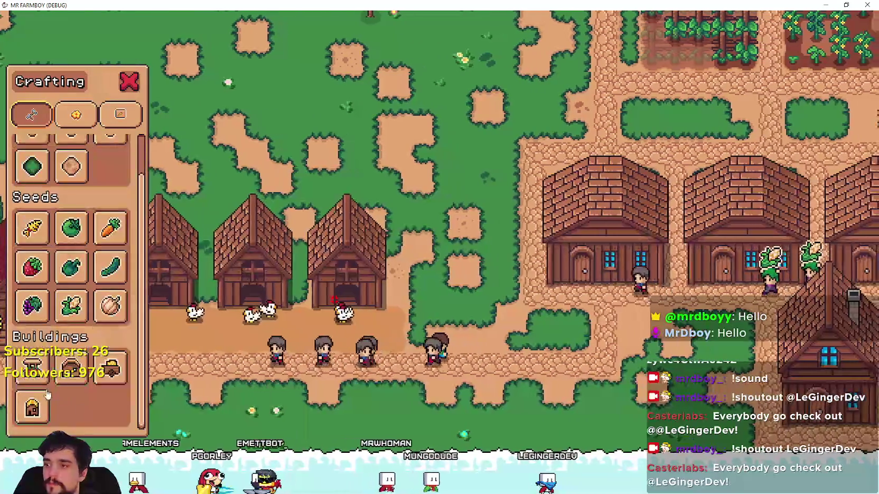
click(72, 373)
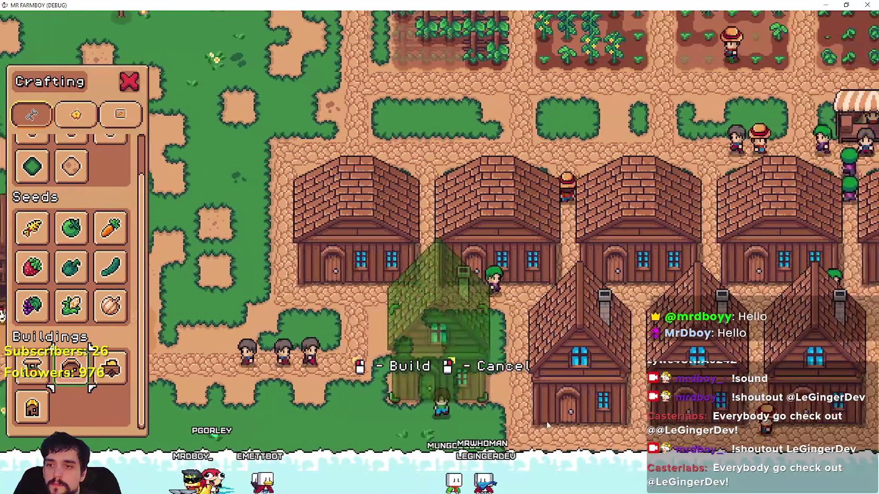
scroll(44, 203, up, 1)
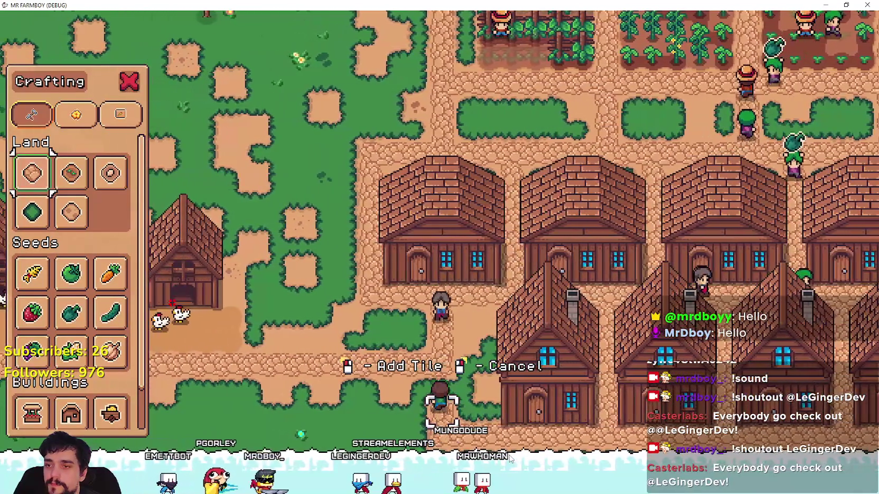
right_click(510, 460)
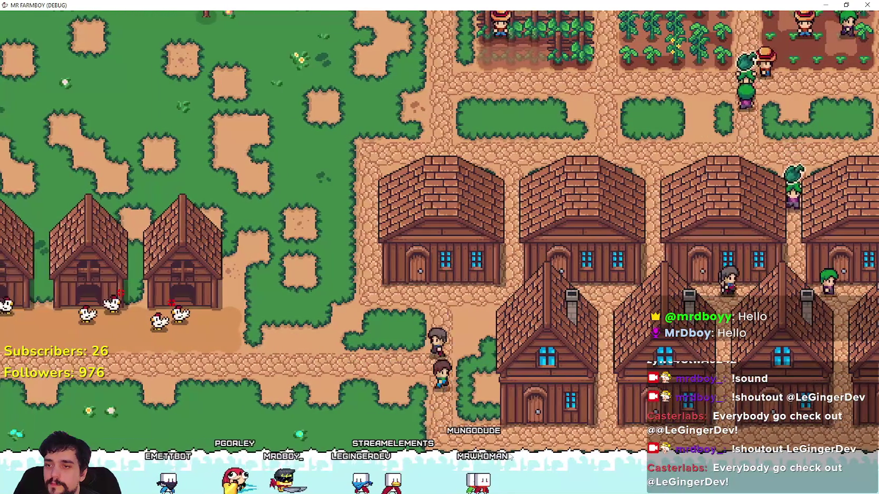
- Hire a Rancher for the house
click(492, 411)
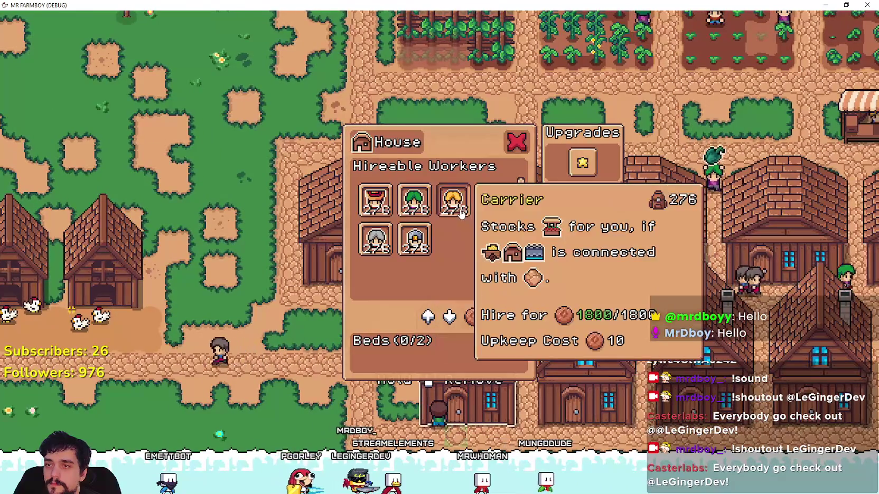
click(502, 210)
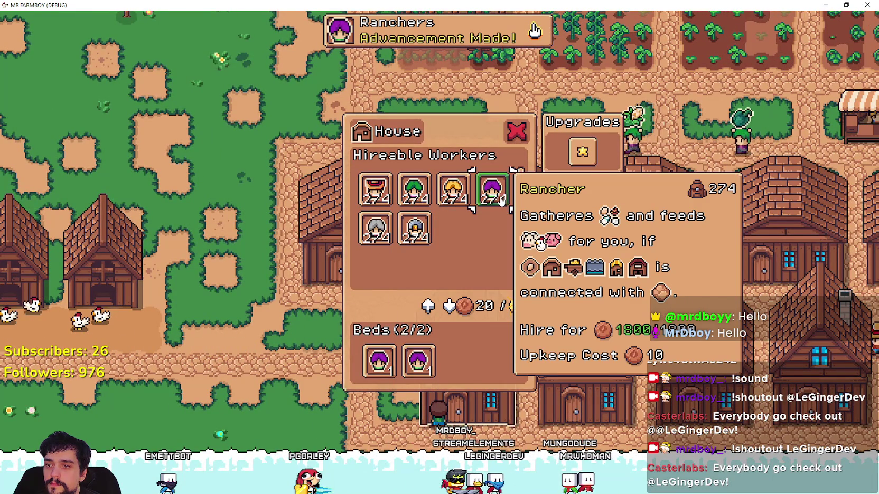
key(Escape)
- Add Eggs to the warehouse stock beside the first item (2/2)
scroll(299, 357, down, 5)
key(c)
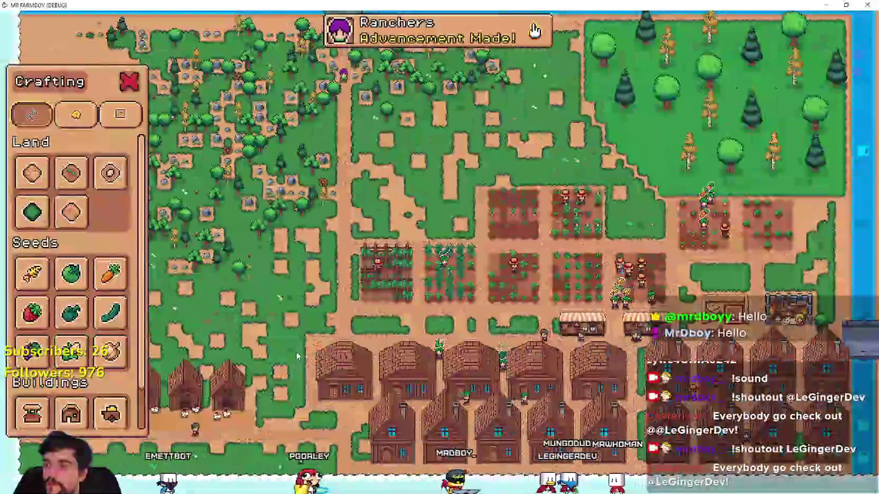
scroll(299, 357, up, 5)
scroll(111, 370, down, 1)
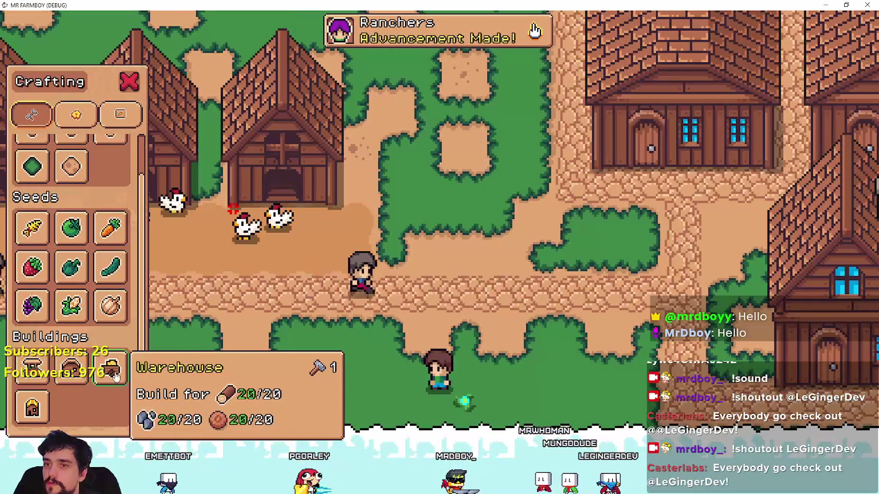
click(115, 374)
key(Escape)
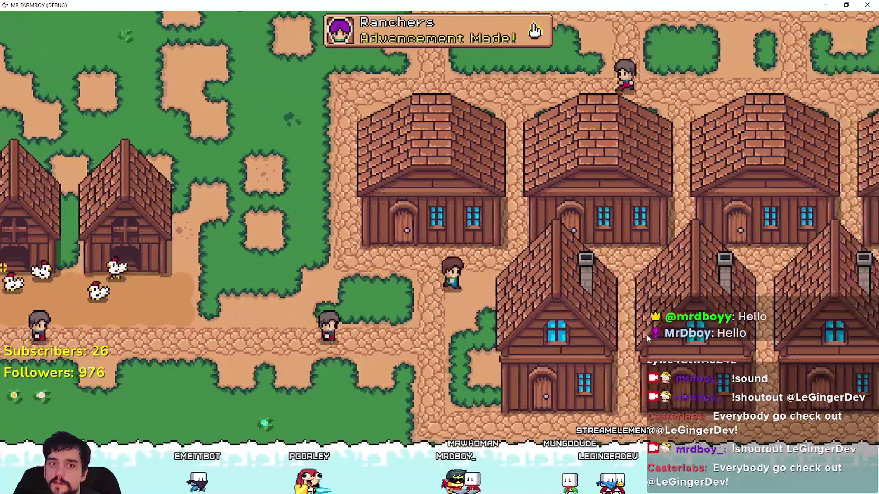
click(646, 334)
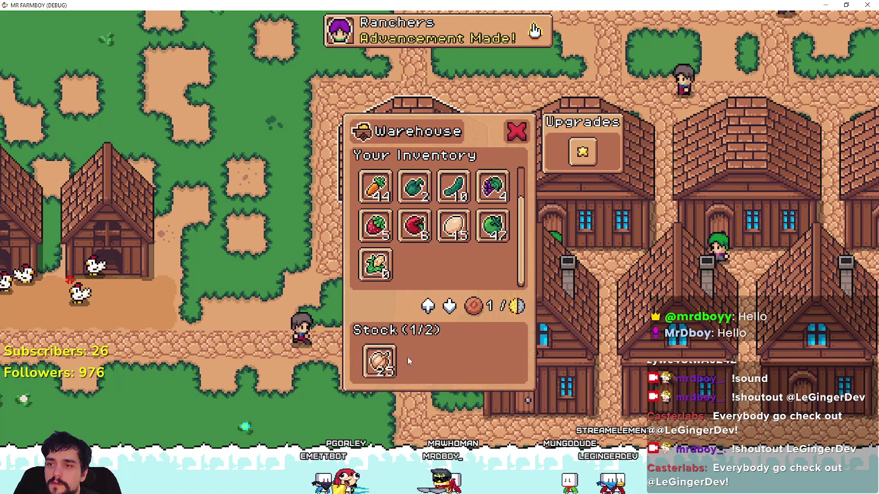
scroll(452, 244, up, 1)
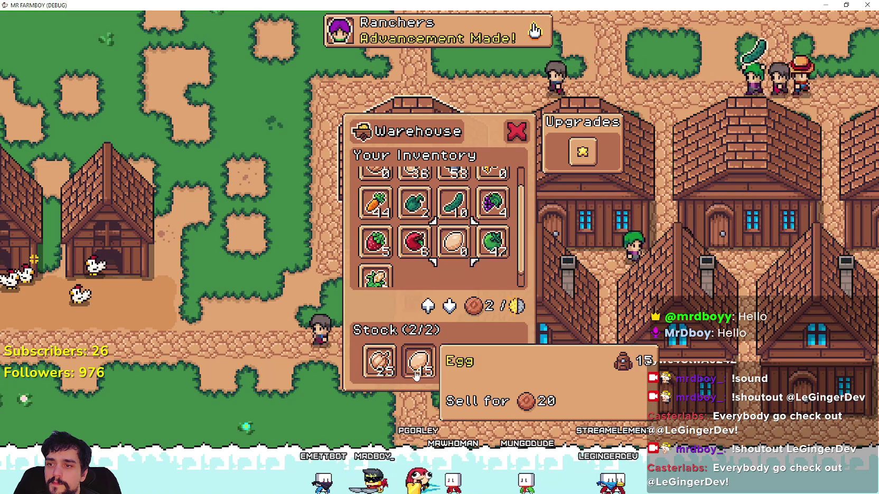
key(Escape)
- Look over the village and check a house's workers and beds panel
key(d)
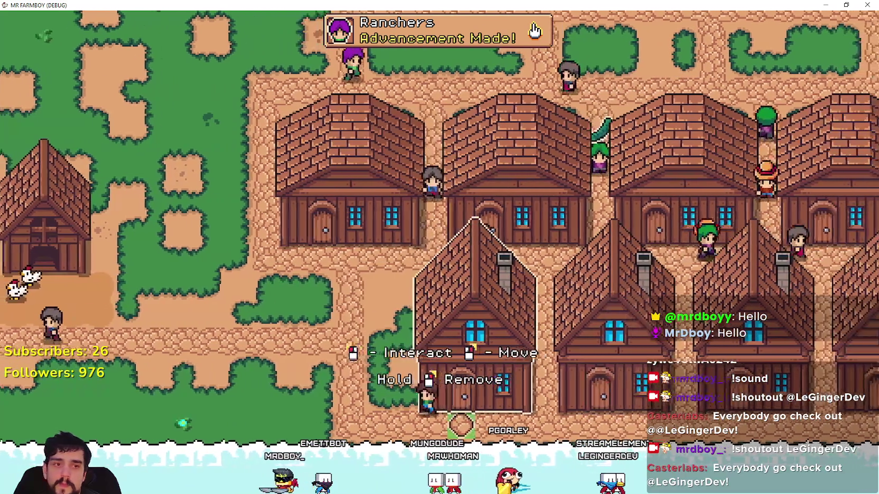
key(a)
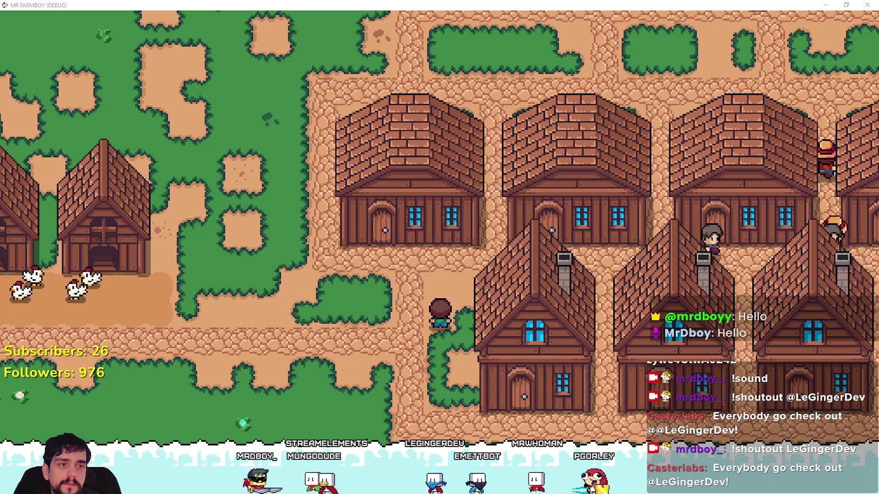
click(527, 285)
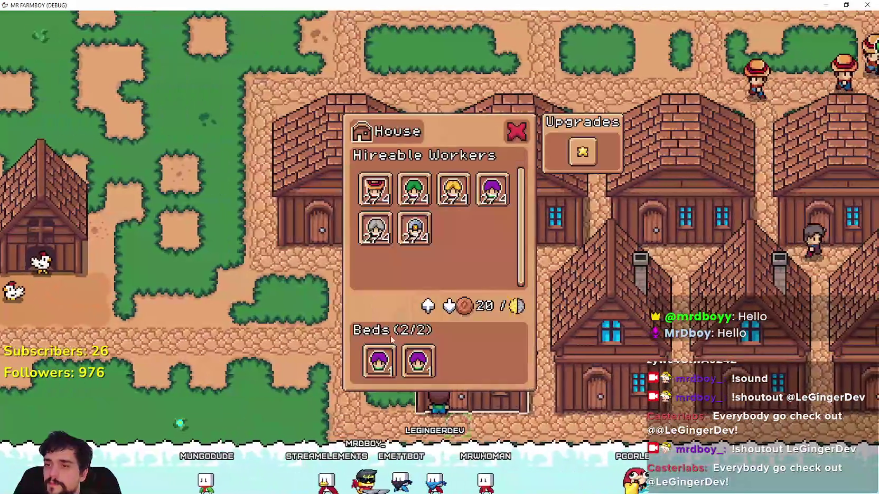
click(471, 347)
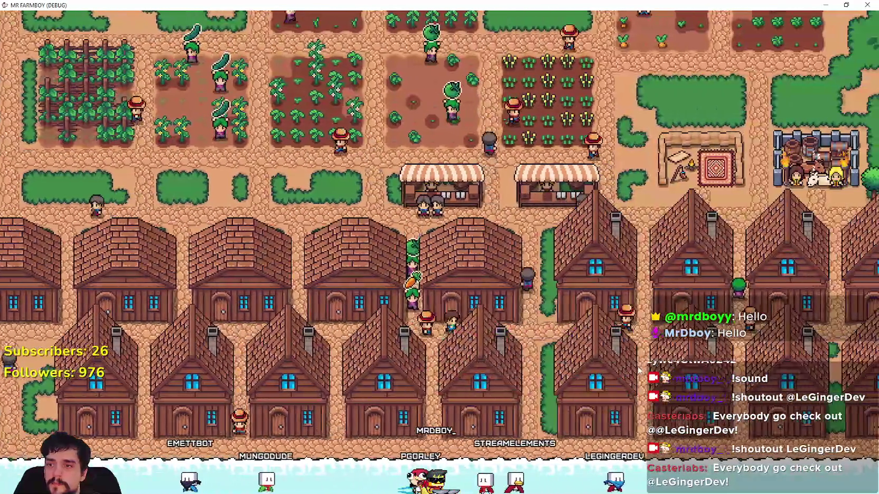
- Check the warehouse, then return the market's queued sale items to inventory
click(639, 371)
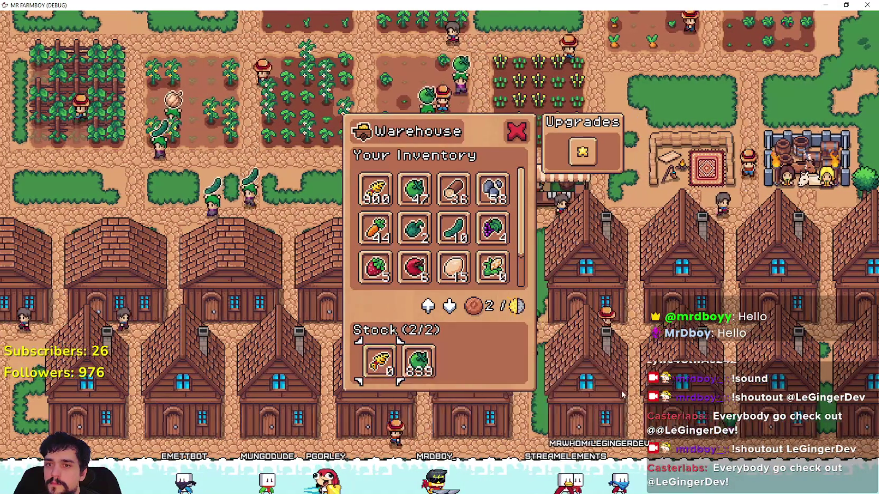
click(598, 376)
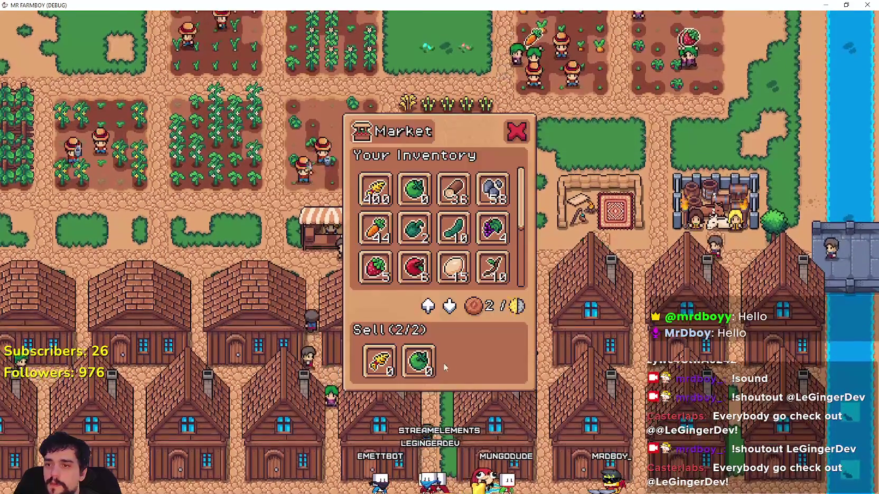
scroll(477, 248, down, 2)
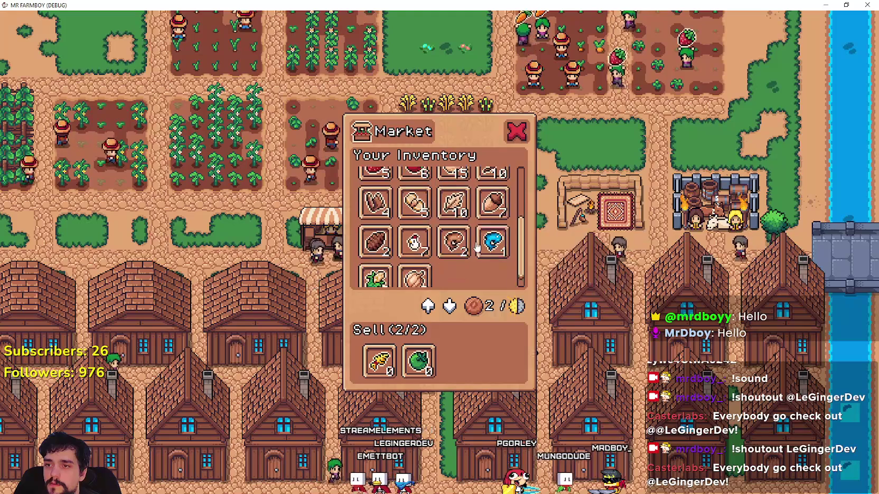
click(379, 361)
click(385, 361)
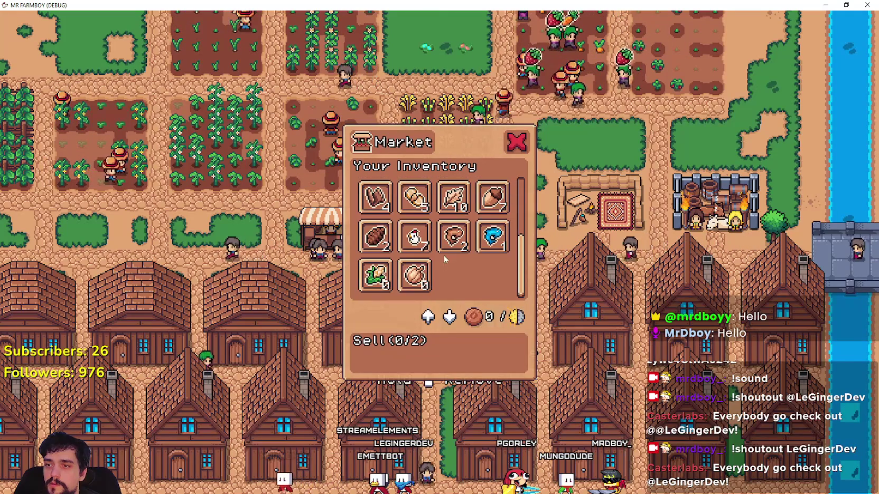
- Queue cucumbers for sale at the market at 31 coins each
click(375, 275)
click(414, 264)
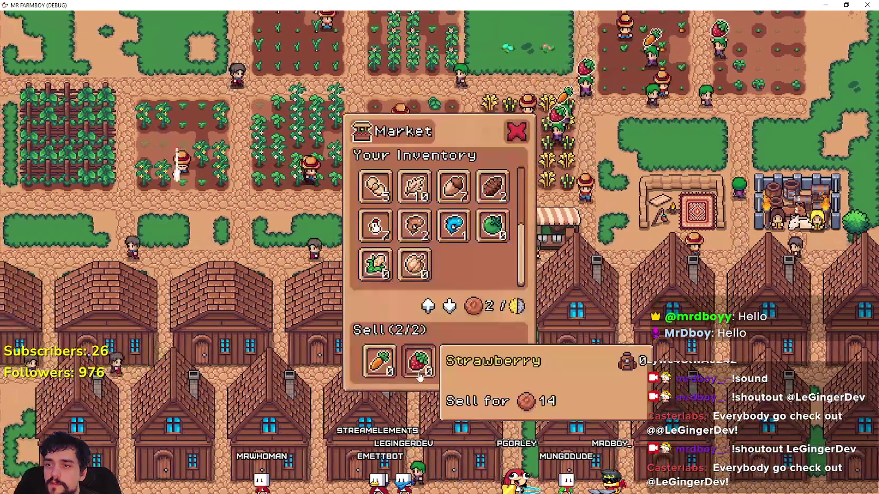
click(417, 361)
click(379, 362)
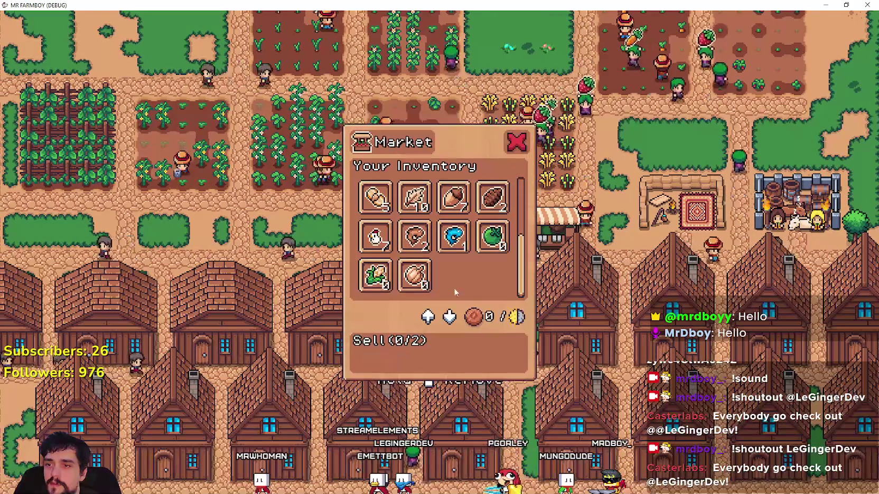
scroll(484, 272, up, 5)
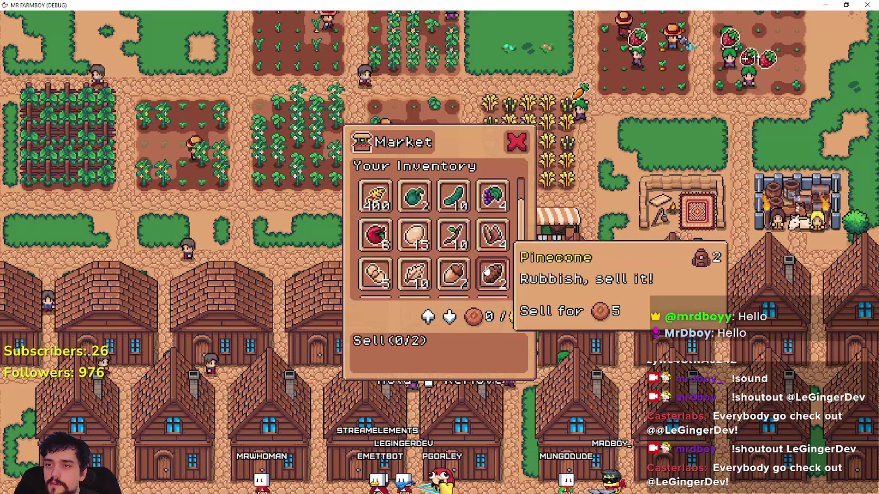
scroll(449, 243, down, 5)
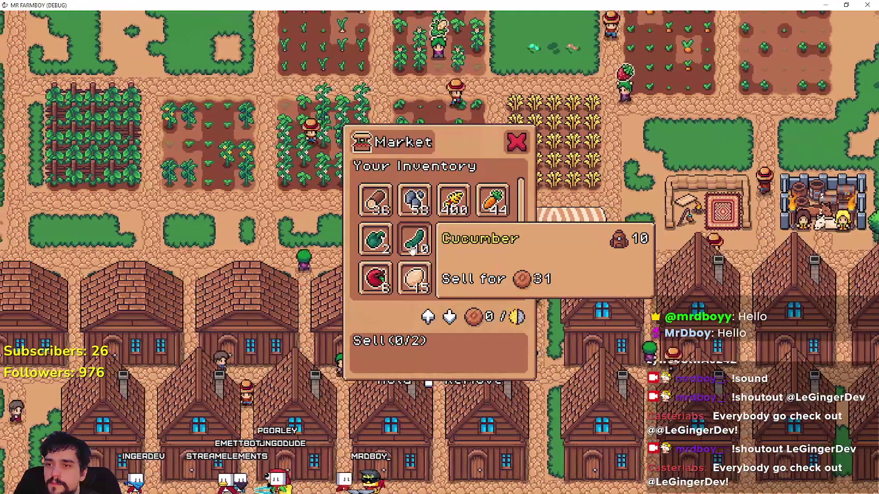
click(409, 251)
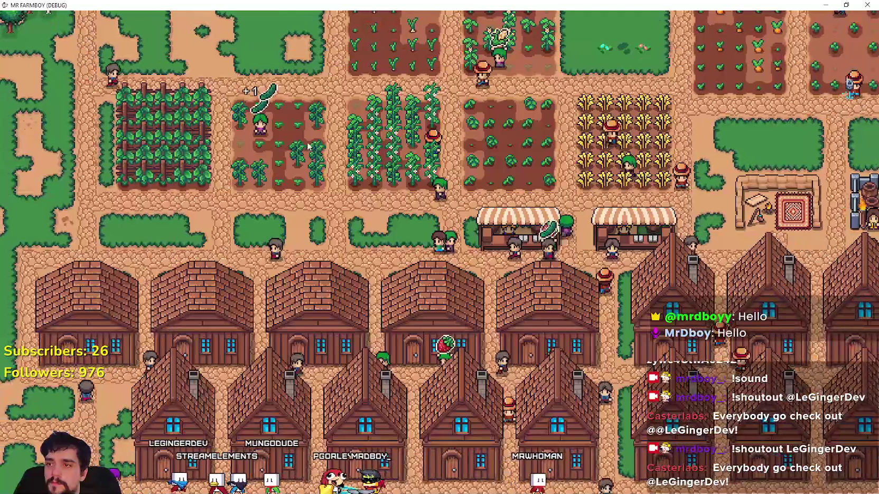
- Look at the Crops advancements, then quit the game from the pause menu back to Godot
click(276, 125)
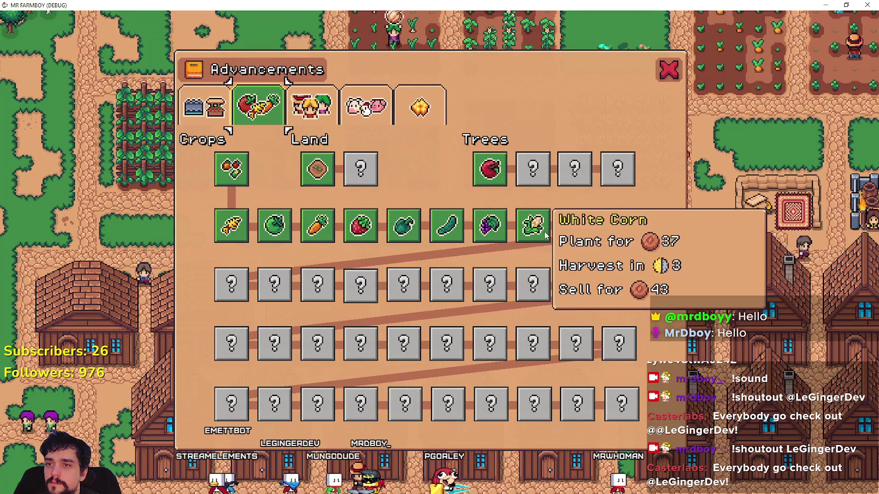
click(670, 70)
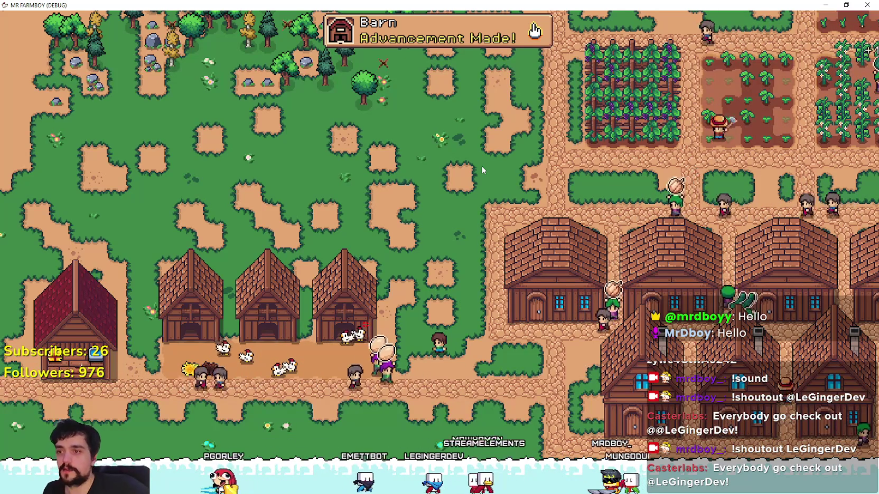
key(Escape)
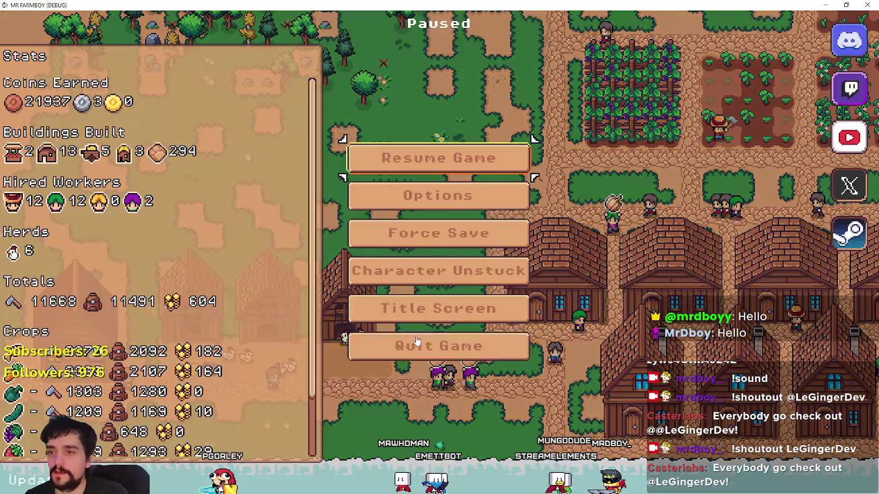
click(380, 346)
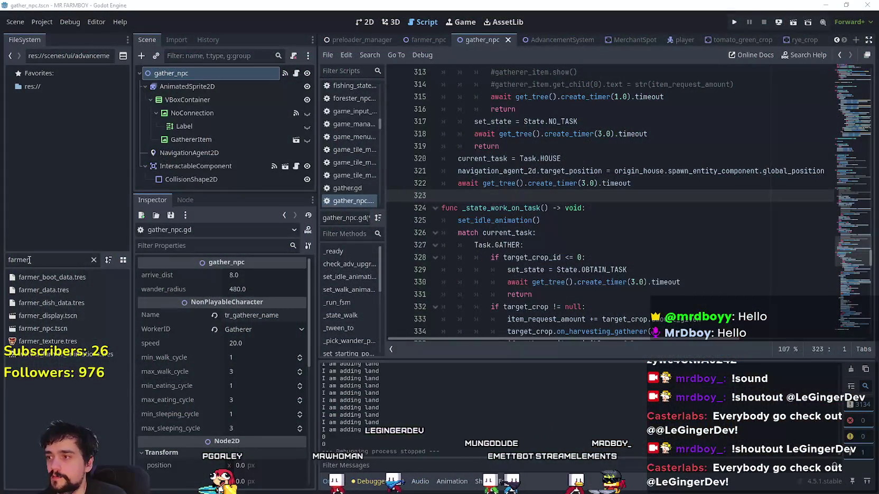
- Open AdvancementSystem.tscn, found by filtering for 'advan', on the 2D canvas and select the Rye button
text(advan)
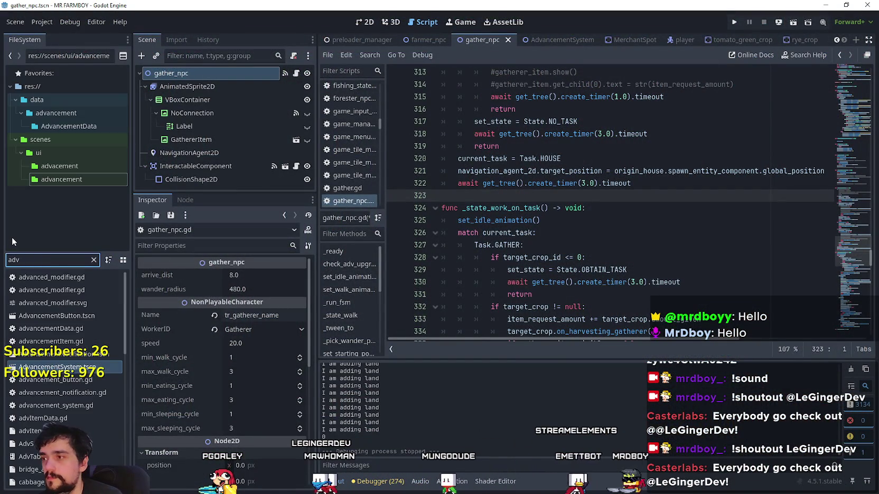
click(63, 368)
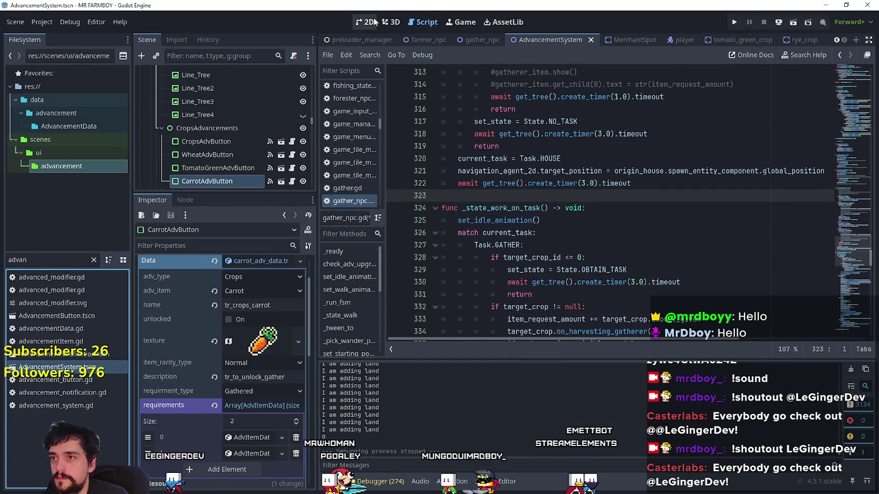
click(368, 21)
scroll(554, 183, down, 3)
scroll(441, 143, up, 2)
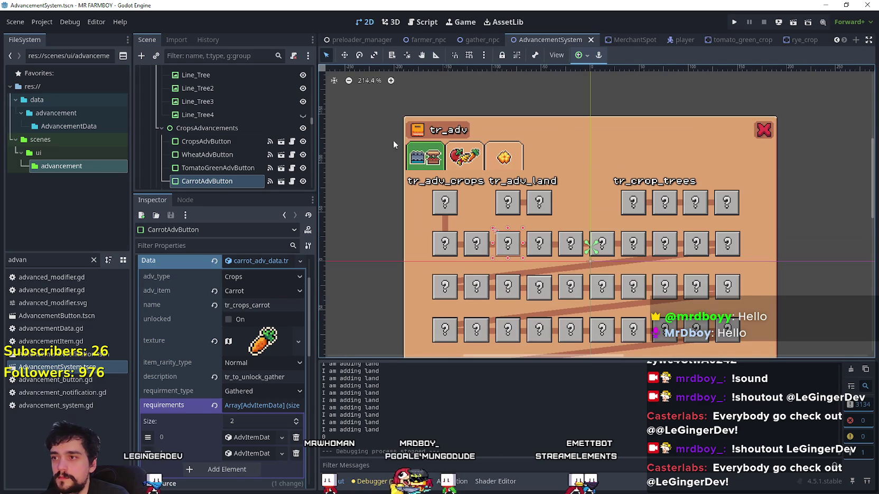
scroll(225, 159, down, 3)
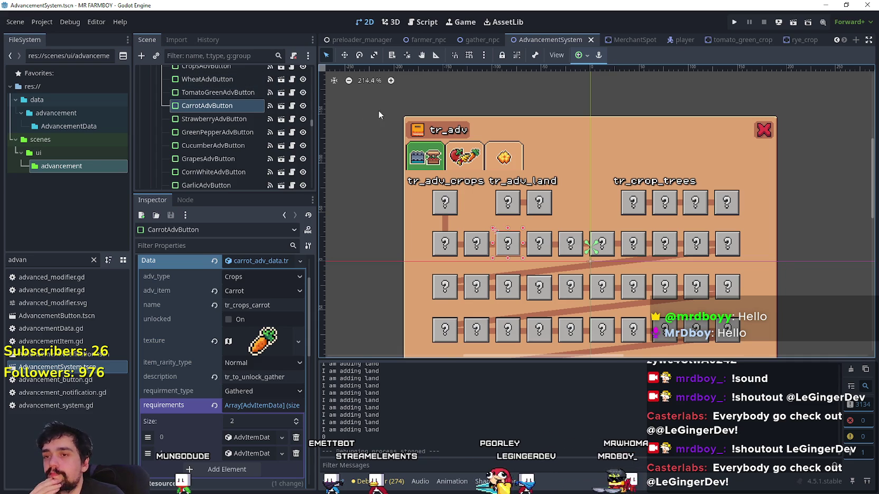
click(445, 287)
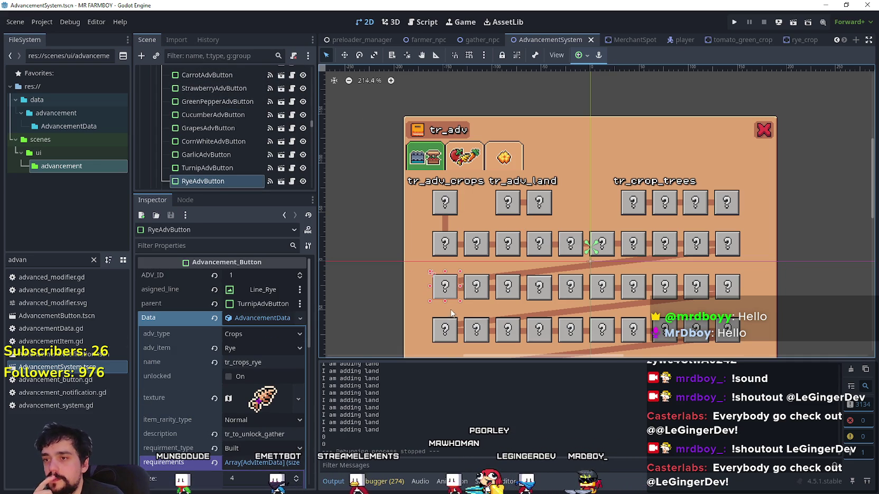
- Inspect the Leek, Barley and Orange Pepper advancement buttons' data
scroll(475, 285, down, 3)
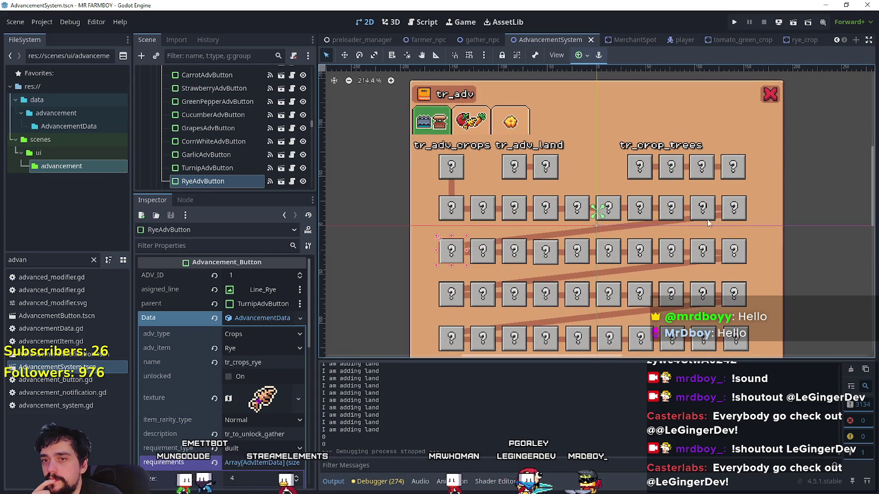
scroll(245, 166, up, 1)
scroll(244, 167, down, 3)
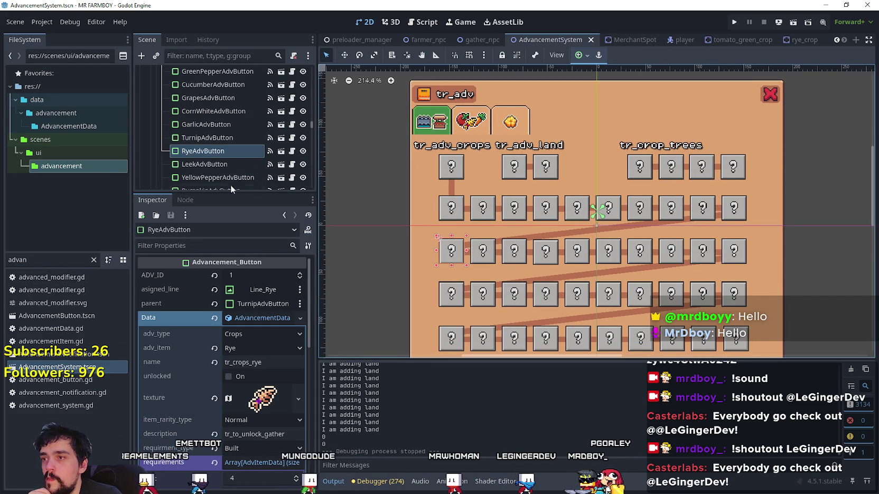
scroll(221, 113, up, 10)
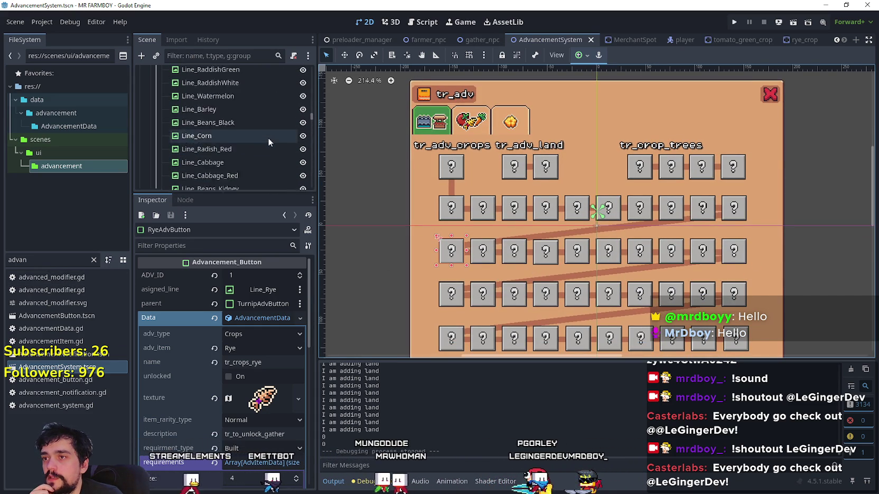
scroll(257, 140, up, 10)
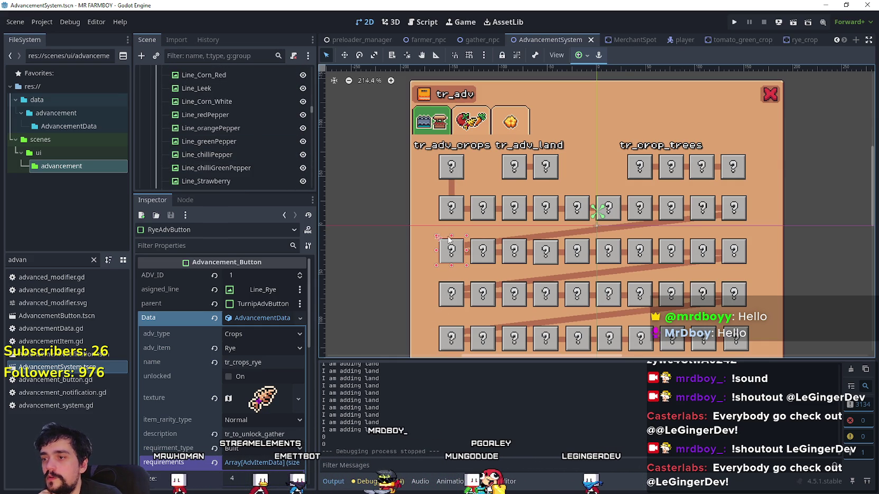
click(490, 263)
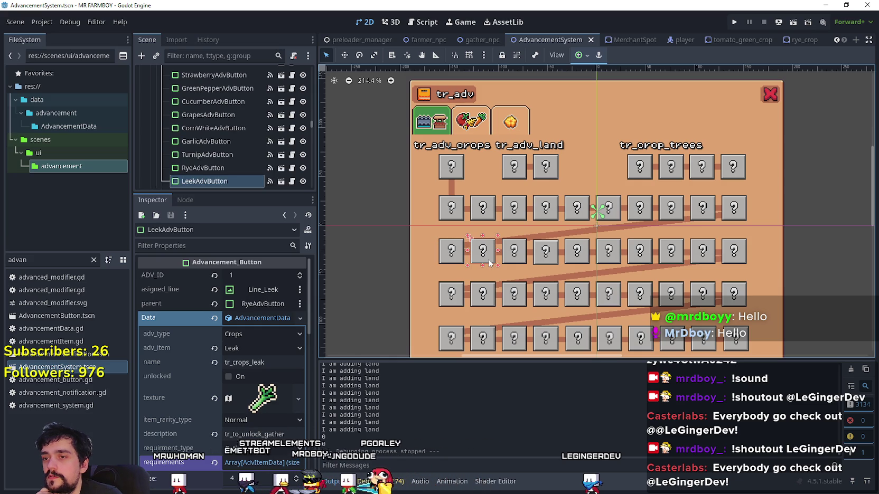
click(452, 294)
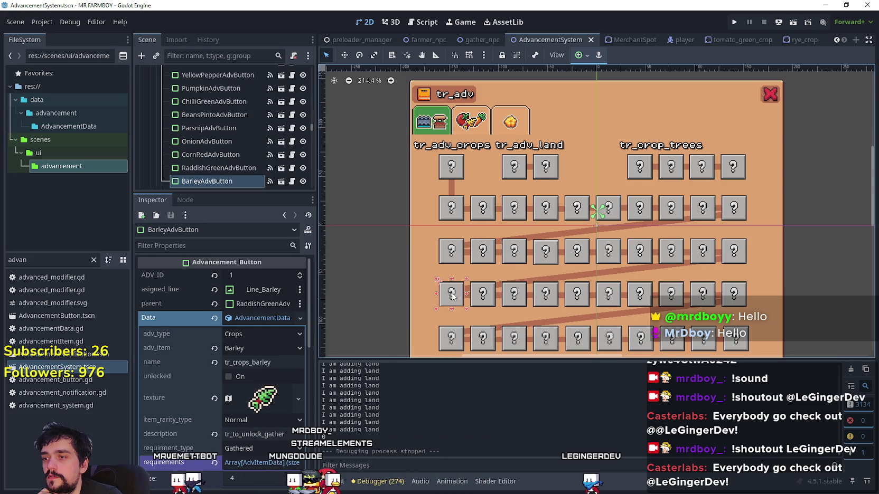
click(481, 258)
click(483, 258)
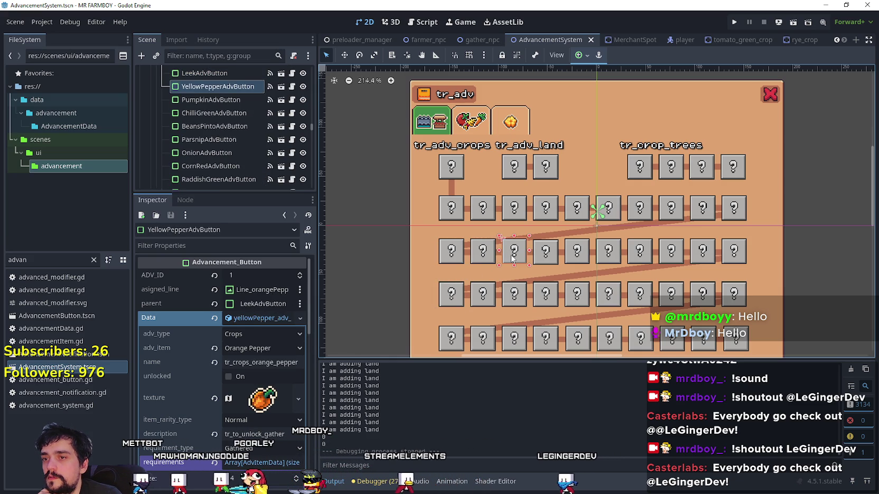
click(482, 259)
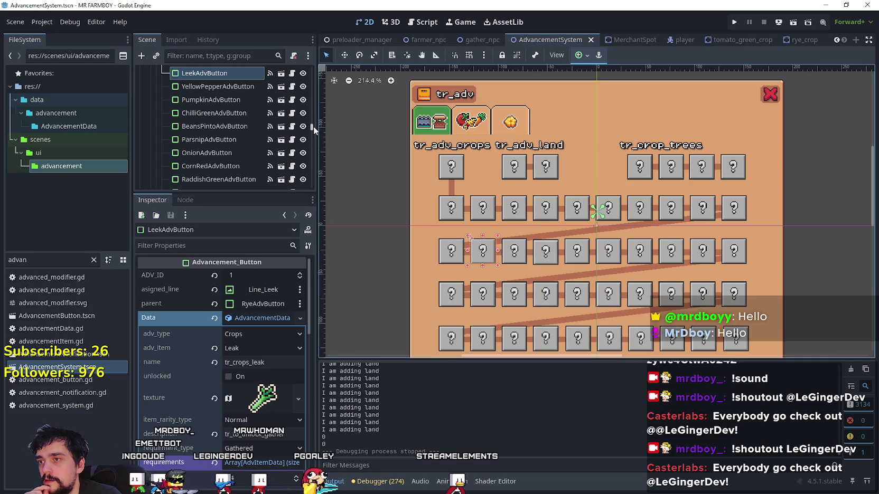
- Make the AdvancementsBuildings group visible in the Scene dock
scroll(220, 123, up, 2)
scroll(219, 123, up, 5)
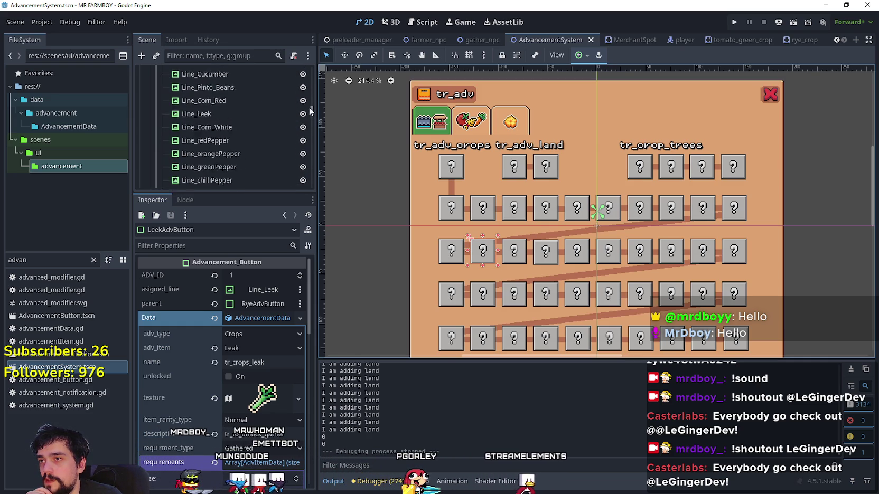
drag(313, 127, 310, 108)
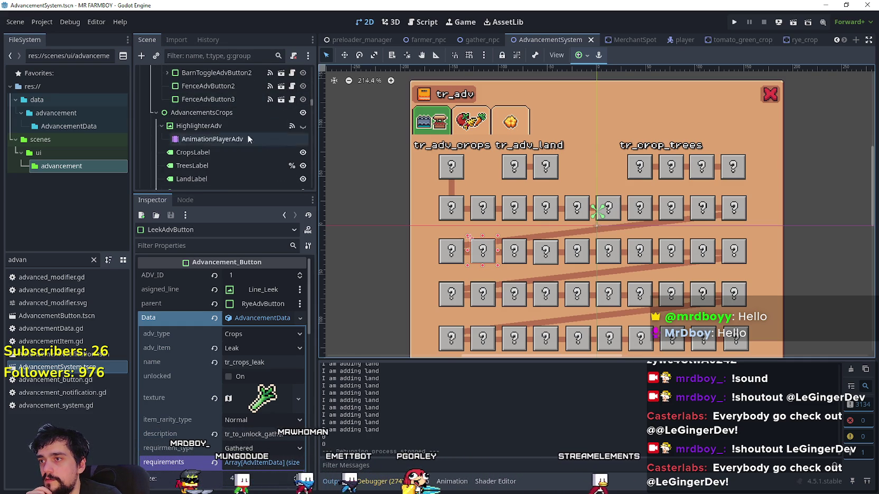
scroll(245, 157, up, 8)
scroll(245, 156, up, 5)
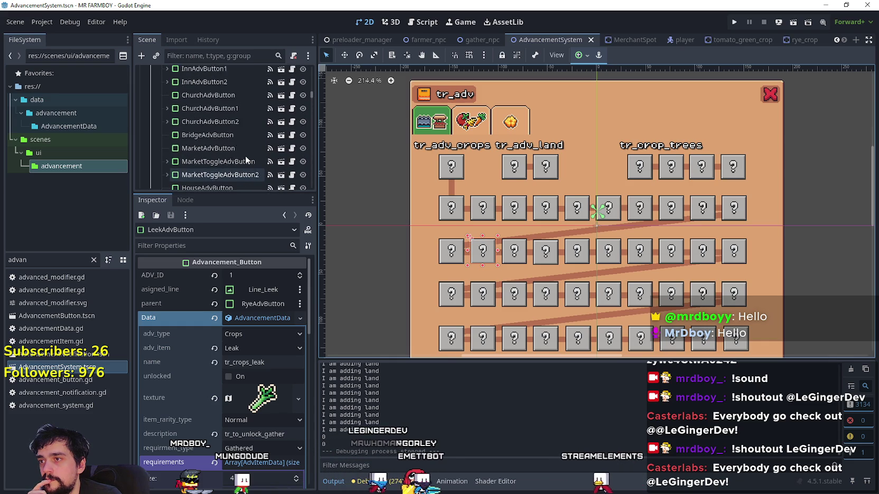
scroll(245, 155, up, 5)
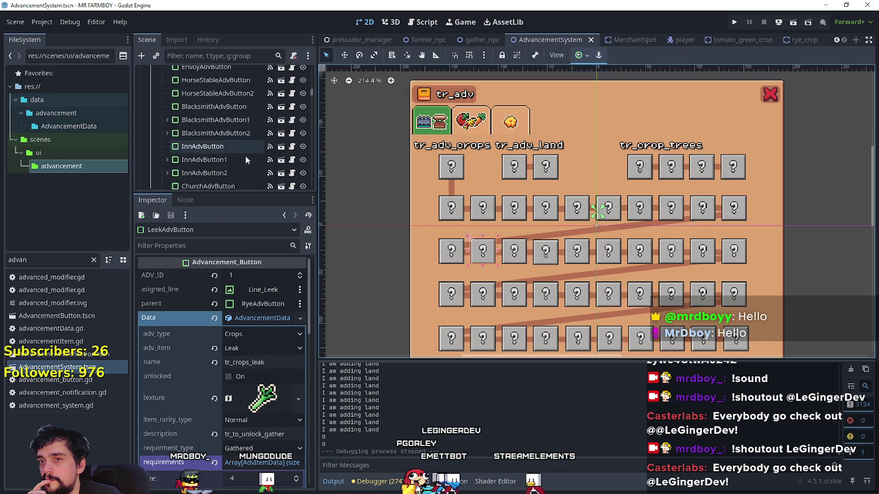
scroll(248, 148, up, 8)
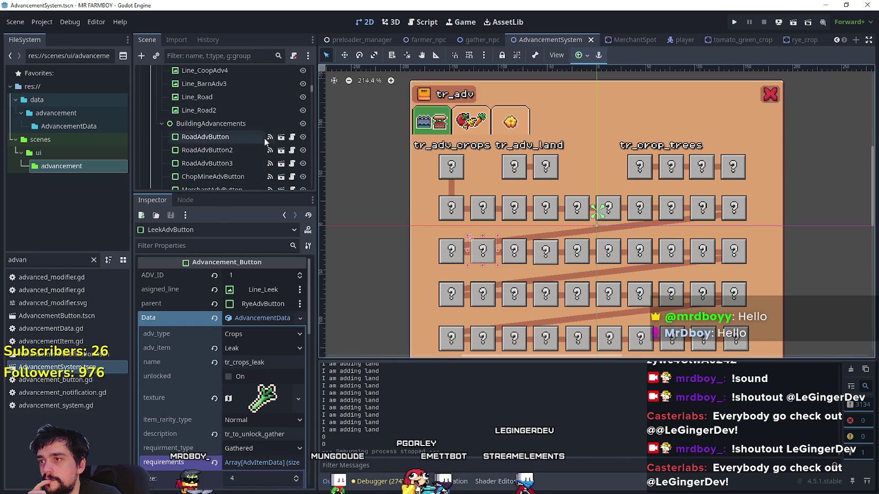
scroll(261, 142, up, 5)
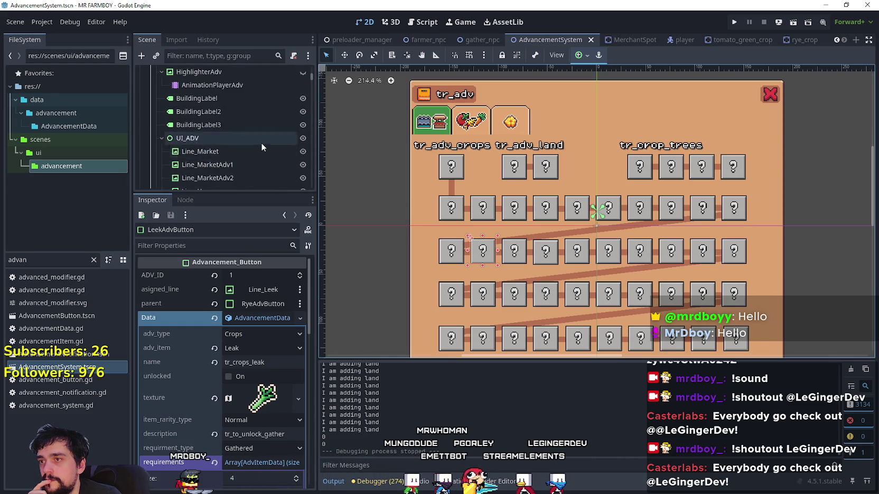
click(302, 134)
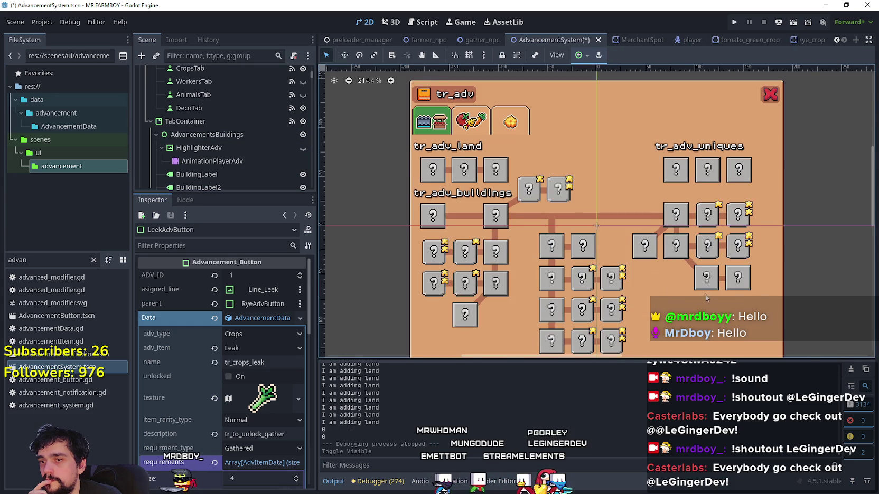
- Set the BarnAdvButton requirement type to Unlocks
scroll(706, 297, up, 2)
click(665, 245)
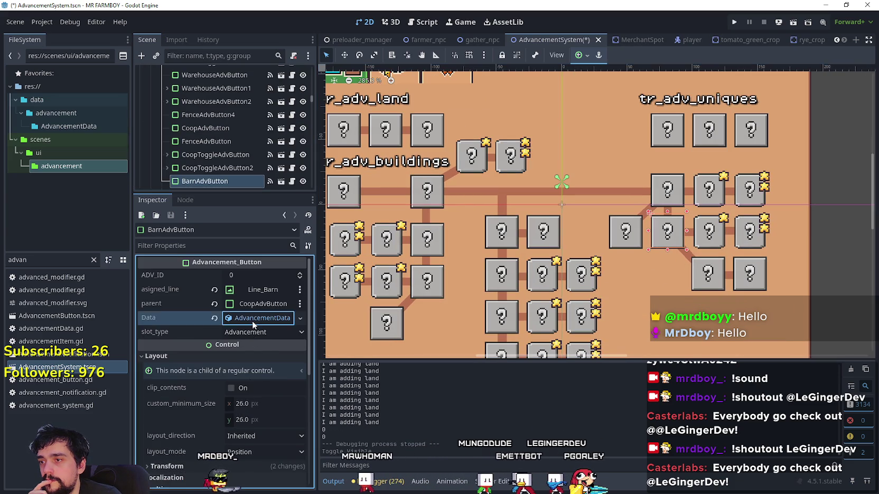
click(251, 319)
scroll(267, 401, down, 4)
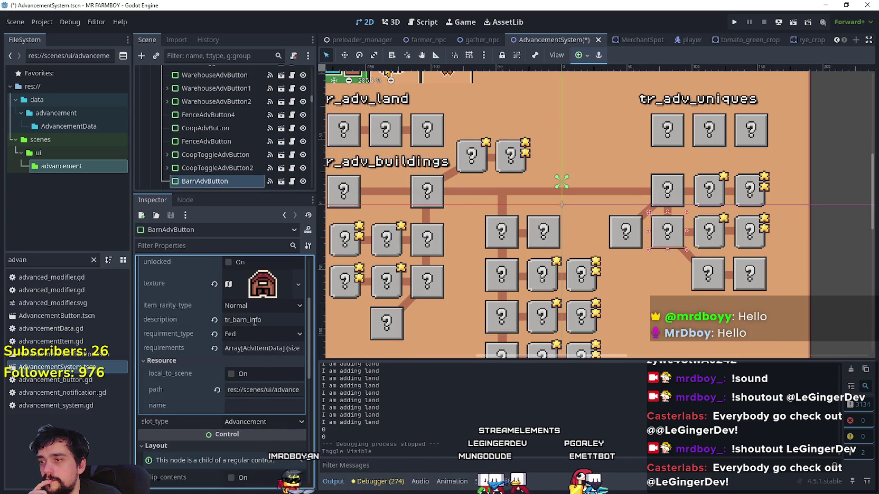
click(258, 334)
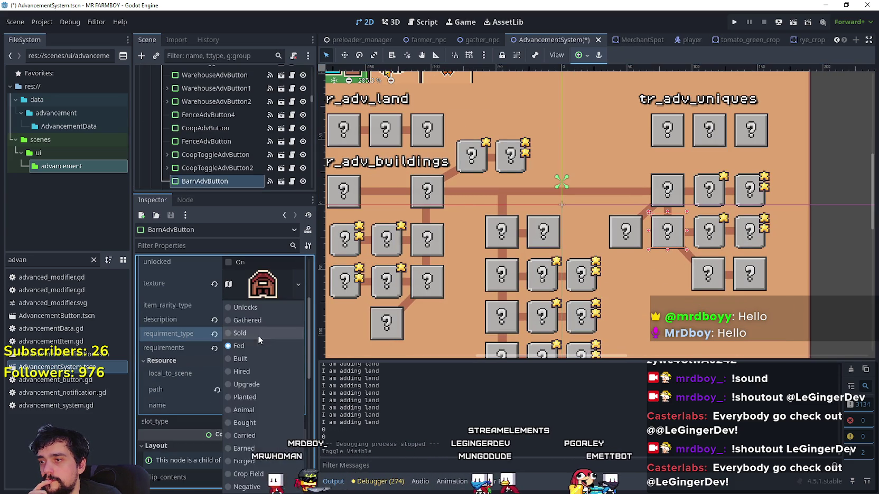
click(255, 307)
- Copy the BlacksmithAdvButton's King Requests requirement resource
click(504, 281)
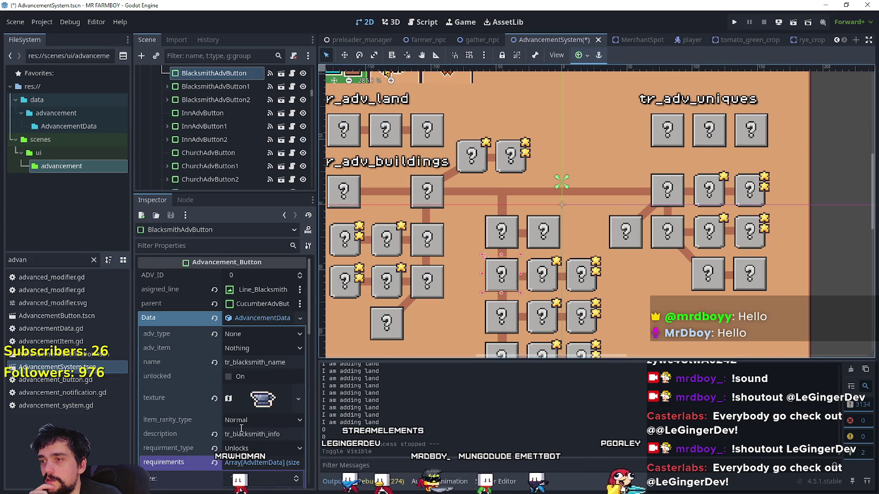
scroll(255, 414, down, 3)
click(252, 381)
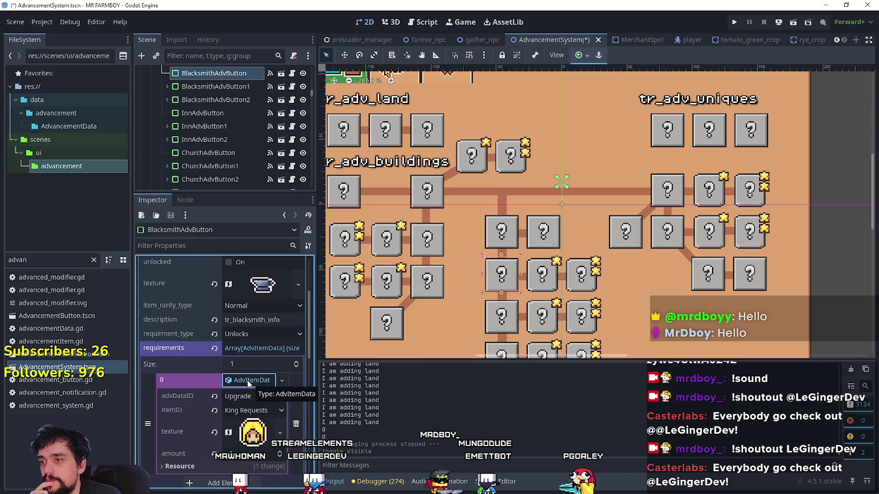
right_click(239, 381)
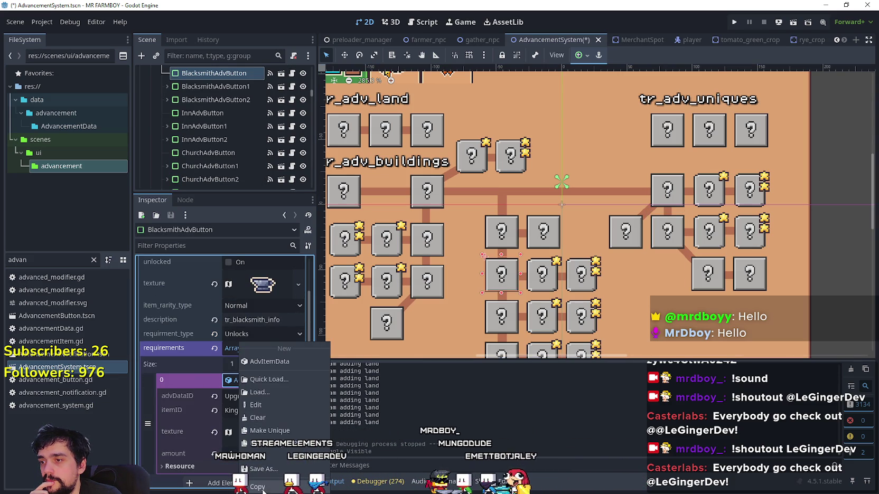
click(272, 411)
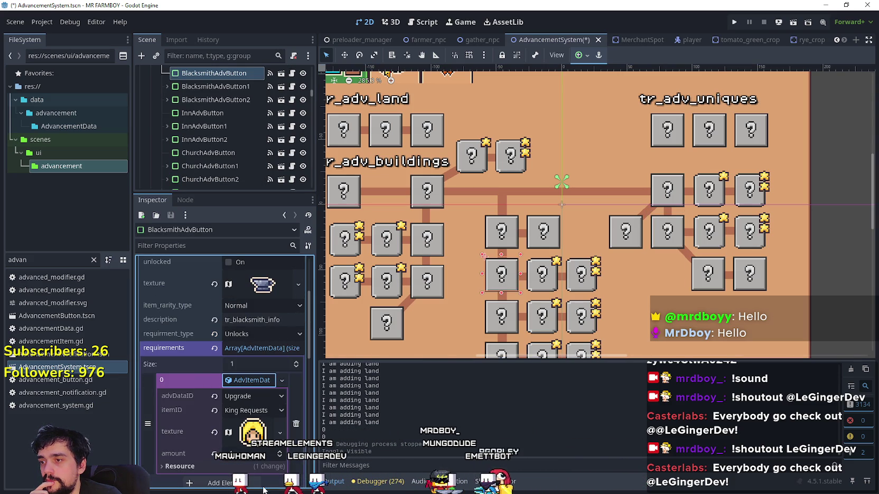
- Clear the barn's requirement element 0 and paste in the King Requests requirement
click(672, 240)
click(253, 348)
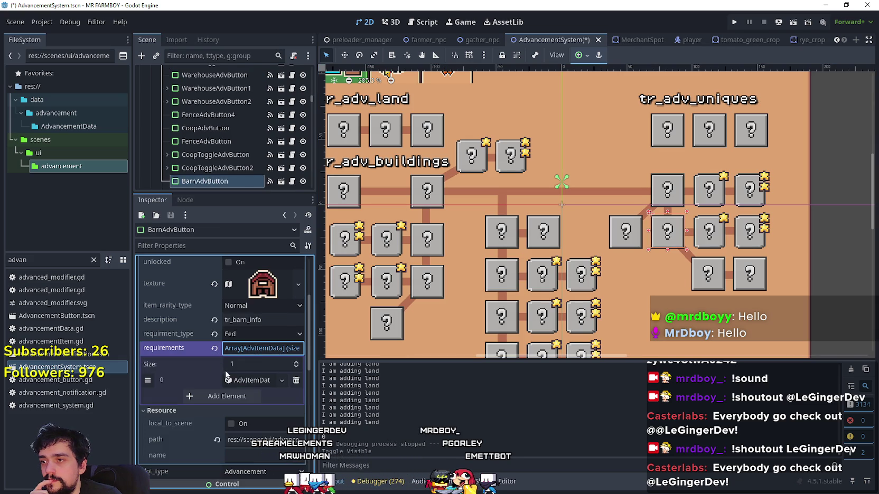
click(230, 385)
click(257, 380)
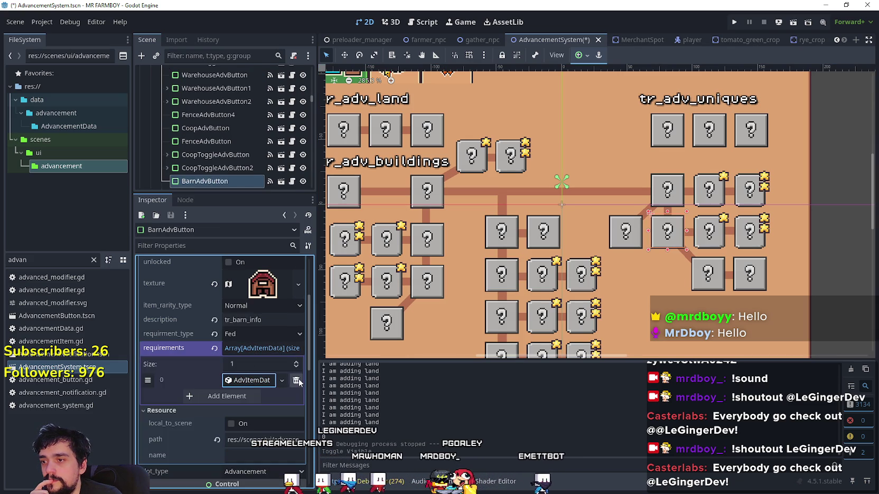
click(282, 381)
click(246, 454)
click(226, 378)
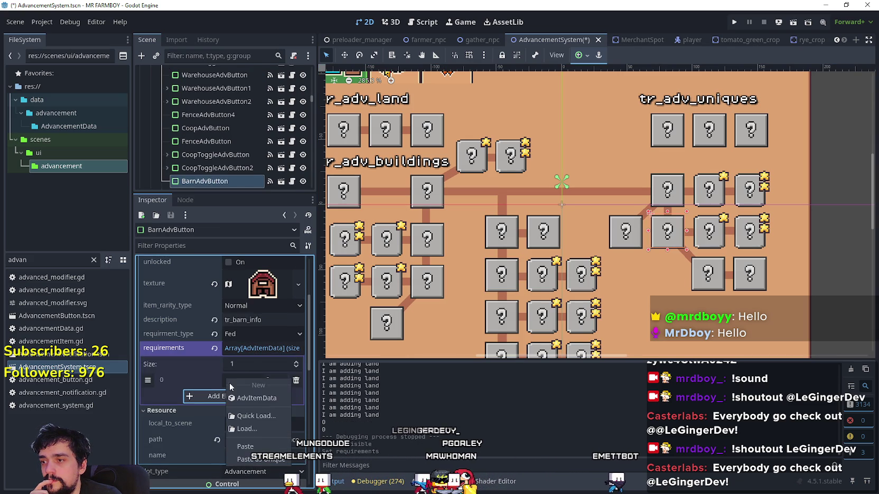
click(263, 445)
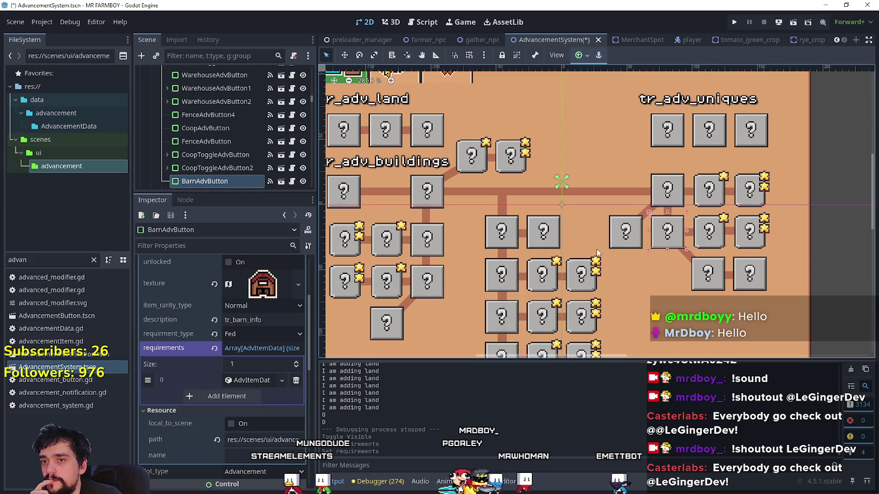
- Confirm the barn's requirement type is Unlocks and save the AdvancementSystem scene
click(501, 274)
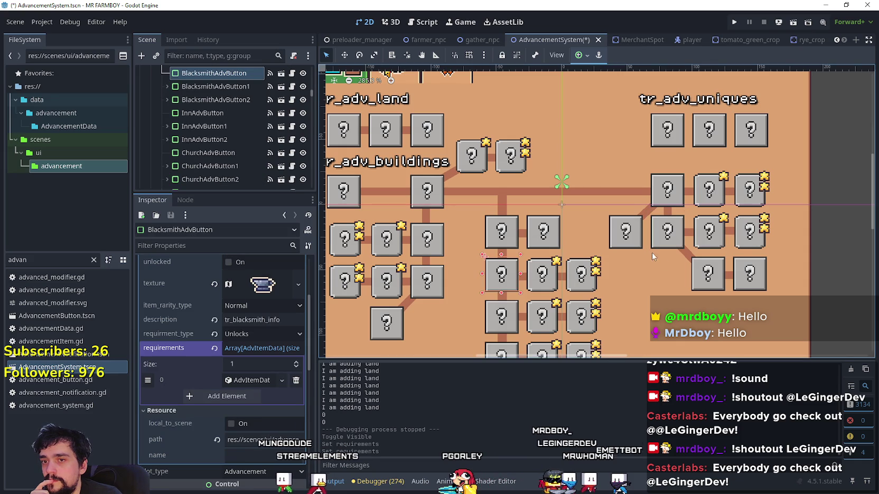
click(663, 247)
click(247, 334)
click(264, 307)
key(ctrl+s)
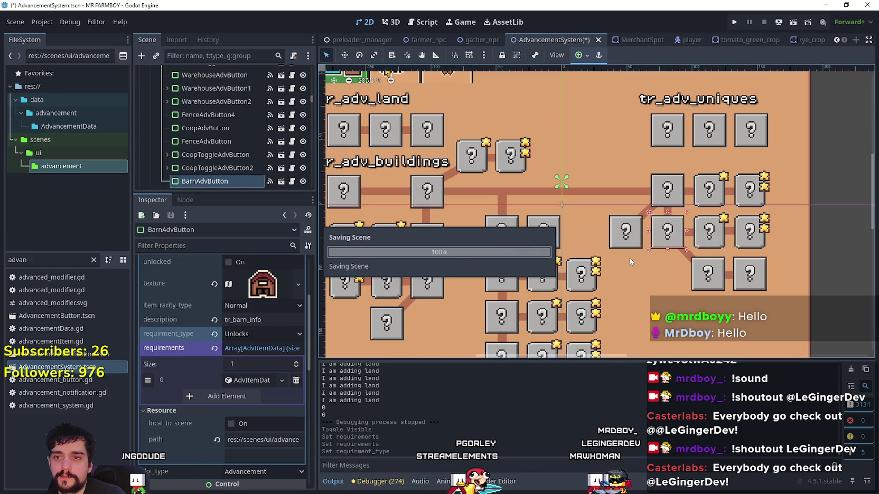
- Review FenceAdvButton2's requirements, including its Cucumber requirement details
click(697, 270)
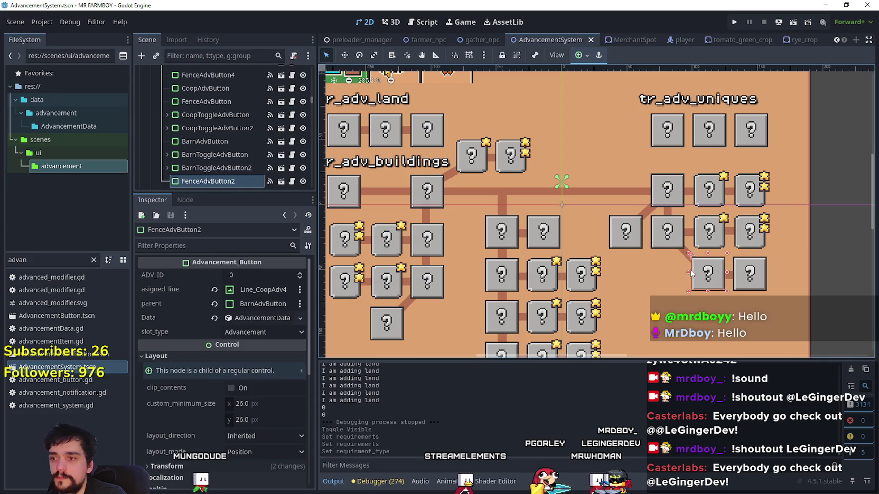
click(245, 317)
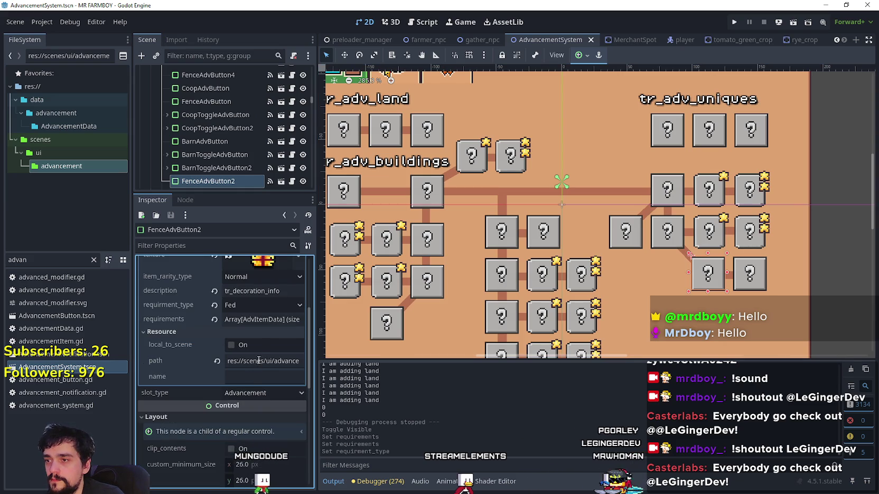
click(258, 319)
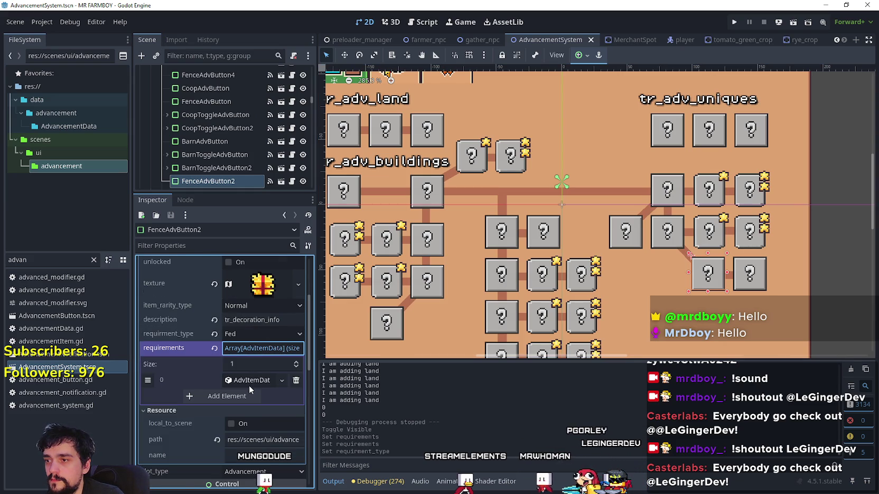
click(248, 382)
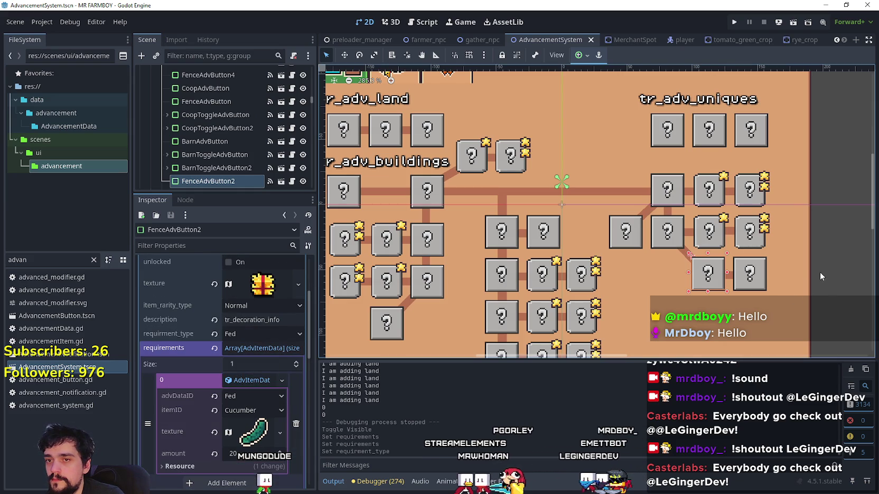
scroll(297, 409, down, 3)
scroll(275, 413, up, 5)
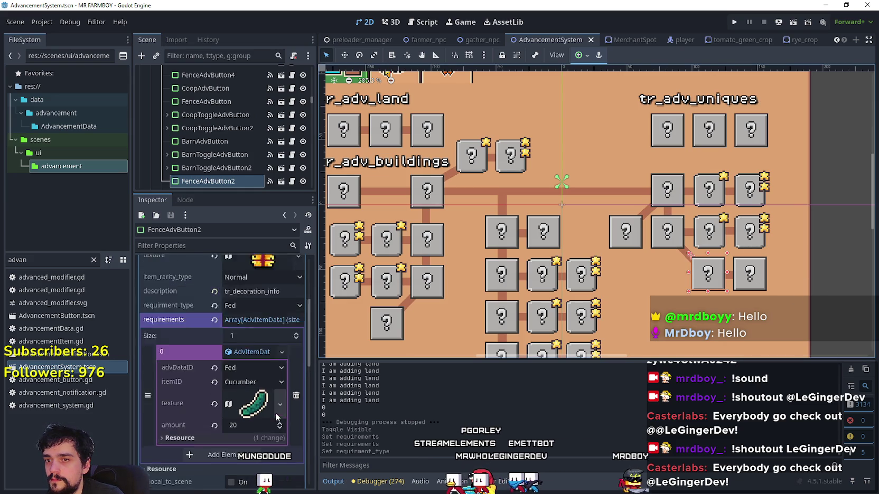
scroll(240, 349, down, 2)
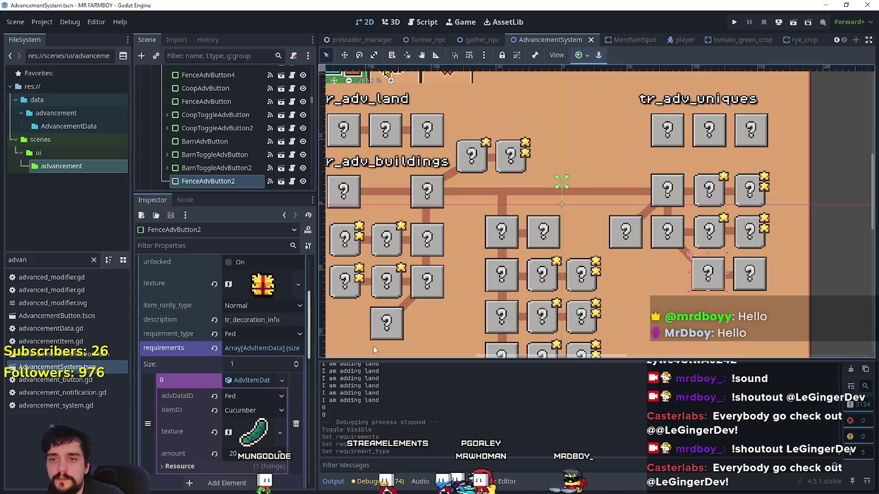
- Inspect FenceAdvButton3's advancement data and requirements list
click(750, 274)
click(251, 319)
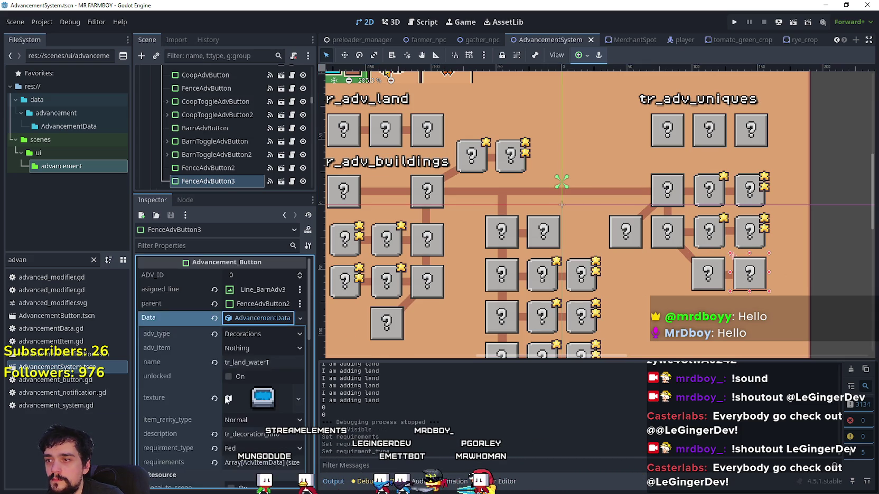
scroll(232, 395, down, 2)
click(254, 377)
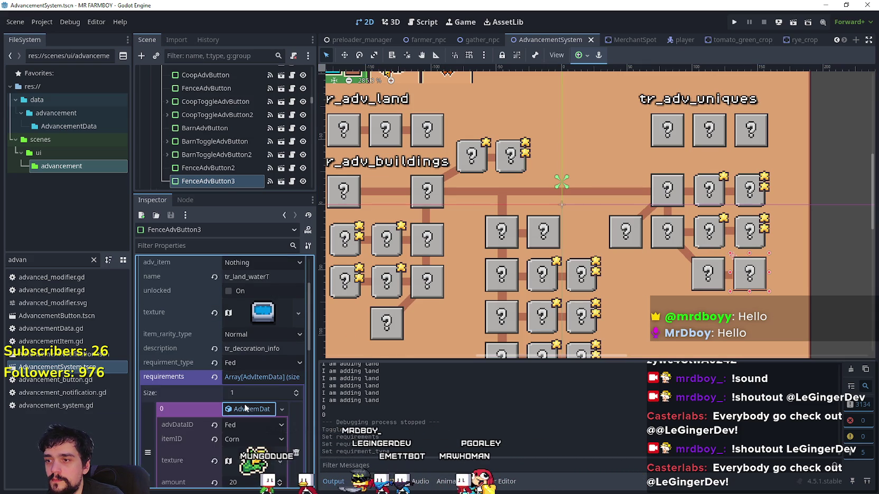
scroll(561, 331, down, 1)
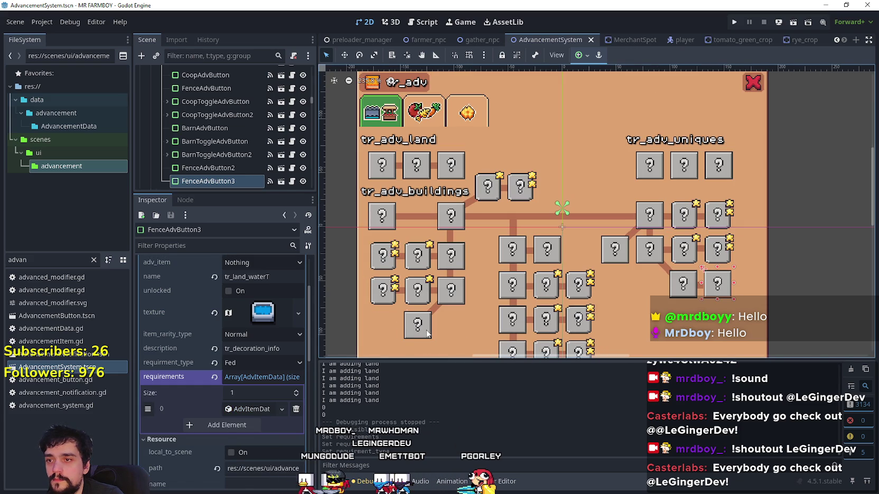
- Check FenceAdvButton4's requirement of 8 Total Hired and save the scene
click(428, 332)
click(259, 320)
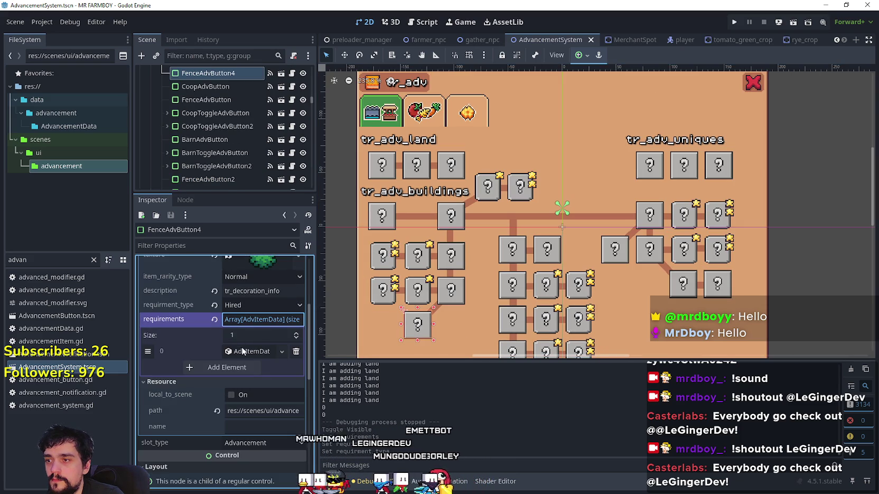
click(245, 349)
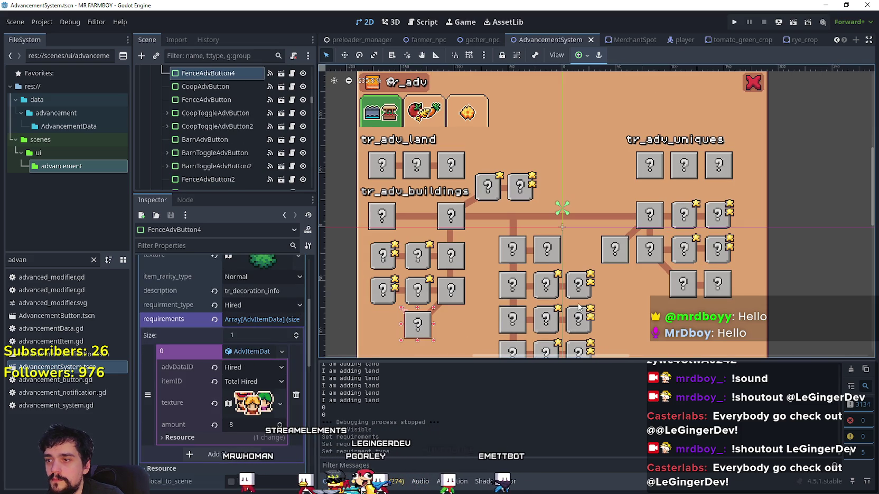
key(ctrl+s)
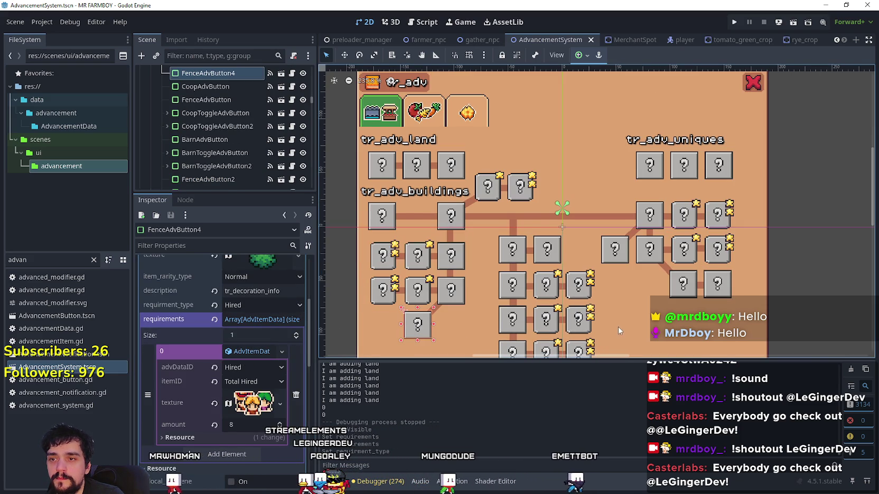
scroll(698, 231, up, 1)
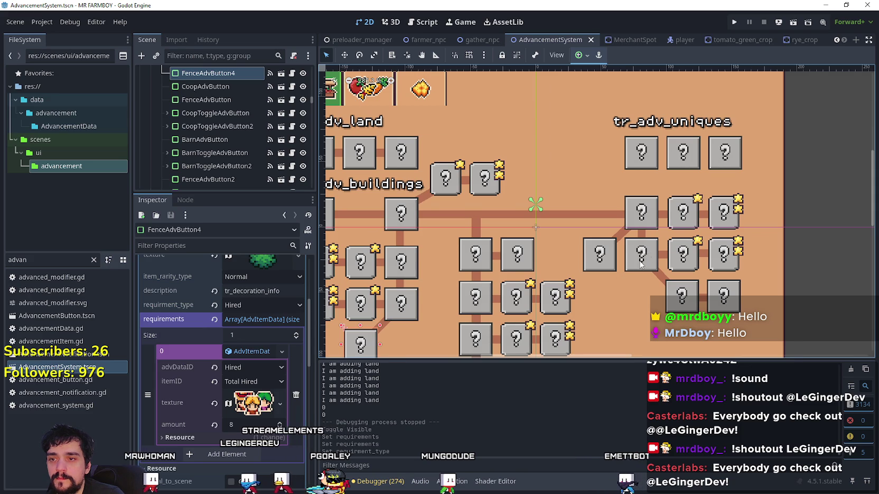
- Compare the horse stable, barn and blacksmith advancement buttons, ending on BarnAdvButton
scroll(651, 237, up, 1)
click(494, 233)
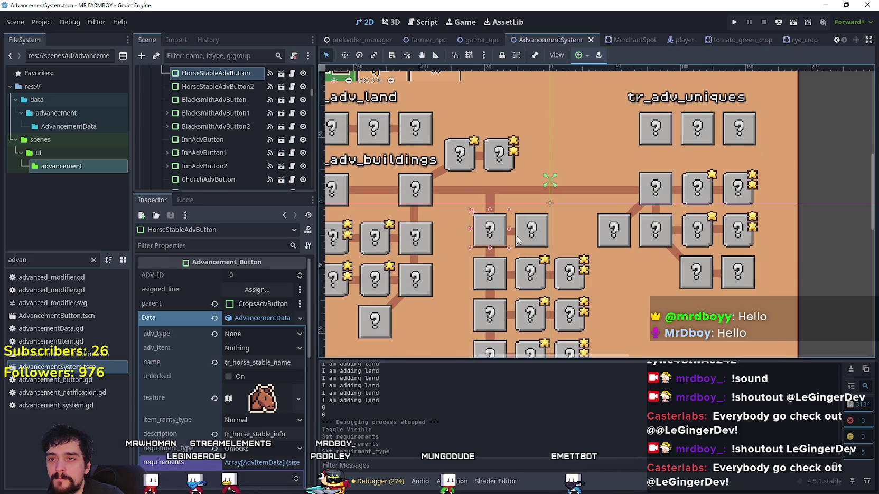
click(653, 235)
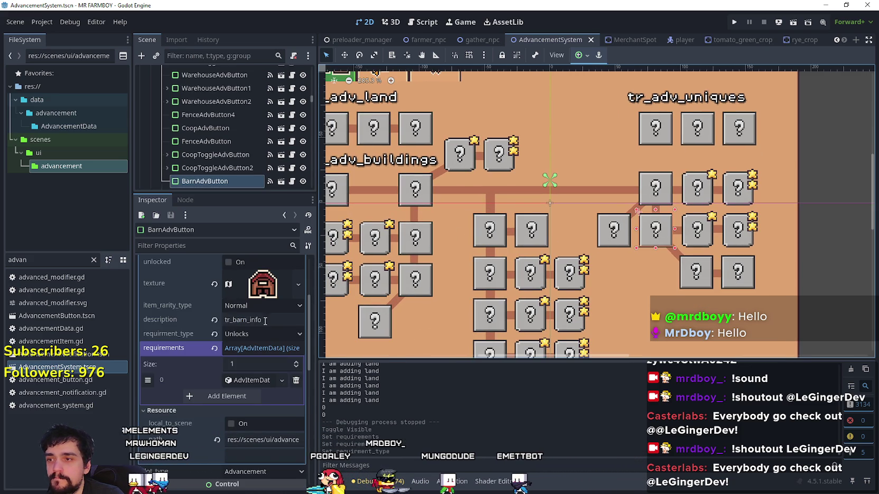
scroll(265, 325, up, 4)
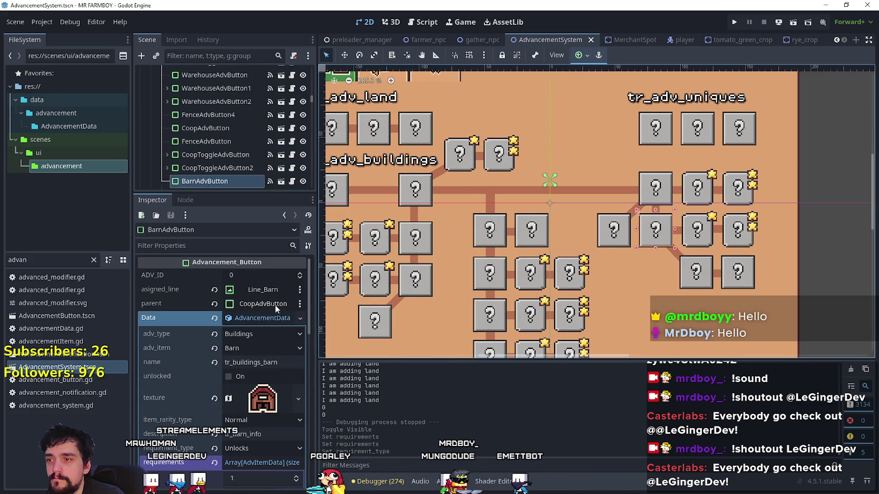
click(491, 282)
click(644, 232)
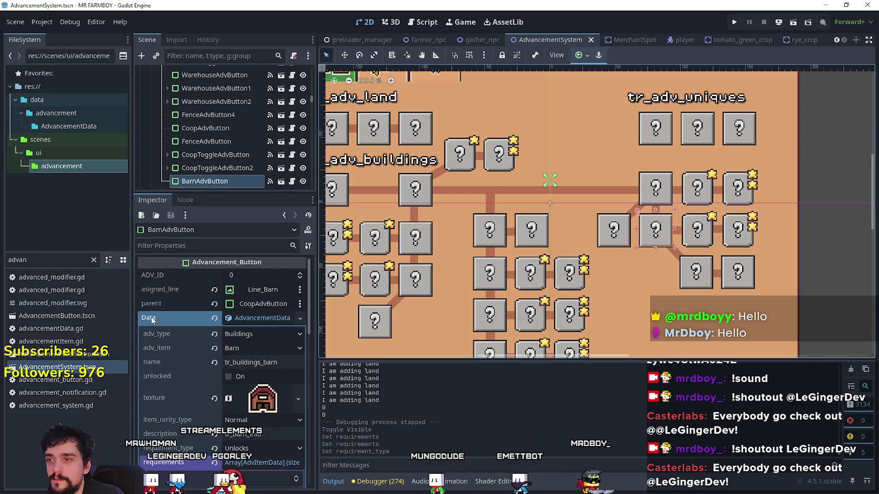
- Reparent BarnAdvButton to BlacksmithAdvButton and save the scene
click(263, 305)
scroll(444, 254, down, 5)
scroll(436, 223, down, 3)
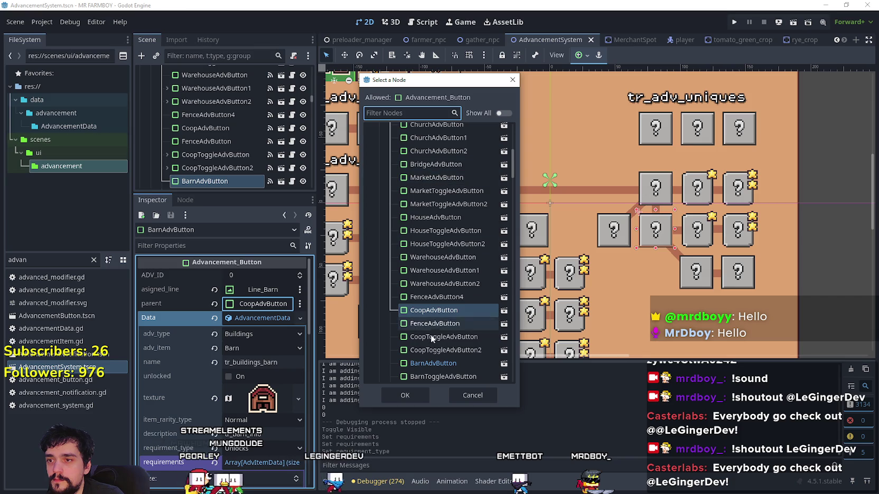
scroll(438, 338, down, 2)
scroll(448, 348, up, 2)
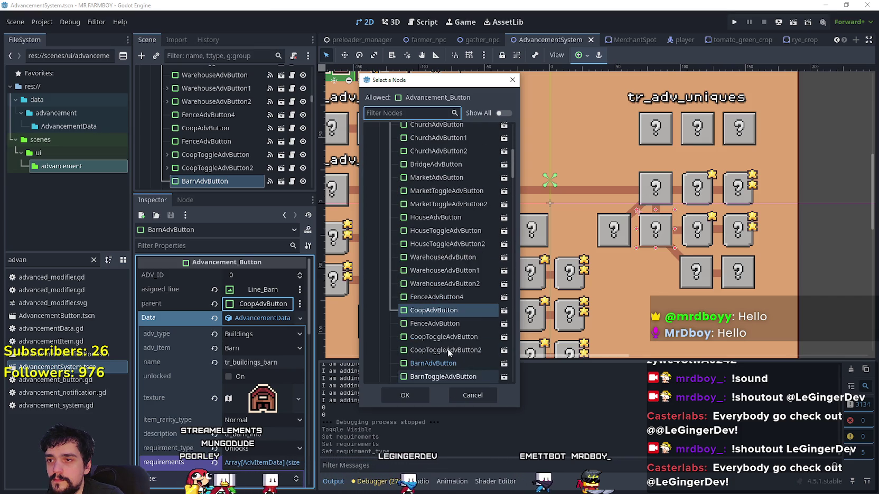
scroll(453, 238, up, 3)
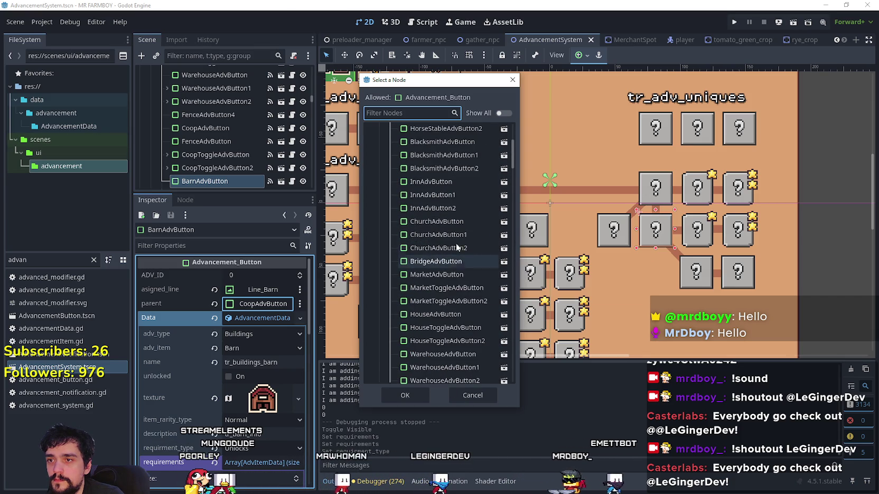
scroll(475, 237, up, 2)
click(476, 209)
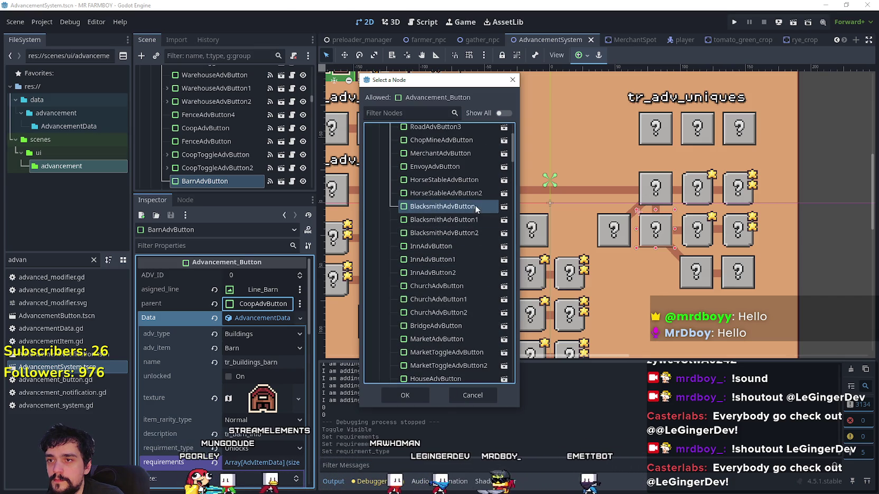
click(415, 395)
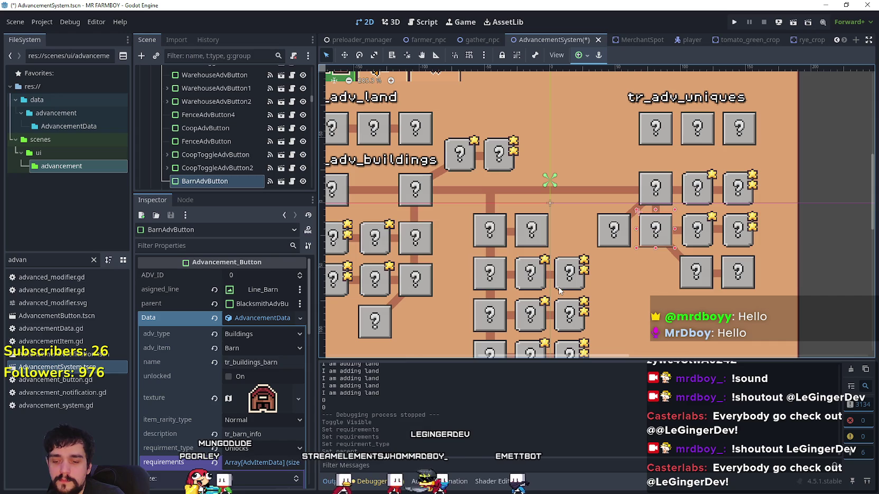
key(ctrl+s)
click(621, 237)
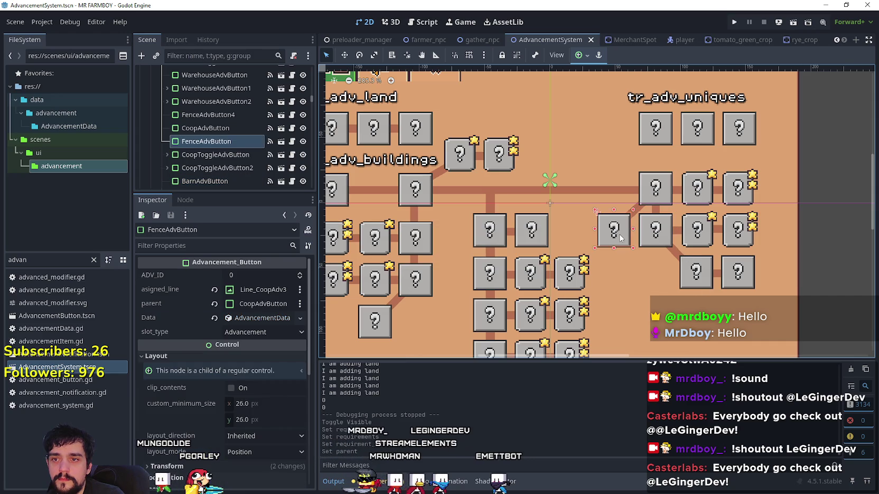
- Inspect FenceAdvButton's first requirement and save the scene
click(262, 318)
scroll(228, 370, down, 3)
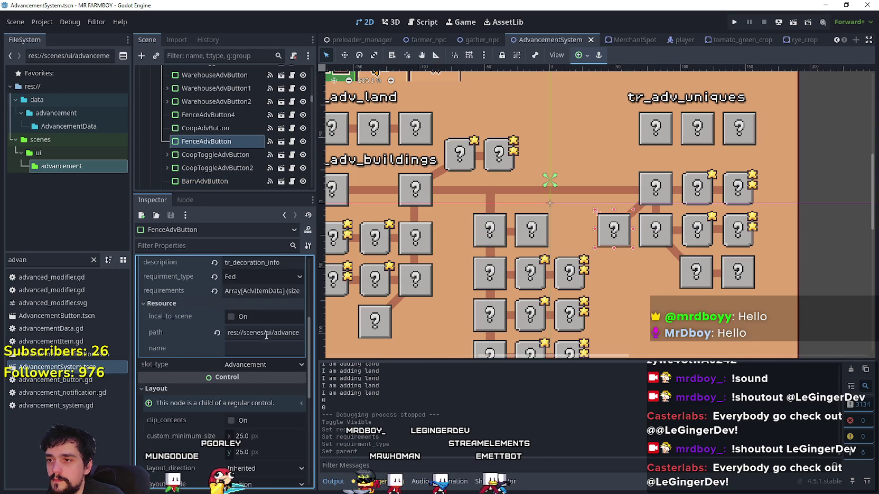
click(262, 291)
click(249, 323)
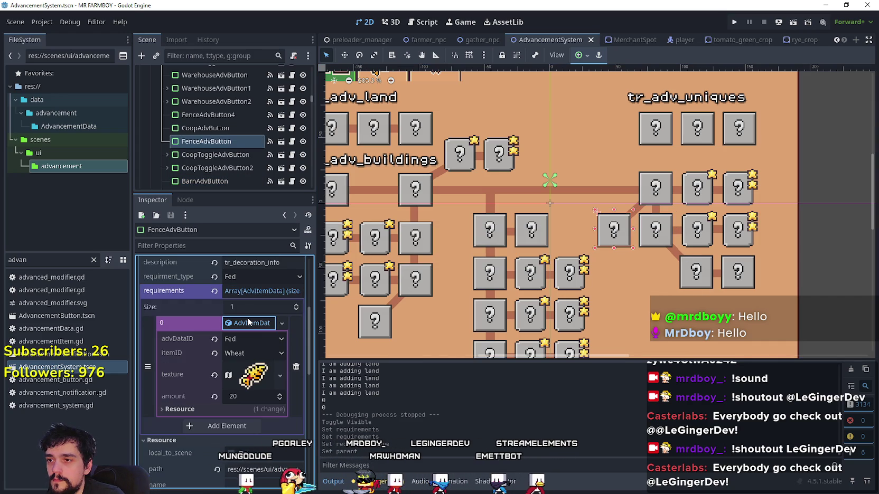
scroll(258, 327, up, 4)
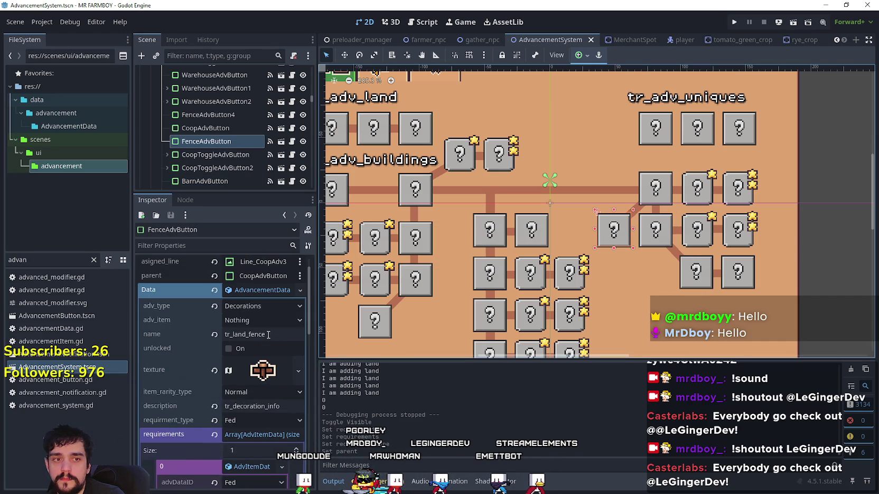
key(ctrl+s)
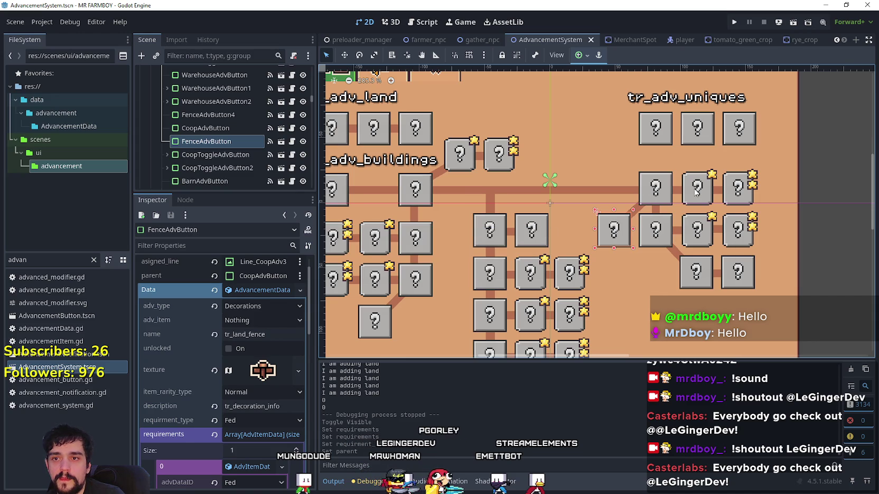
- Review the first requirement of both coop toggle upgrade buttons
click(696, 192)
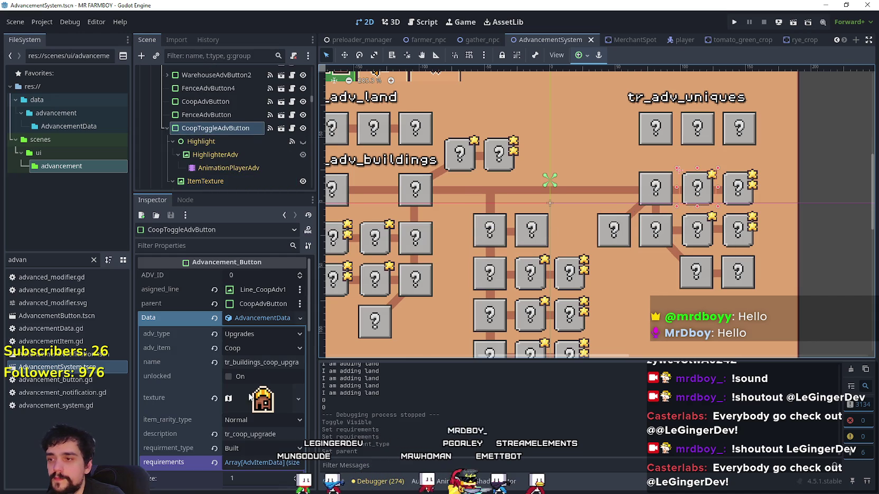
scroll(249, 397, down, 3)
click(255, 382)
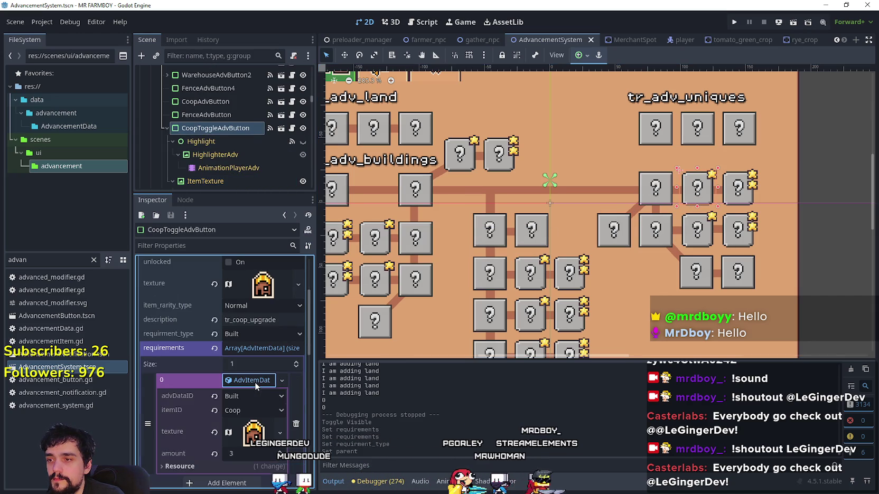
click(738, 188)
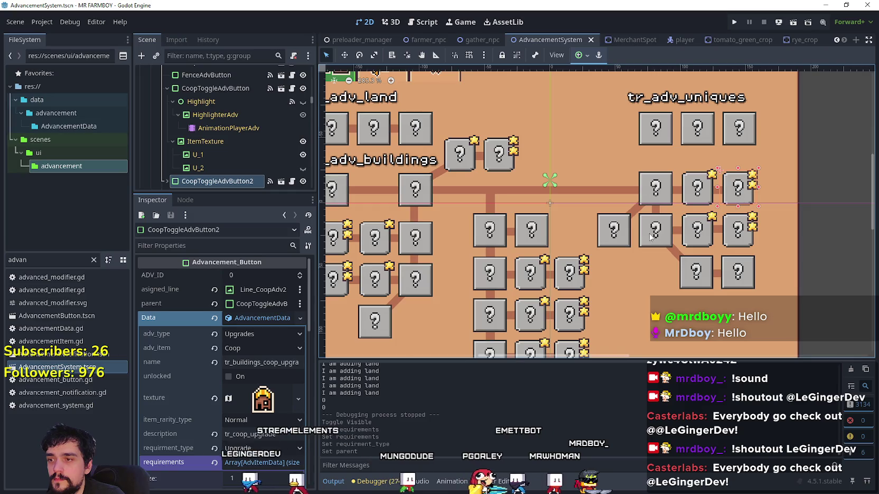
click(256, 383)
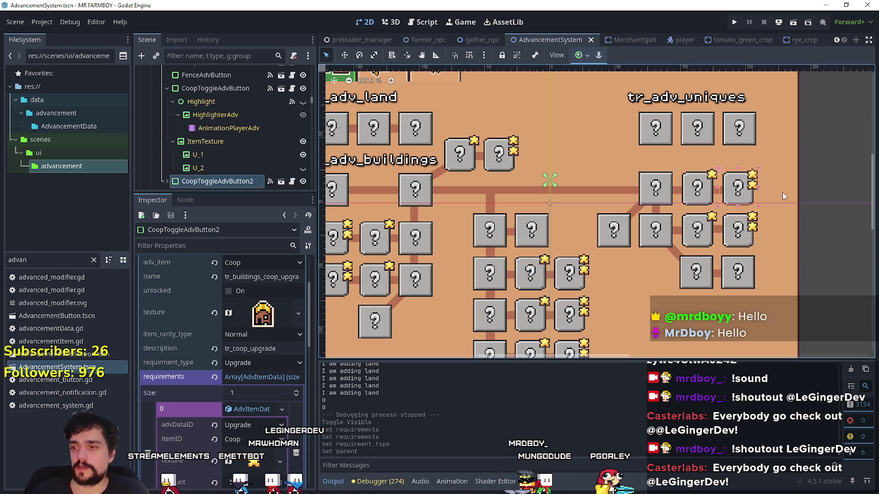
- Revisit the first coop button, FenceAdvButton2, then the barn's King Requests requirement
click(695, 204)
scroll(238, 379, down, 1)
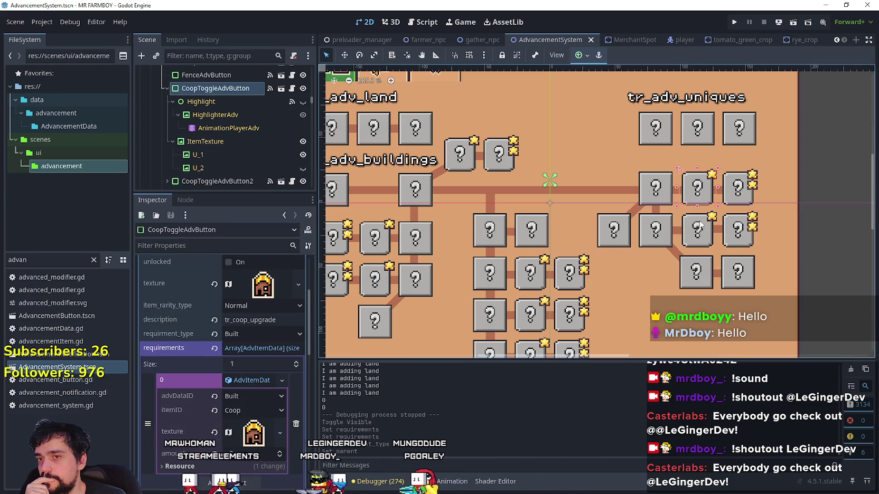
click(696, 272)
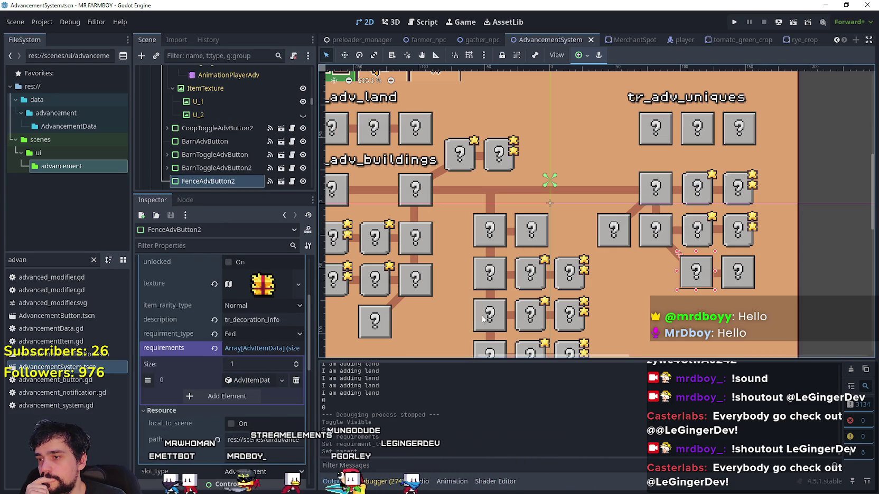
click(657, 240)
click(249, 381)
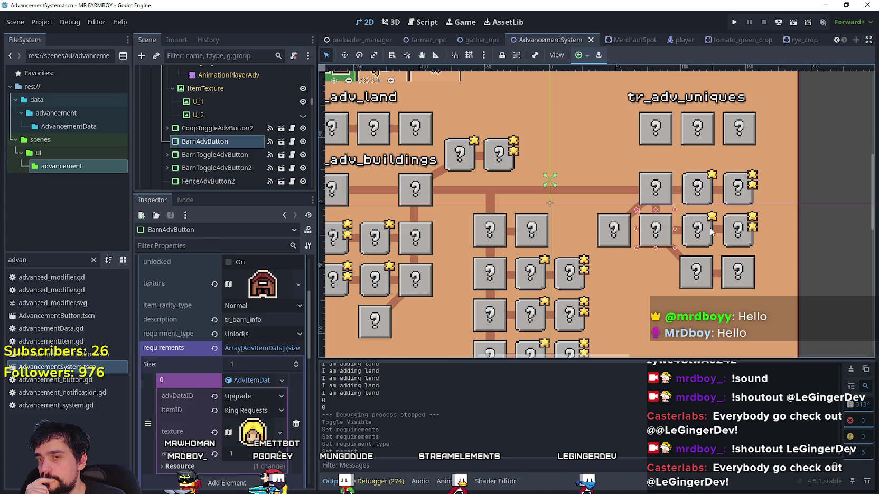
- Copy the barn's King Requests requirement into the first coop toggle button, type Unlocks
right_click(264, 384)
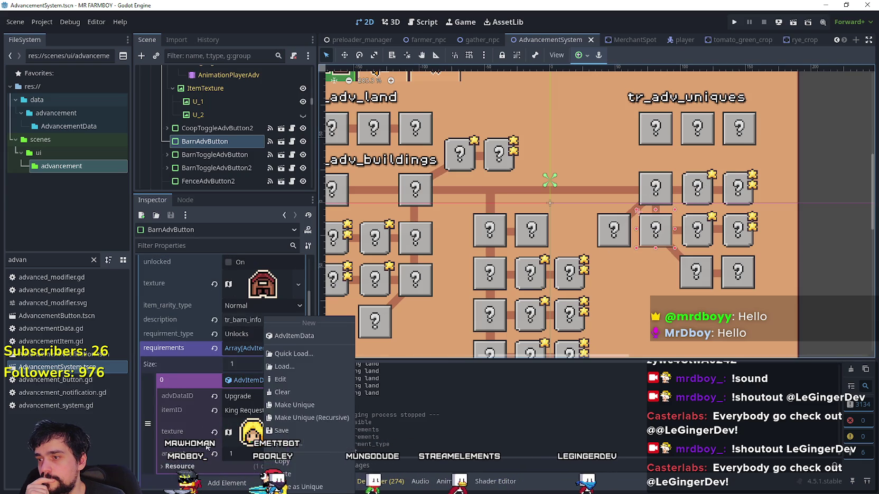
click(282, 461)
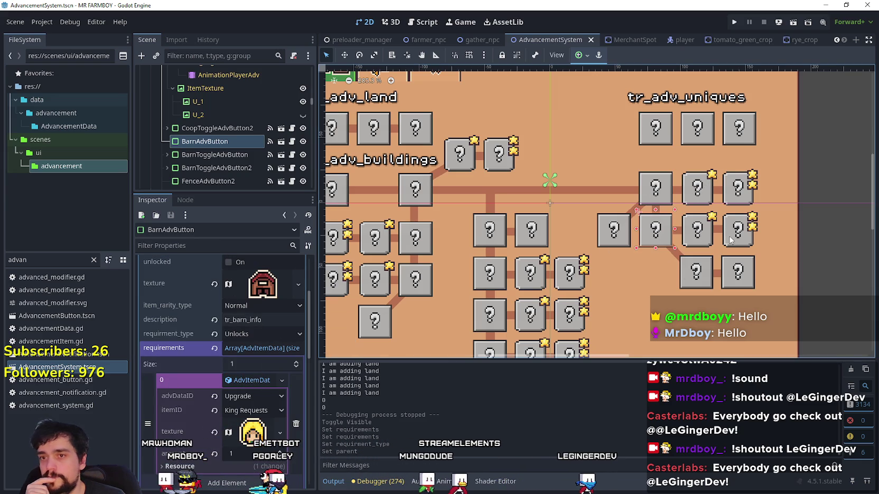
click(704, 202)
click(245, 380)
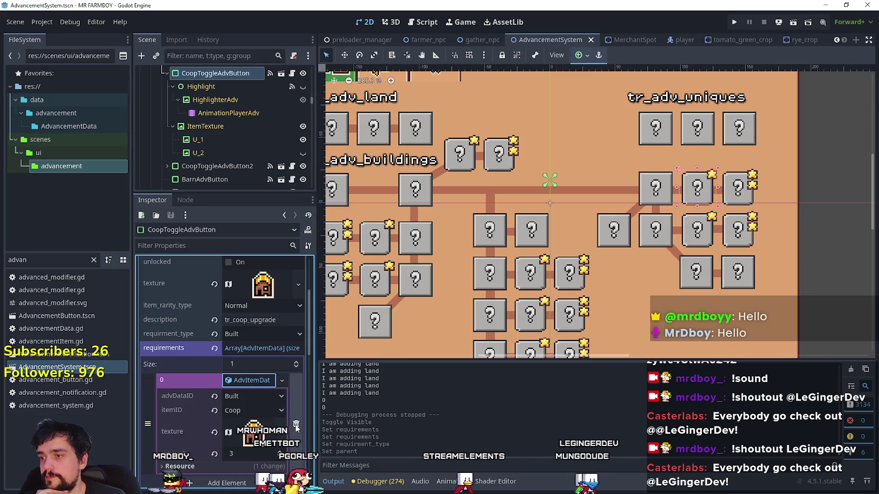
click(295, 426)
click(240, 380)
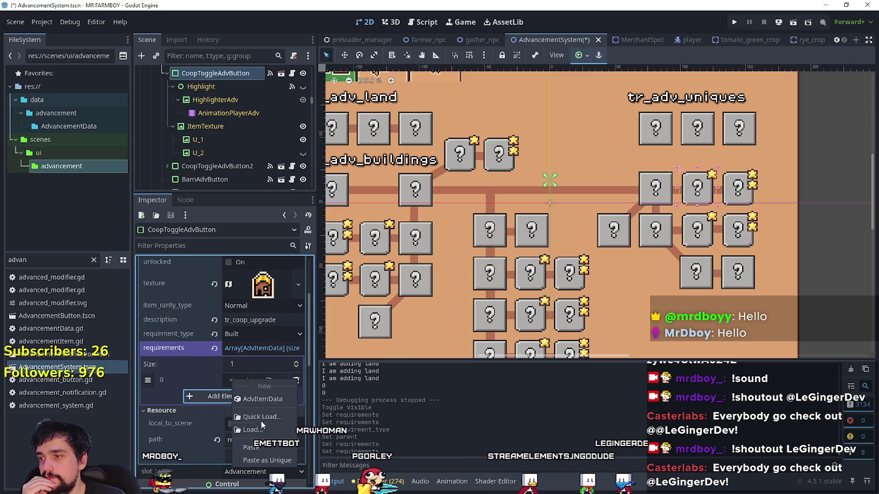
click(251, 448)
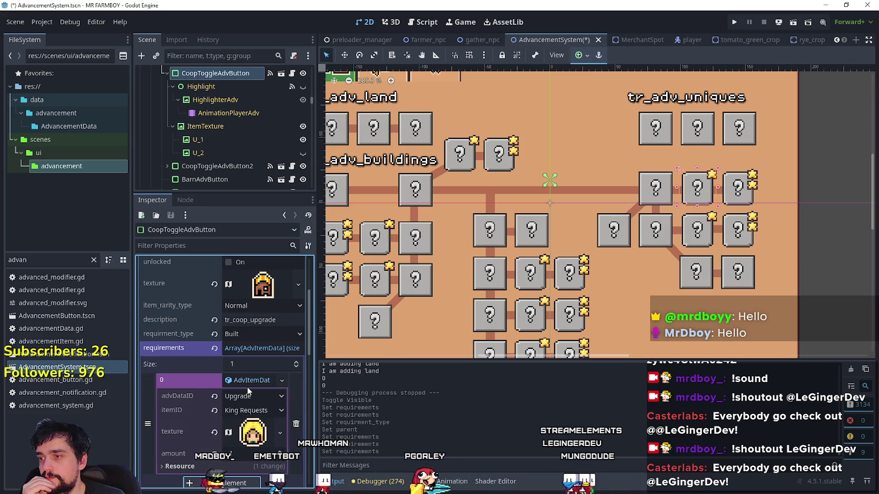
click(242, 333)
click(252, 312)
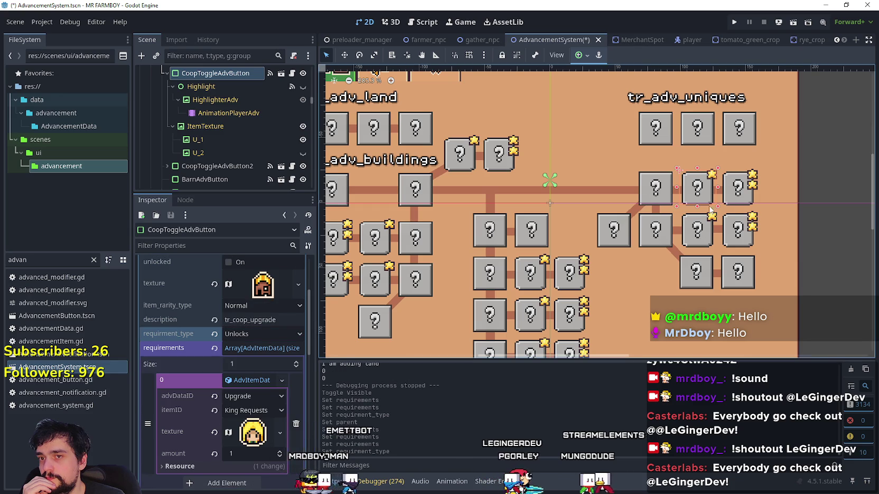
- Give the second coop toggle button a King Requests requirement of 2, type Unlocks, and save
click(738, 188)
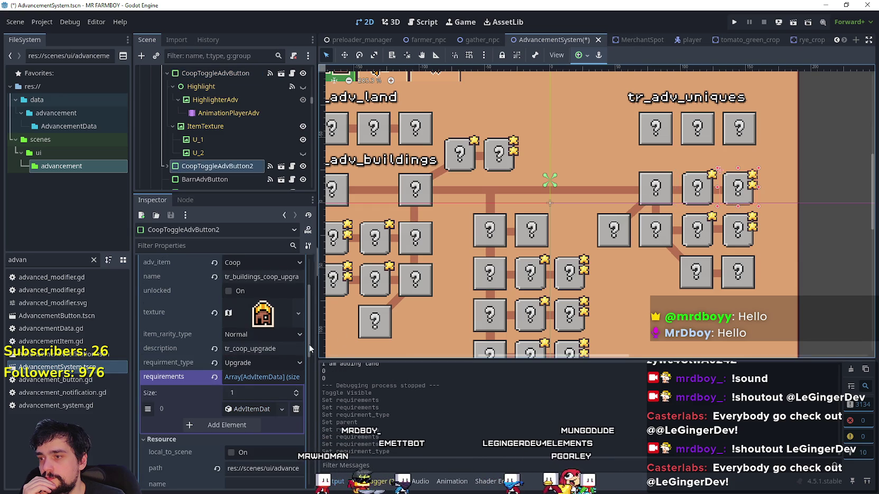
click(252, 409)
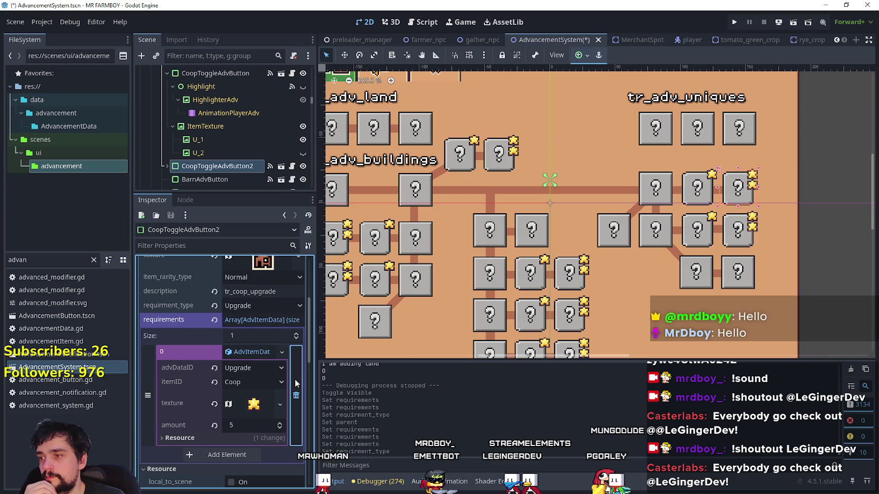
click(296, 395)
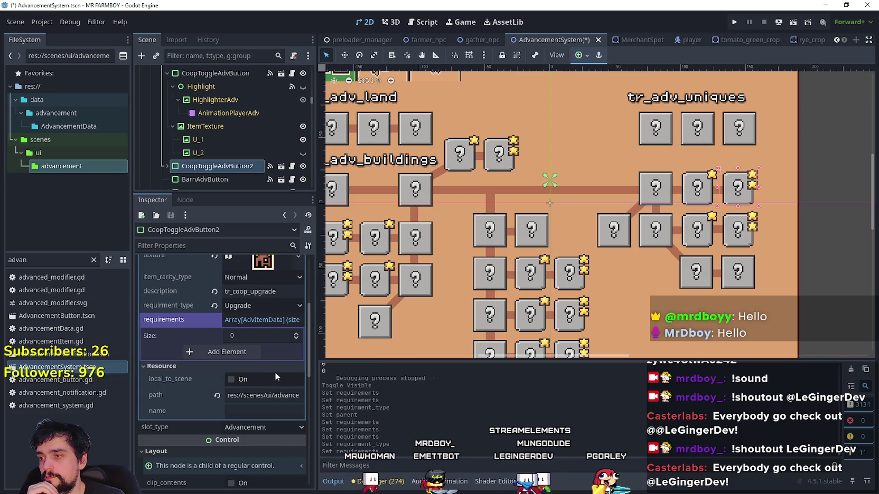
click(244, 353)
click(249, 352)
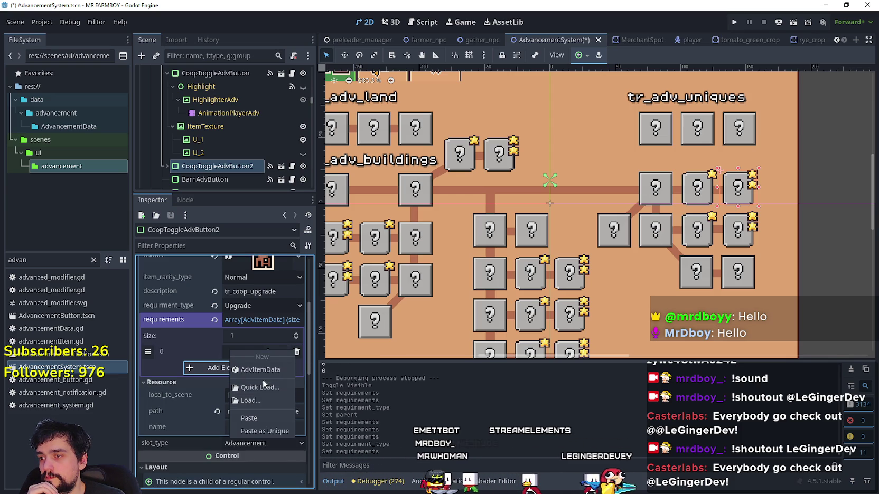
click(255, 419)
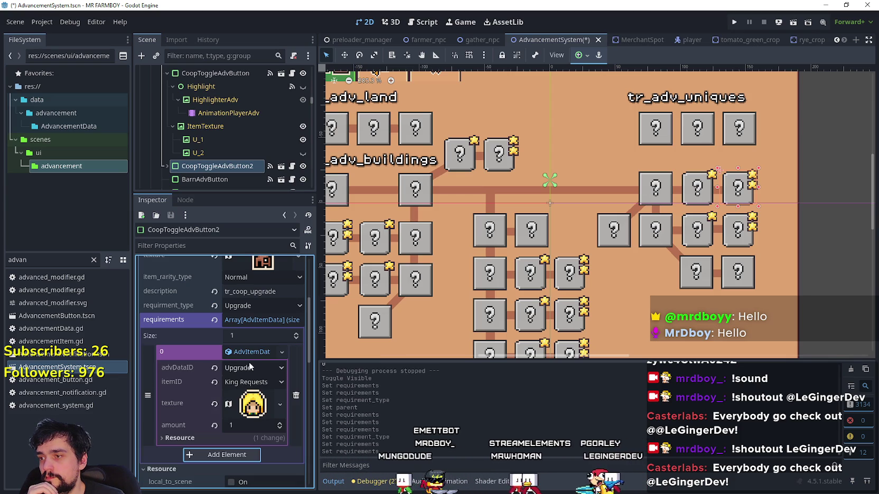
click(249, 353)
click(279, 408)
click(279, 424)
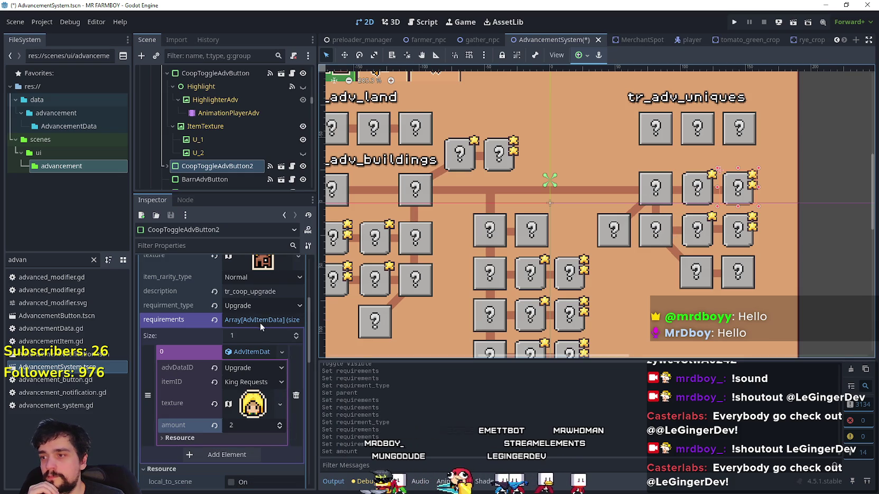
click(259, 306)
click(258, 308)
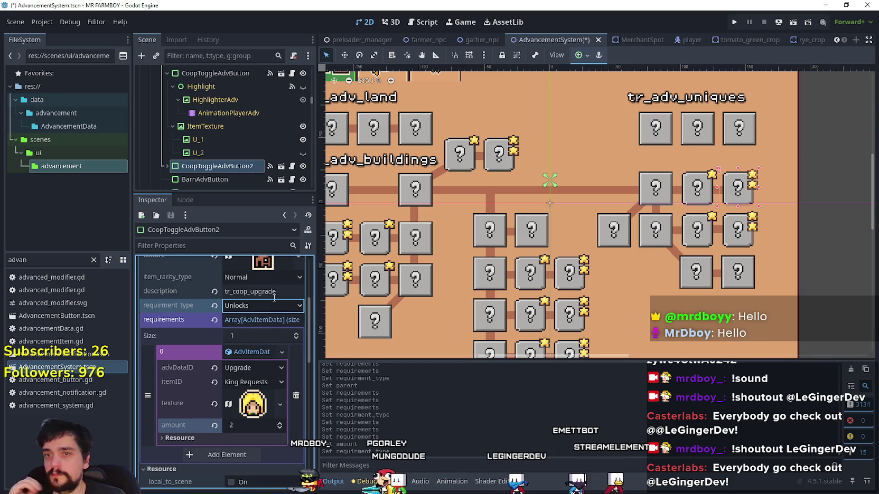
key(ctrl+s)
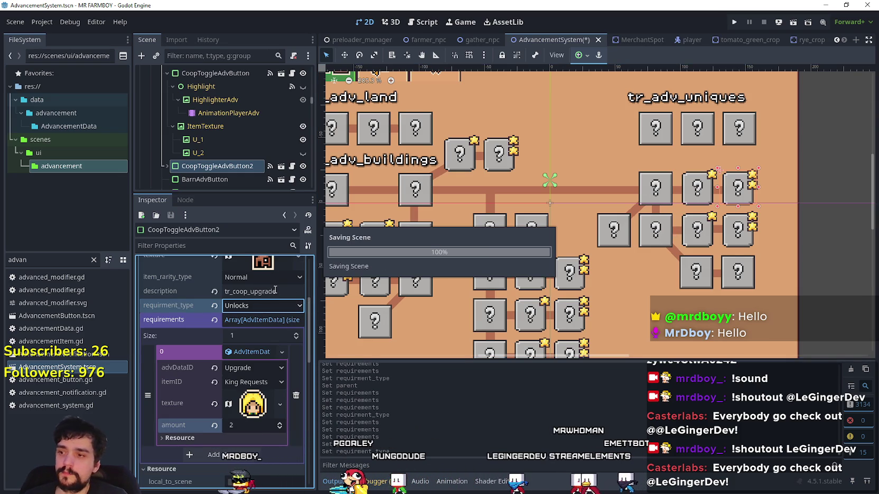
click(704, 246)
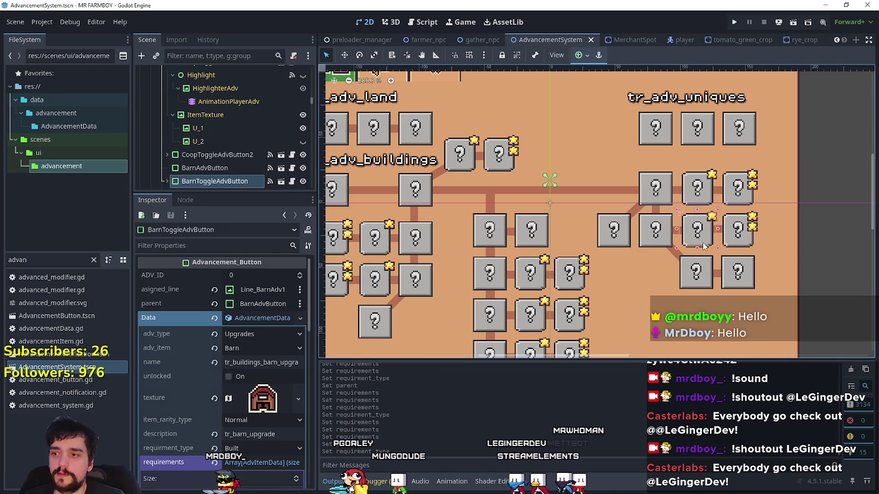
- Set the first barn toggle button to Unlocks with a unique King Requests requirement of 2
scroll(252, 354, down, 4)
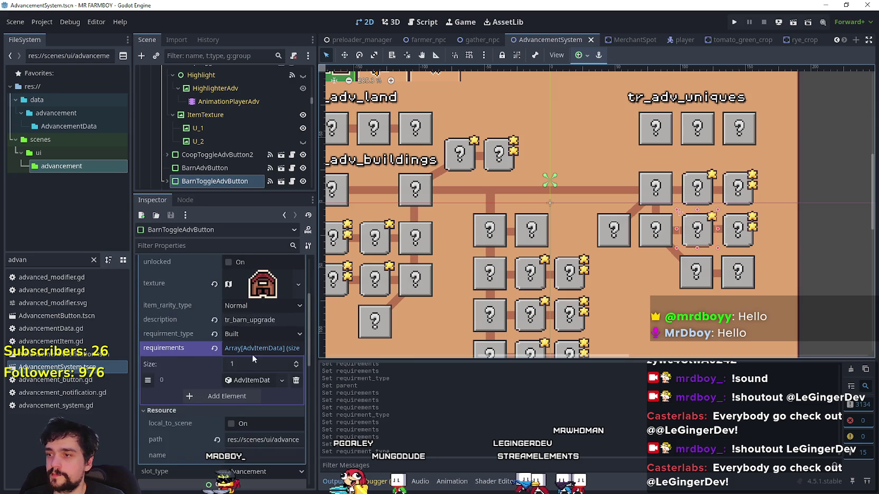
click(255, 384)
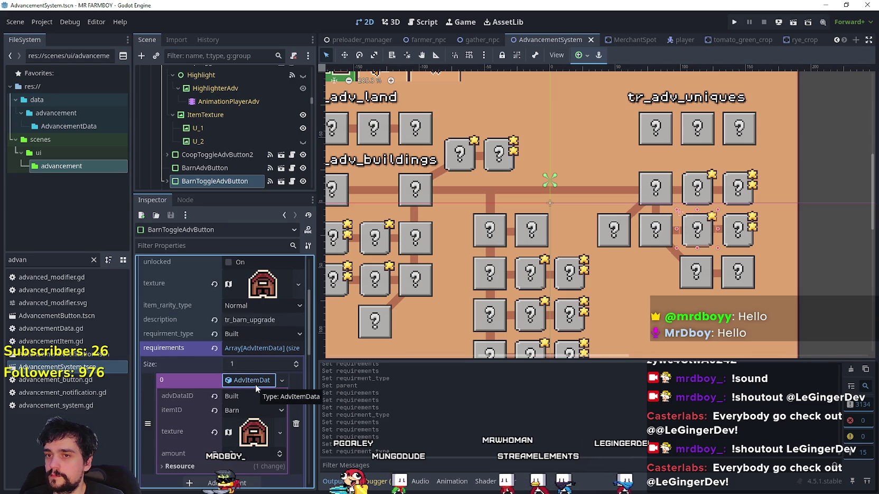
click(267, 383)
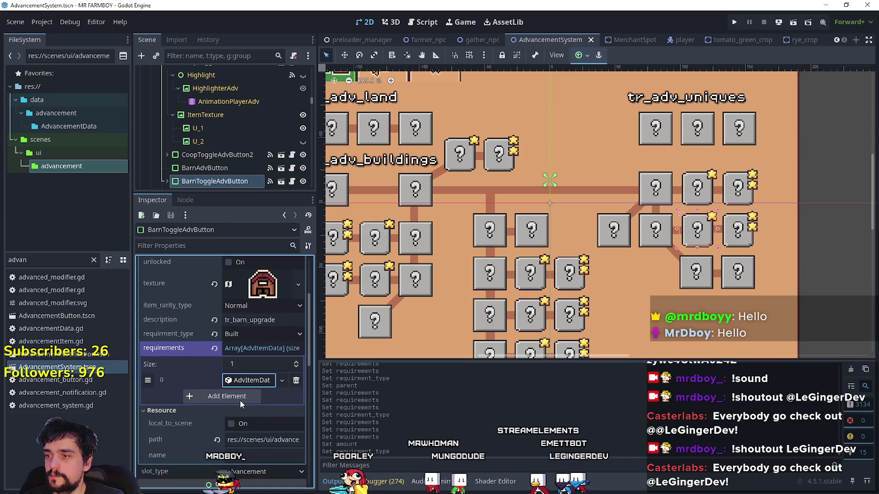
click(250, 383)
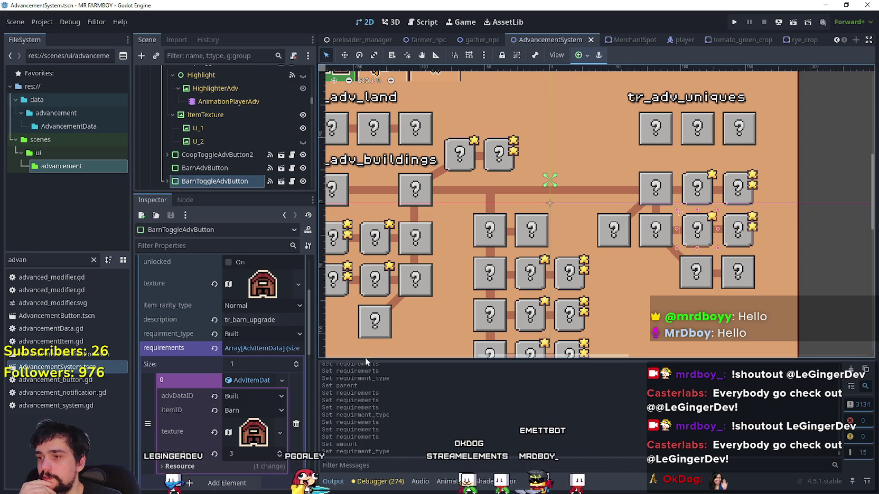
click(297, 423)
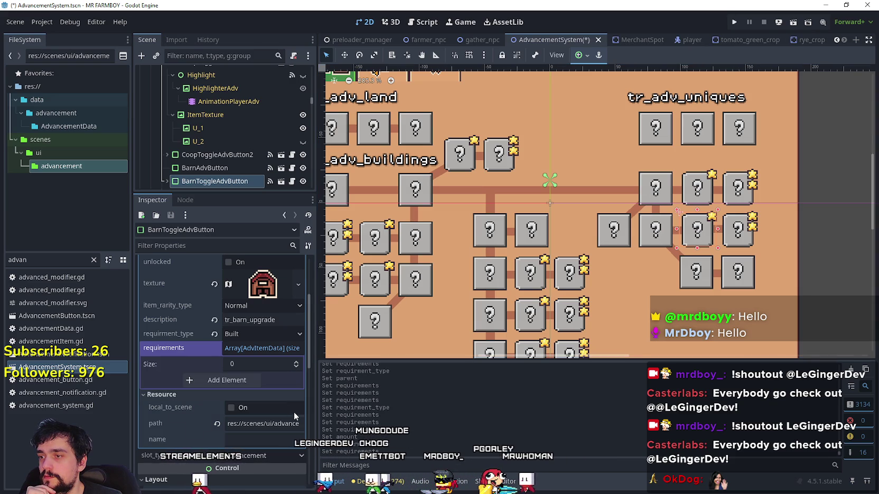
click(244, 380)
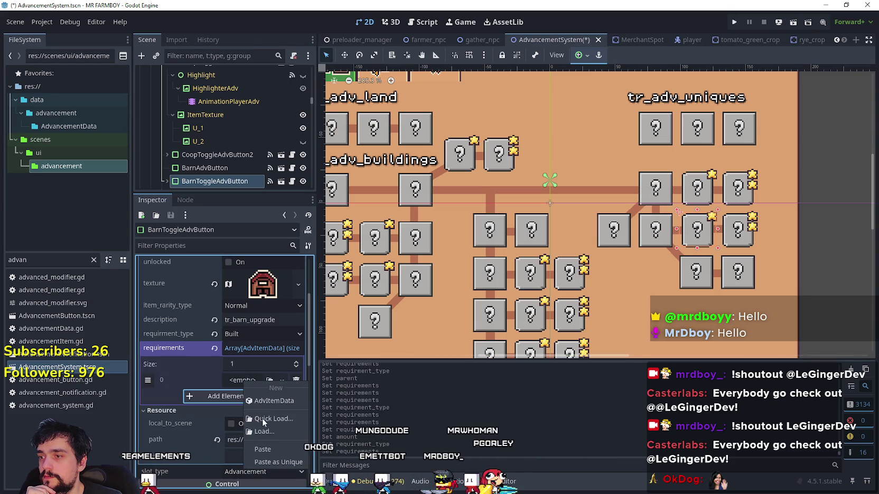
click(264, 450)
click(235, 335)
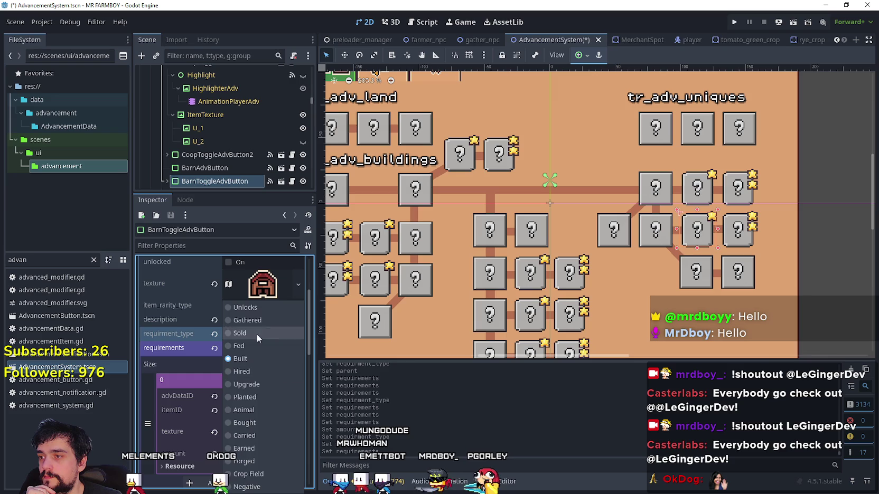
click(238, 307)
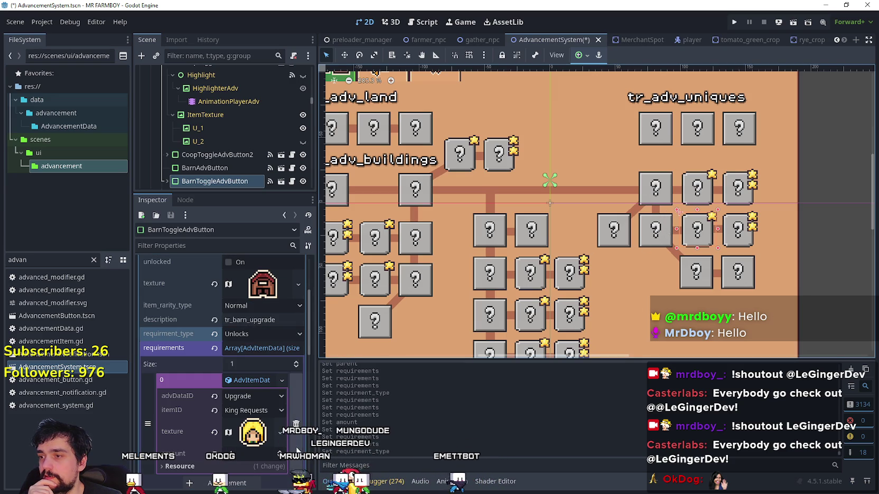
right_click(260, 383)
click(297, 404)
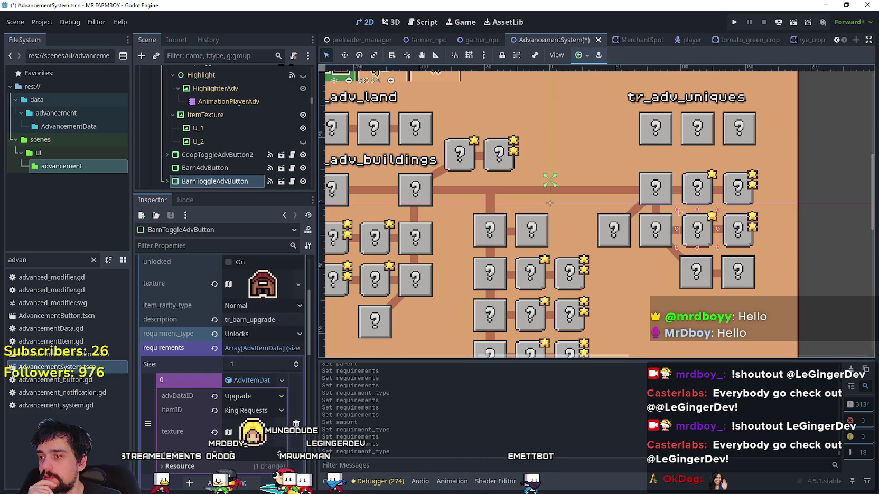
click(296, 452)
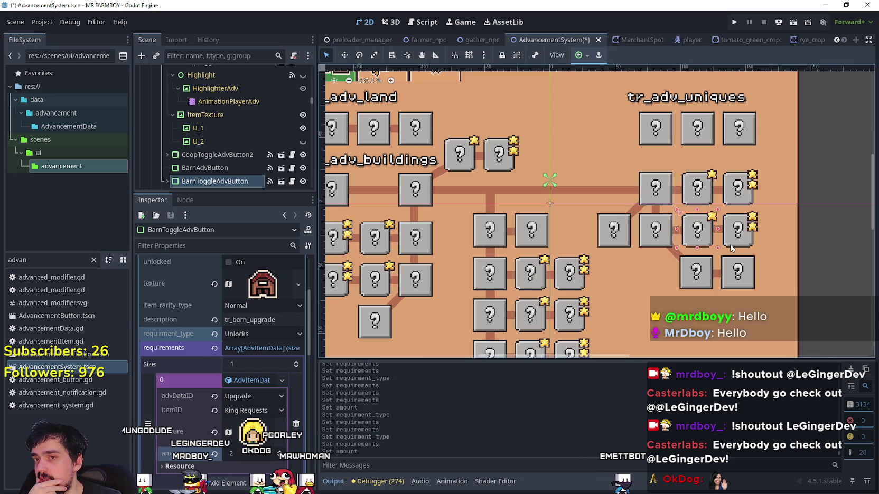
- Set the second barn toggle button to Unlocks needing 3 King Requests, then save
click(738, 228)
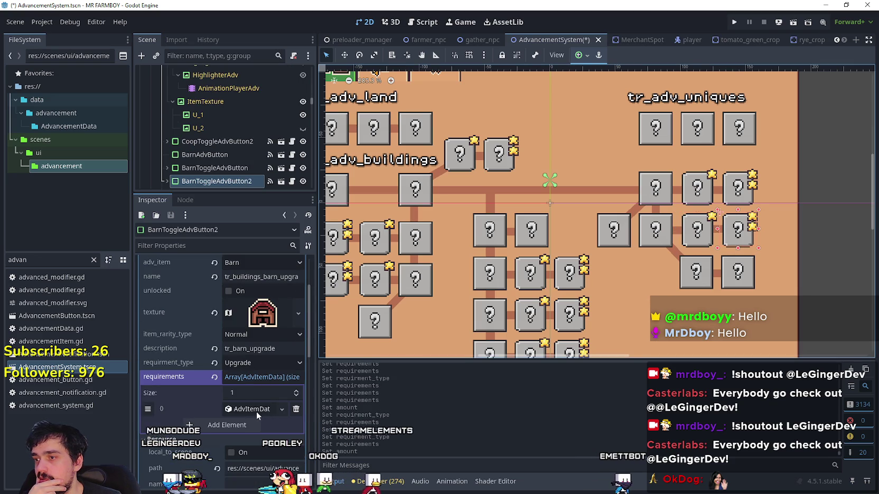
click(253, 411)
click(261, 363)
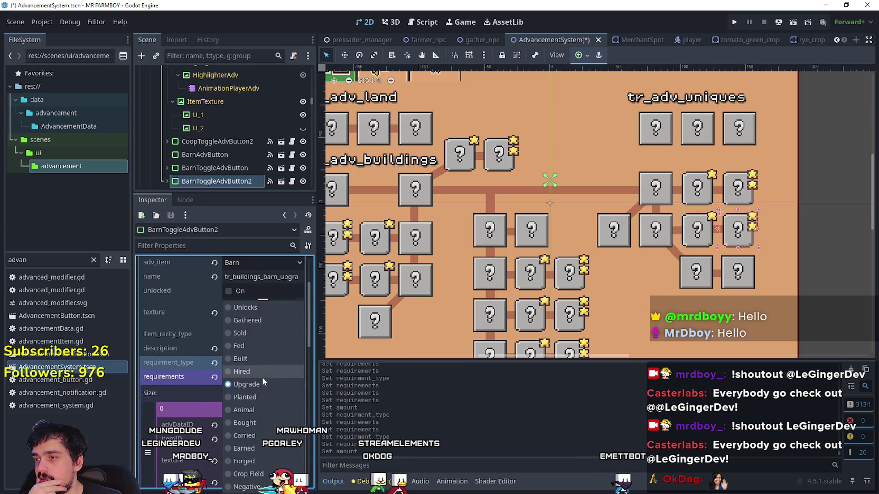
click(260, 308)
click(297, 452)
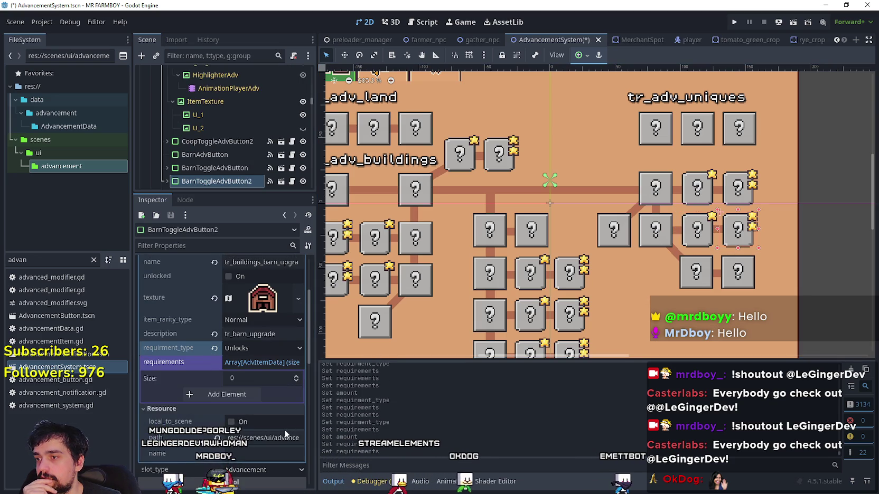
click(227, 395)
right_click(247, 397)
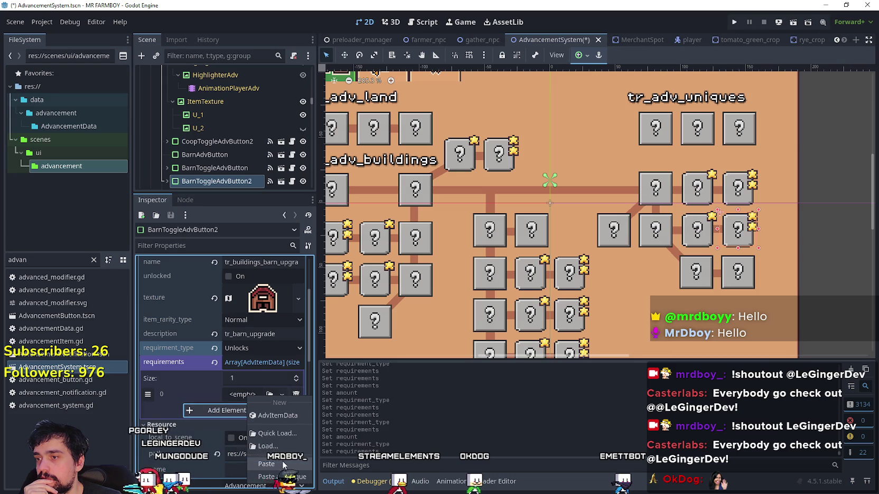
click(284, 477)
right_click(253, 398)
click(282, 404)
click(280, 380)
click(280, 380)
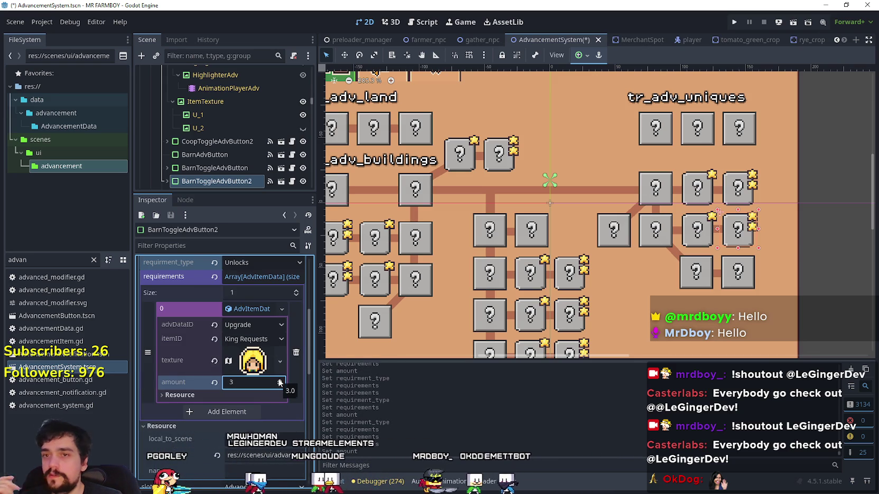
key(ctrl+s)
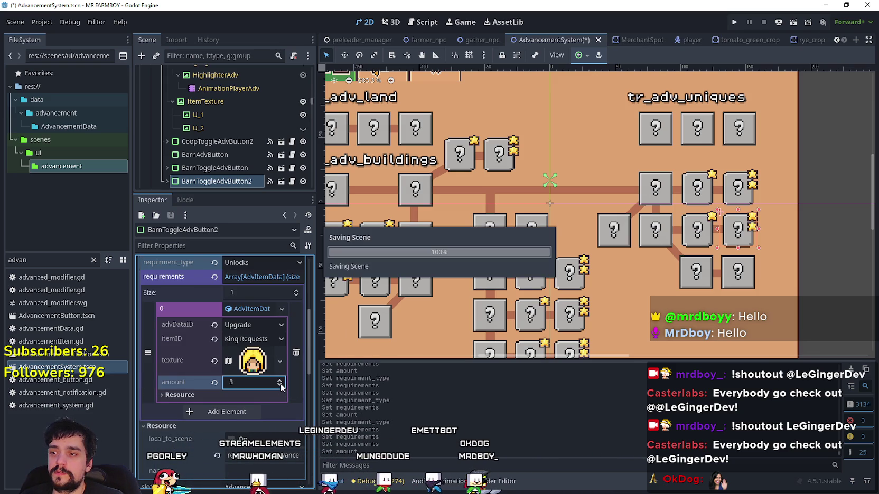
click(657, 238)
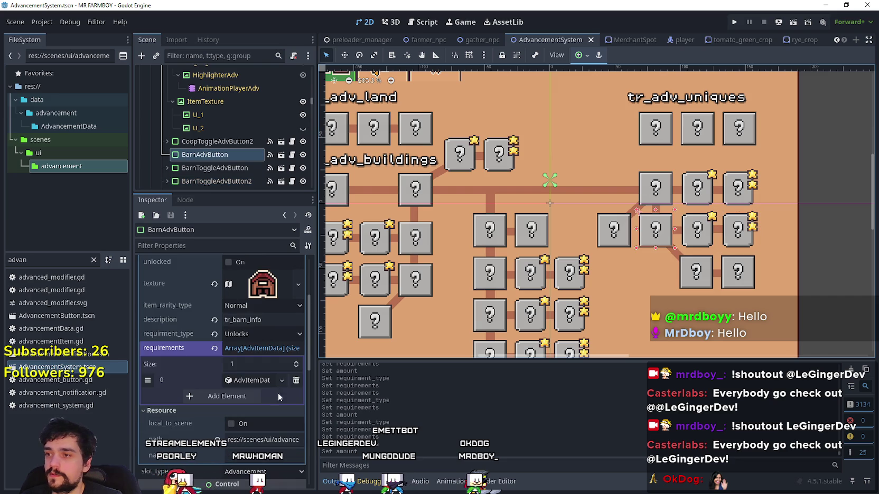
click(248, 379)
click(248, 380)
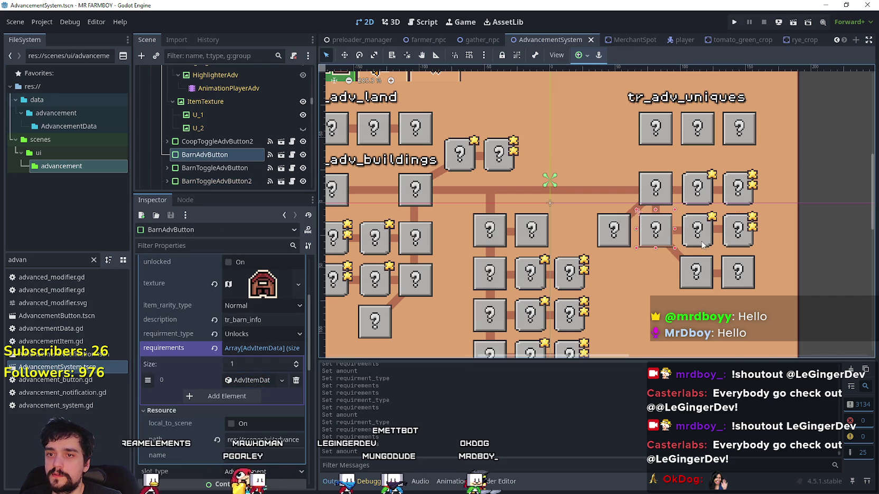
click(726, 241)
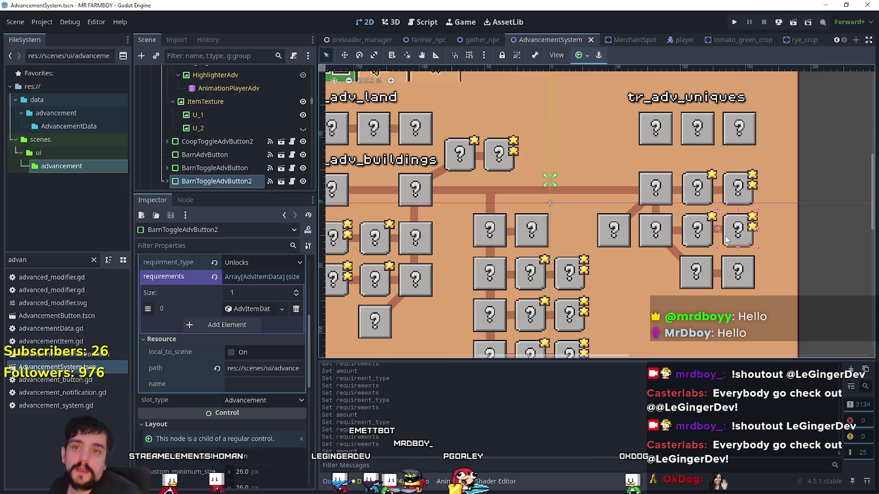
mouse_move(462, 244)
mouse_down()
mouse_move(519, 192)
mouse_move(504, 229)
mouse_up()
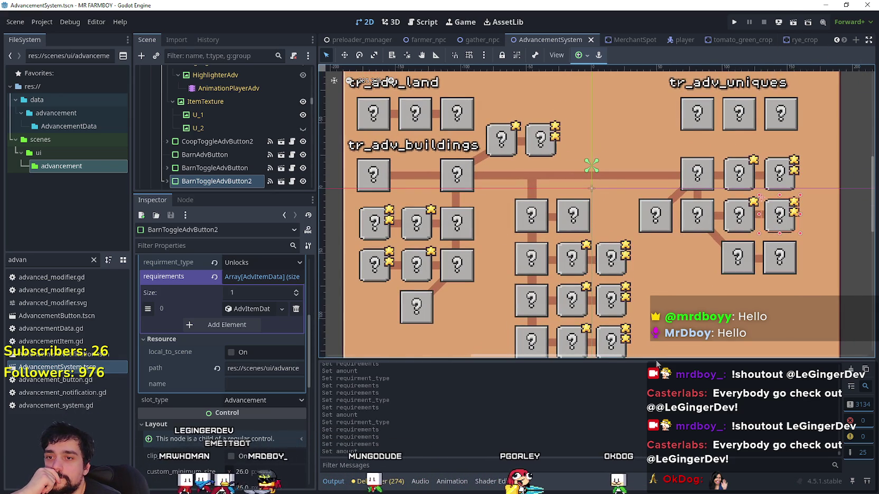
drag(655, 363, 655, 375)
drag(638, 316, 628, 316)
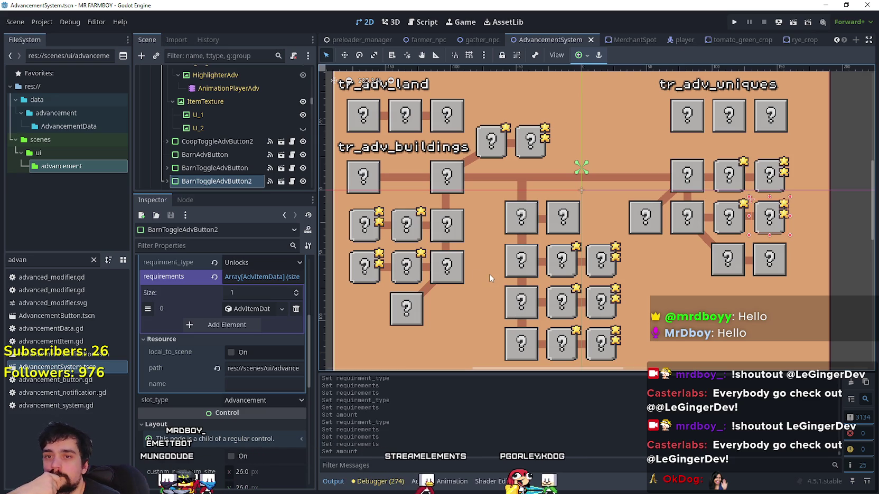
click(717, 232)
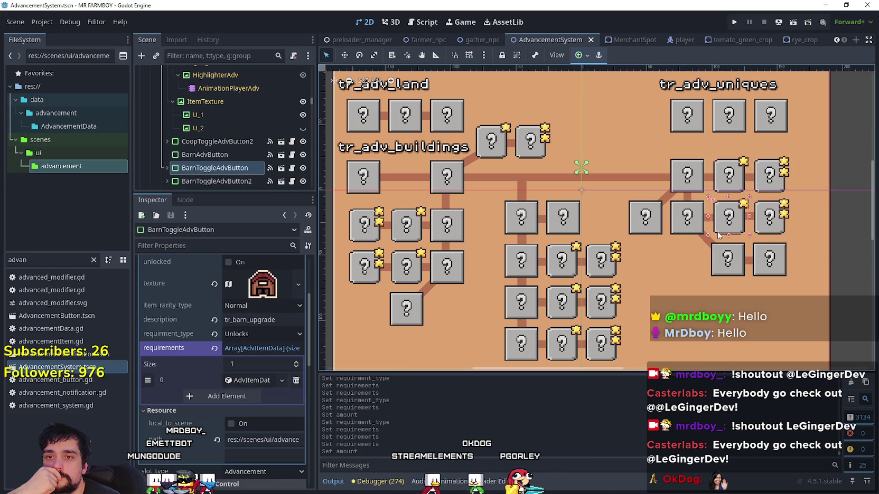
click(740, 193)
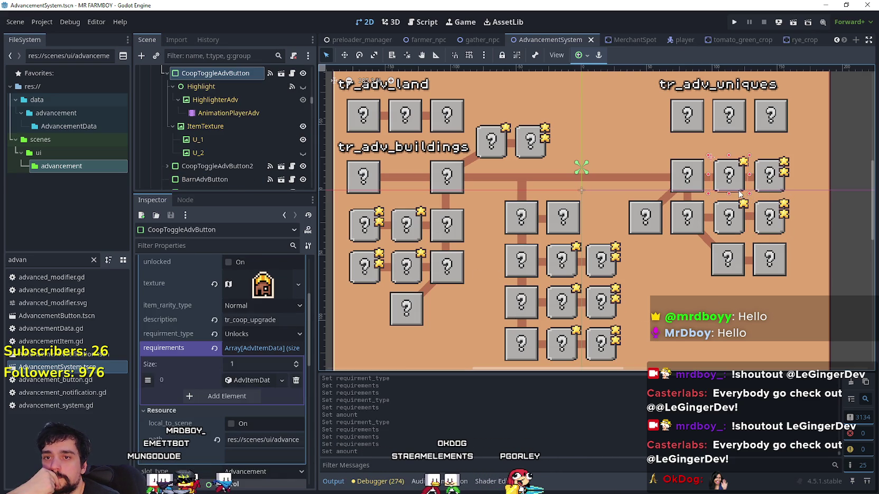
click(772, 197)
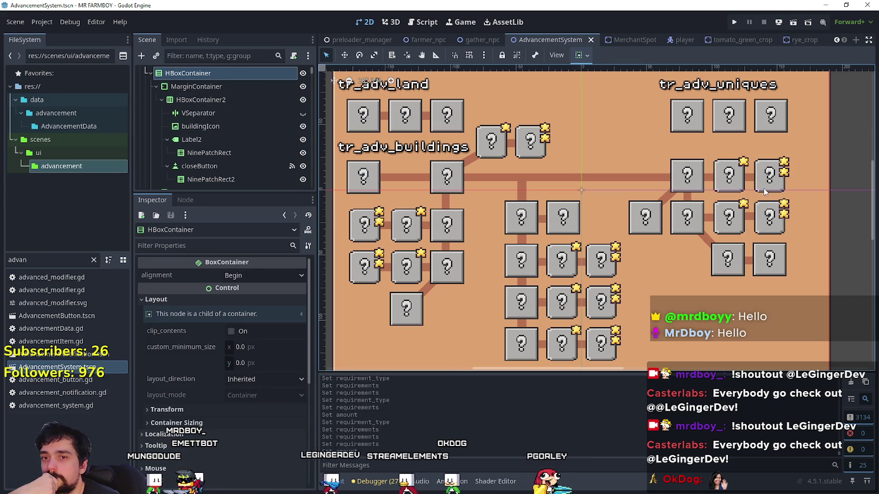
click(766, 190)
click(253, 352)
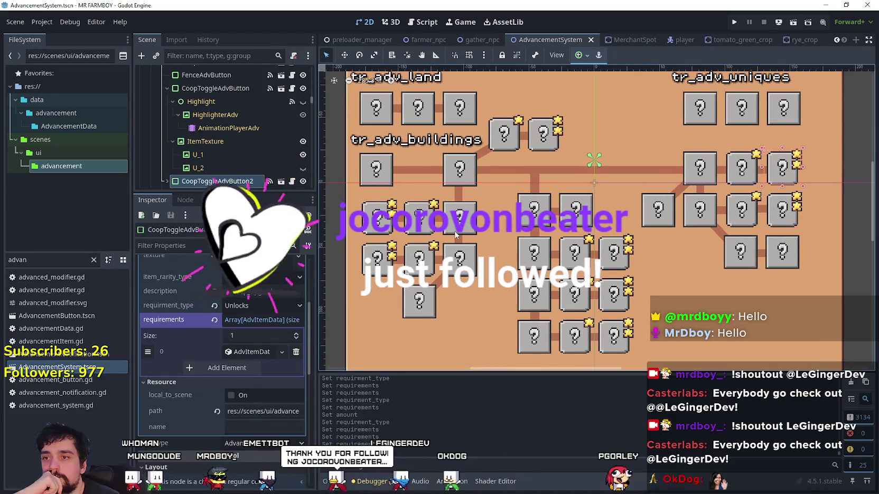
click(458, 235)
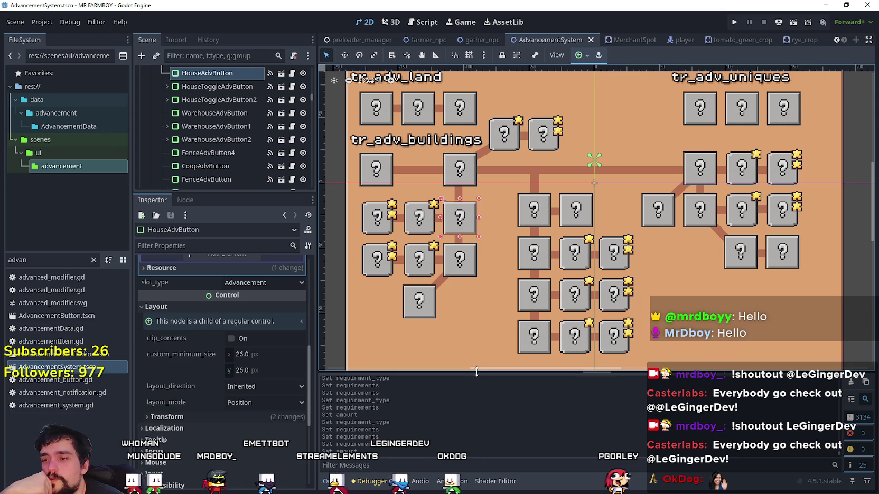
- Switch HouseToggleAdvButton to Unlocks and paste in the King Requests requirement of 1
scroll(269, 426, up, 5)
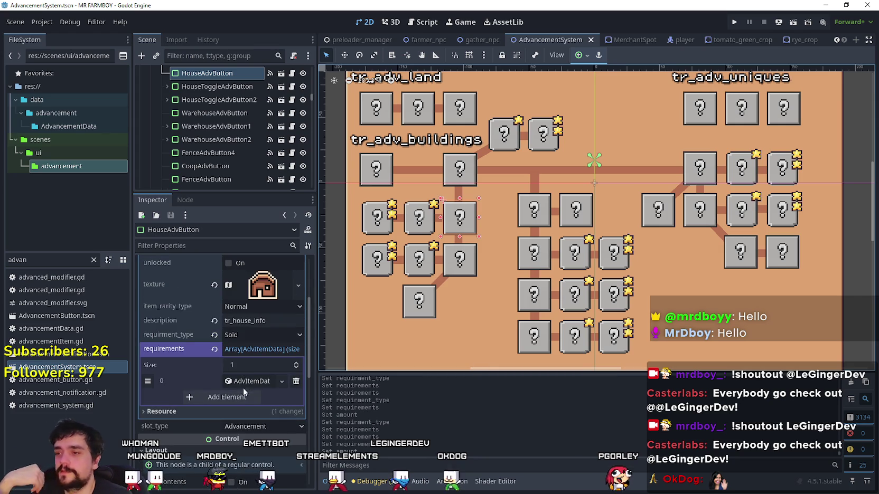
click(247, 381)
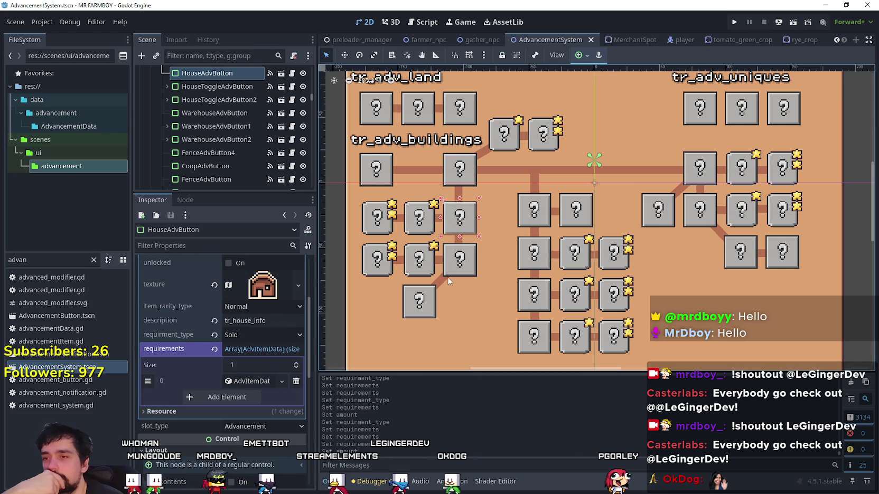
click(406, 235)
scroll(263, 417, down, 3)
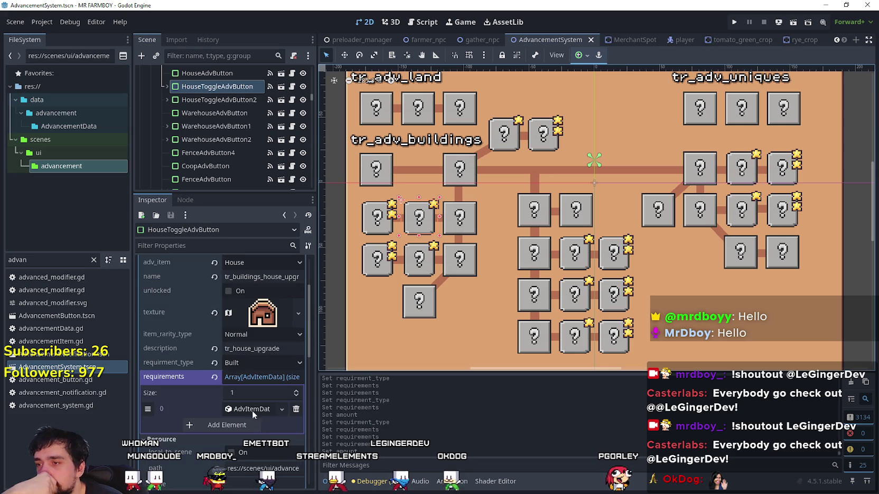
click(250, 409)
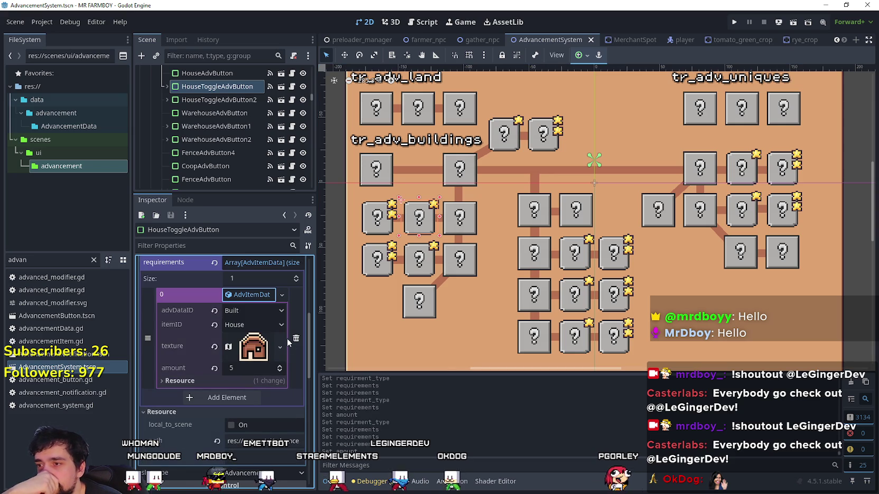
scroll(287, 338, up, 1)
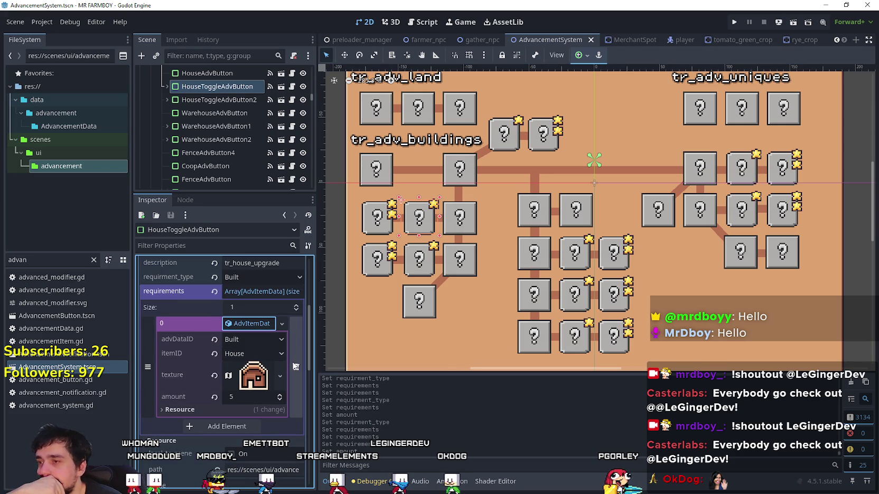
scroll(296, 342, up, 1)
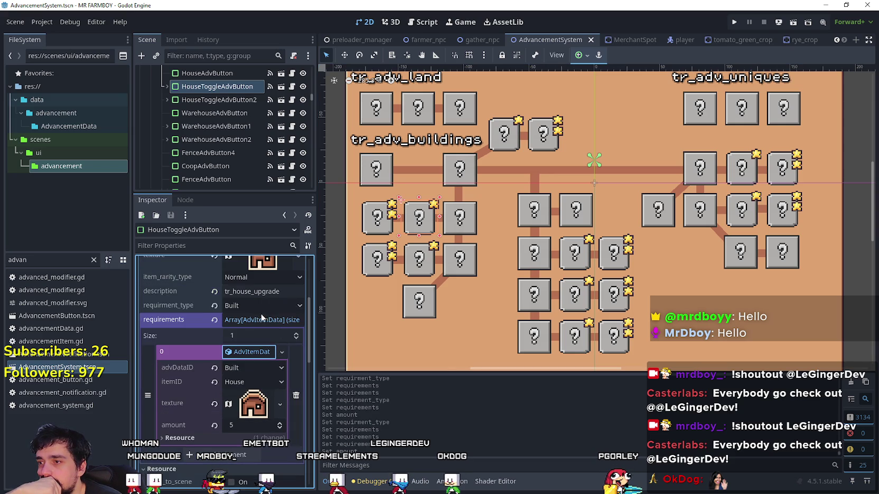
click(253, 306)
click(258, 309)
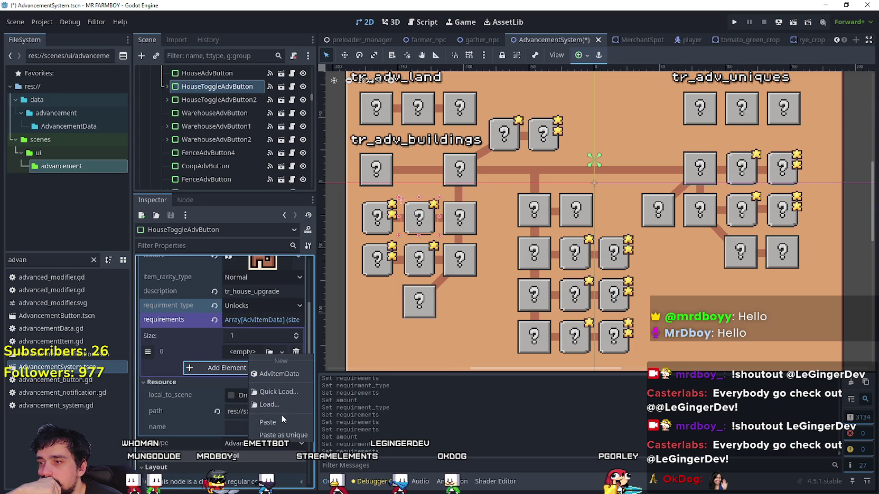
click(282, 419)
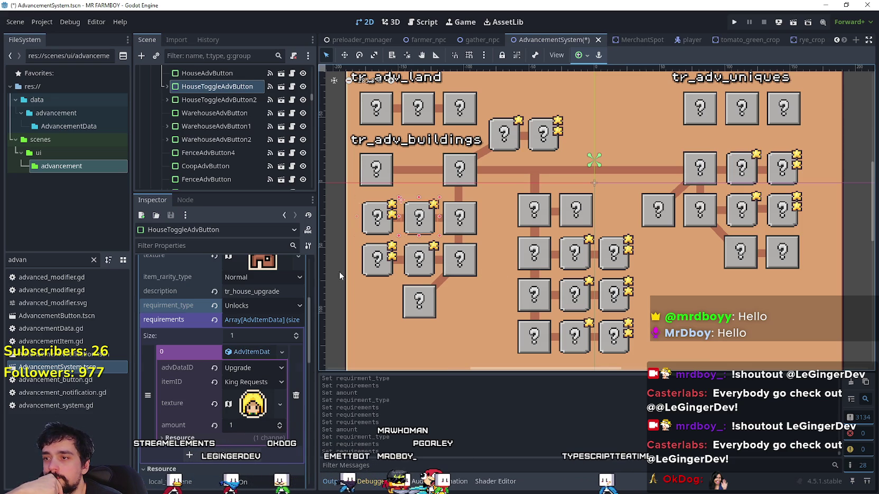
click(376, 217)
click(262, 390)
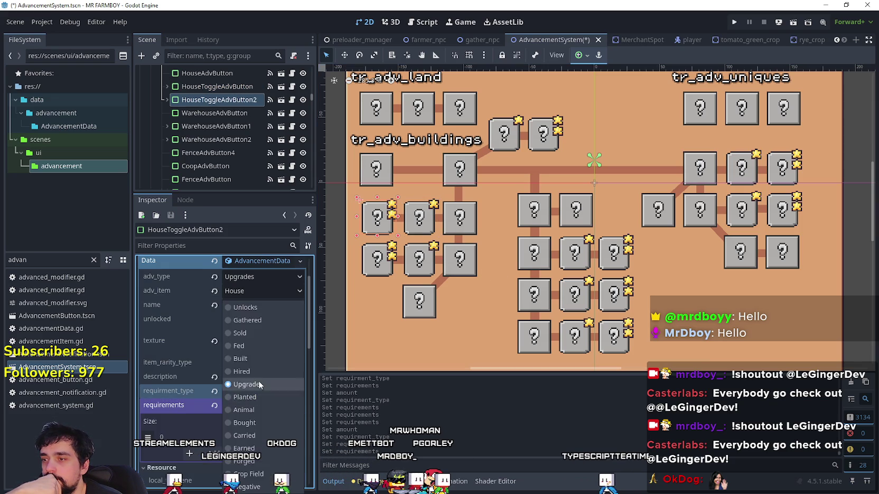
- Set HouseToggleAdvButton2 to Unlocks, replace its requirement with King Requests, and save
click(257, 308)
scroll(254, 393, down, 2)
click(249, 352)
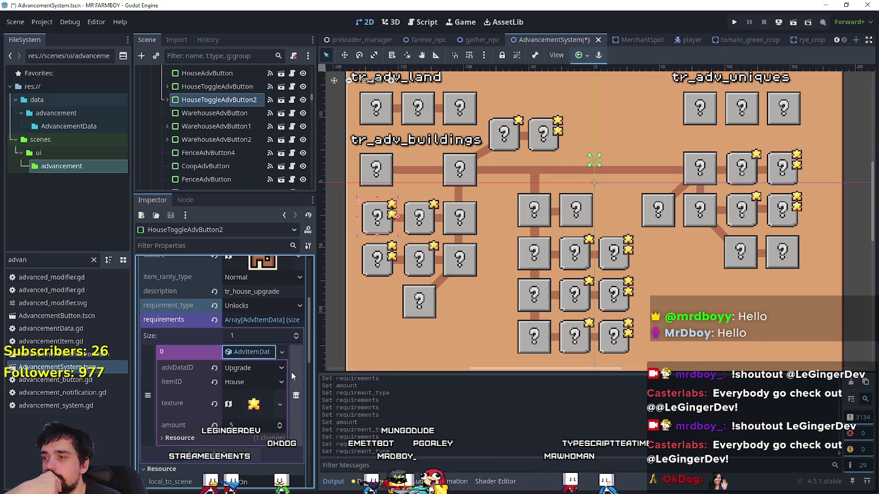
click(281, 352)
click(248, 352)
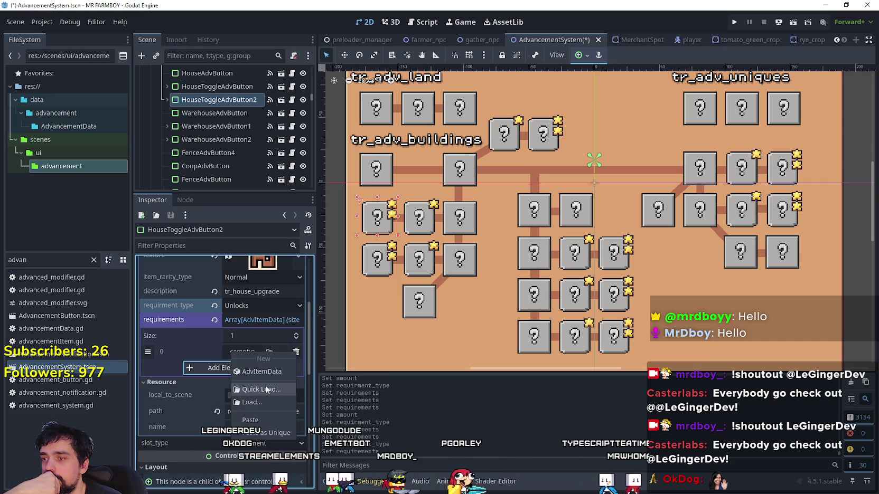
click(259, 419)
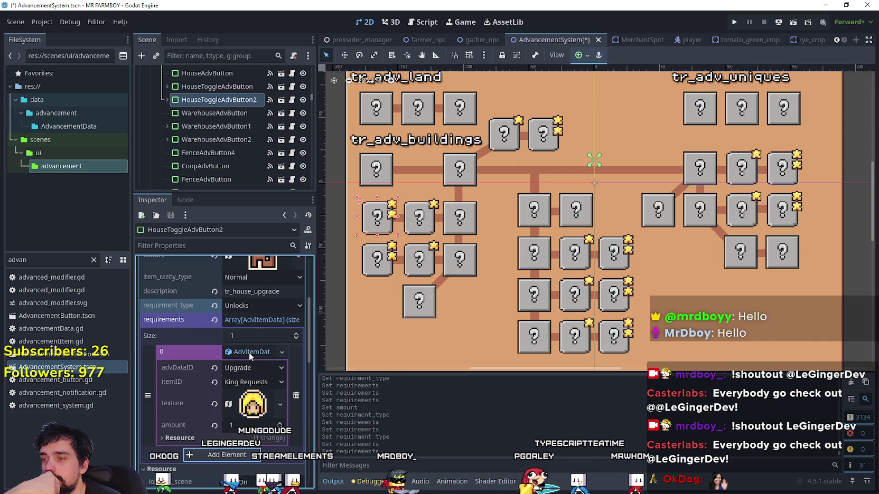
click(281, 352)
click(301, 407)
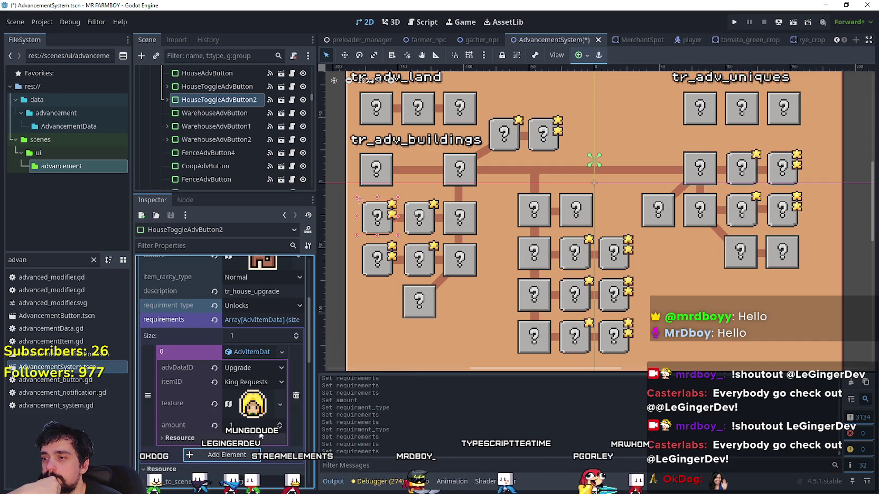
click(245, 352)
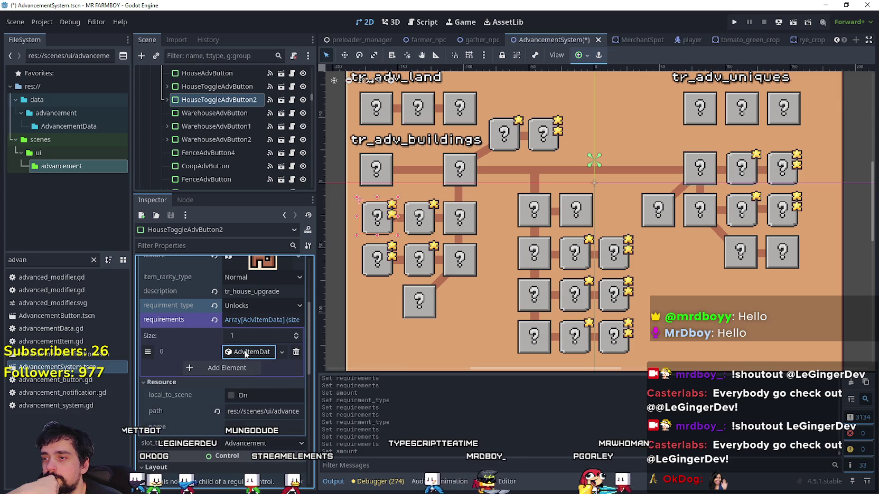
key(ctrl+s)
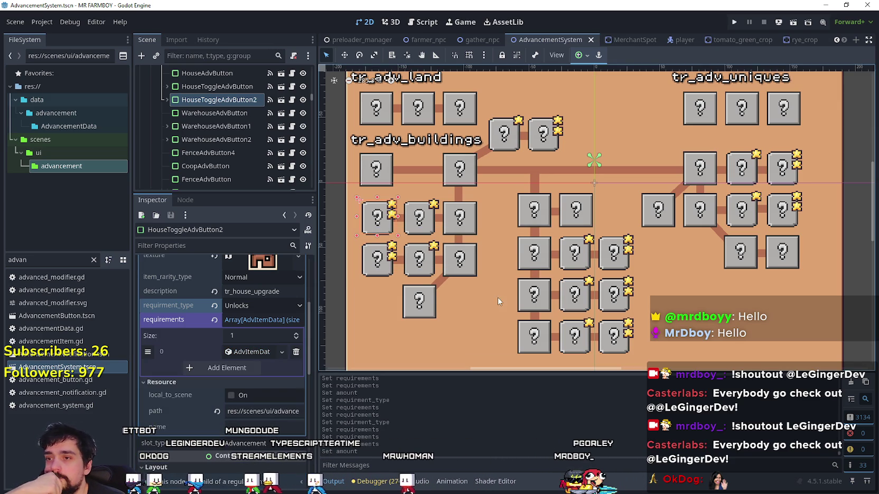
click(417, 277)
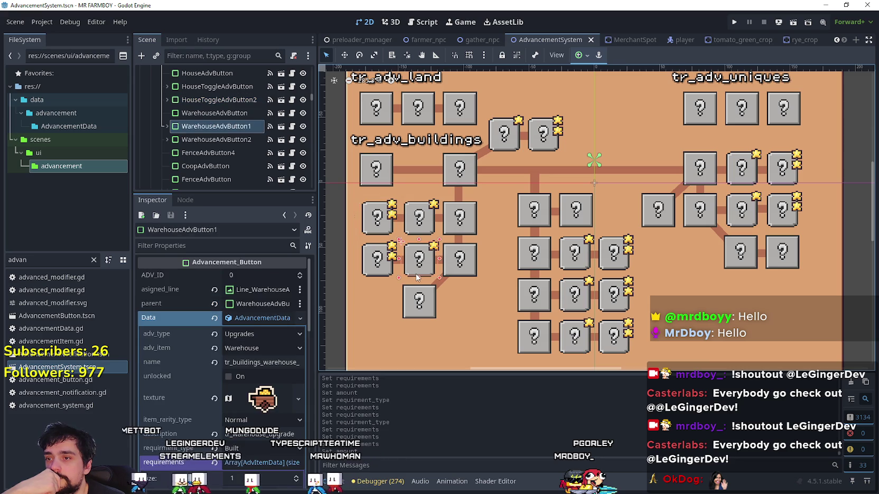
- Set the current button's requirement type to Unlocks and paste in the King Requests requirement
scroll(250, 404, down, 3)
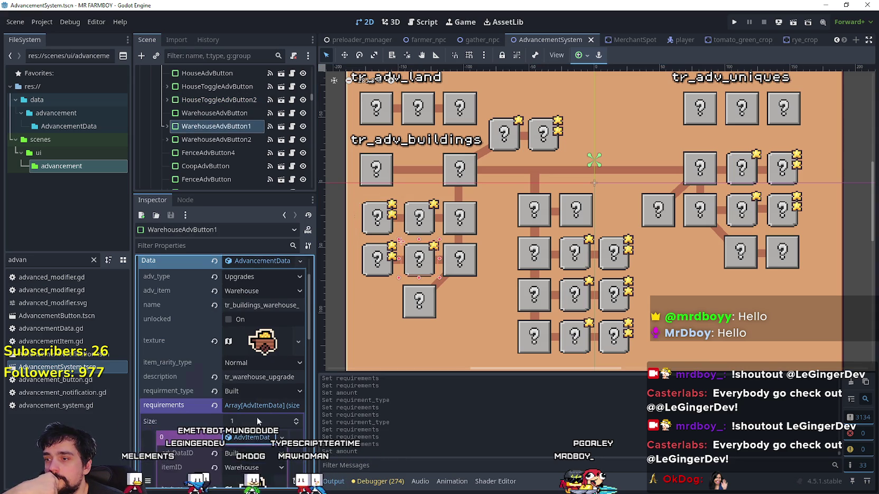
click(257, 438)
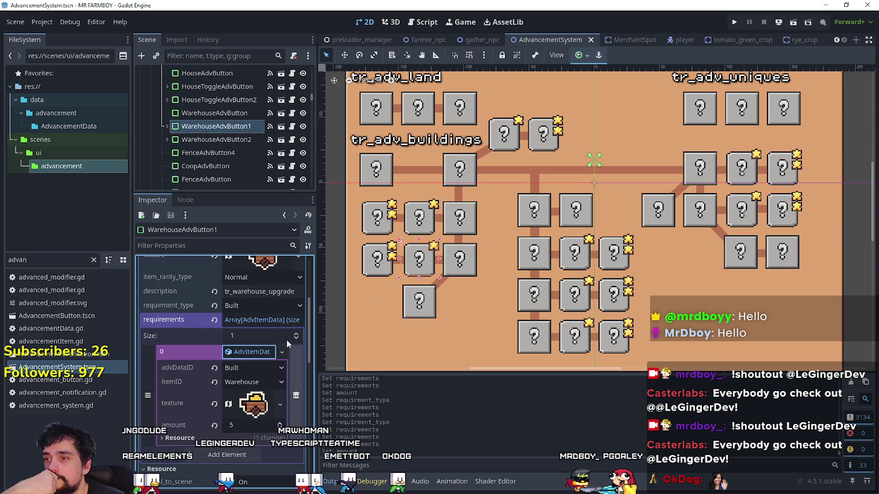
click(265, 305)
click(253, 312)
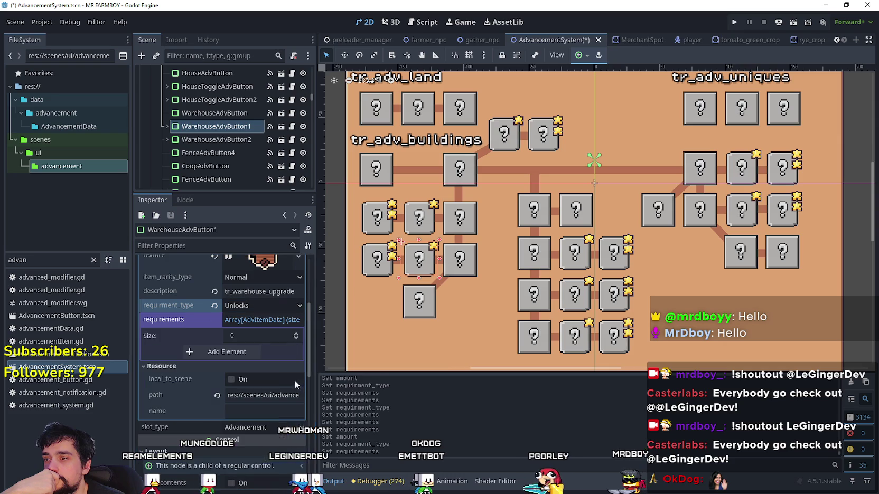
click(251, 352)
click(250, 353)
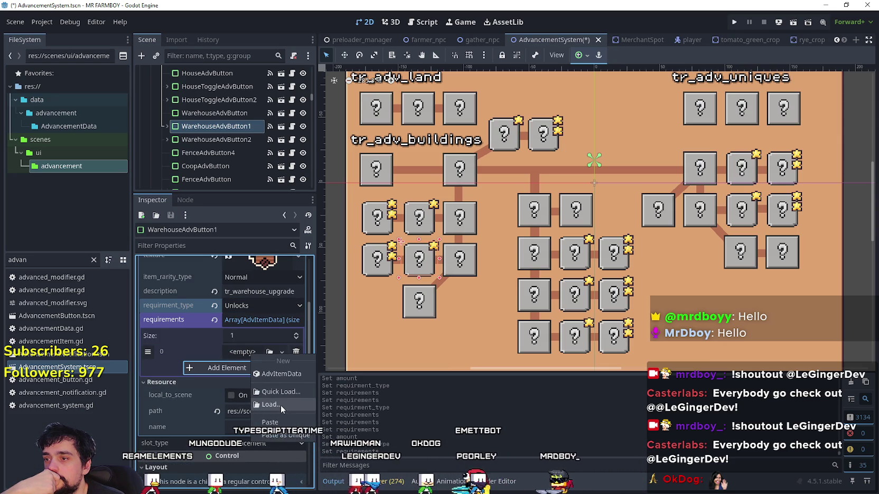
click(283, 423)
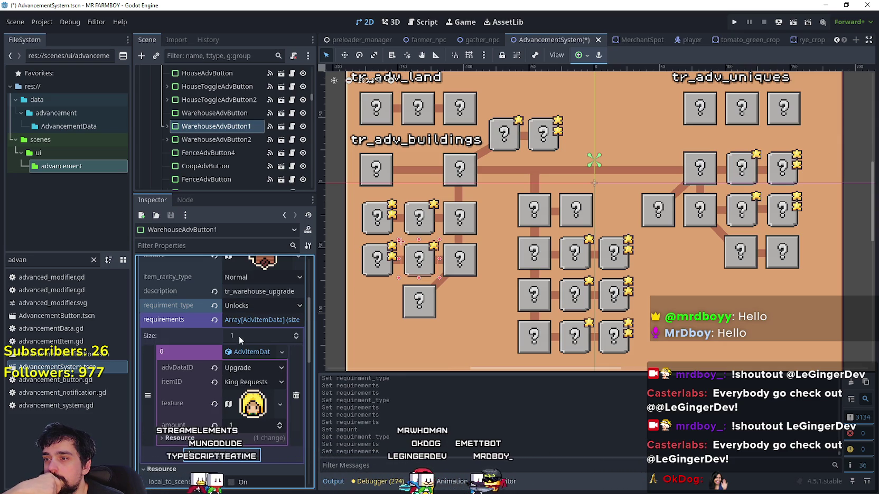
- On WarehouseAdvButton2, clear the old Warehouse requirement and fill the empty requirement entry
click(373, 276)
click(262, 319)
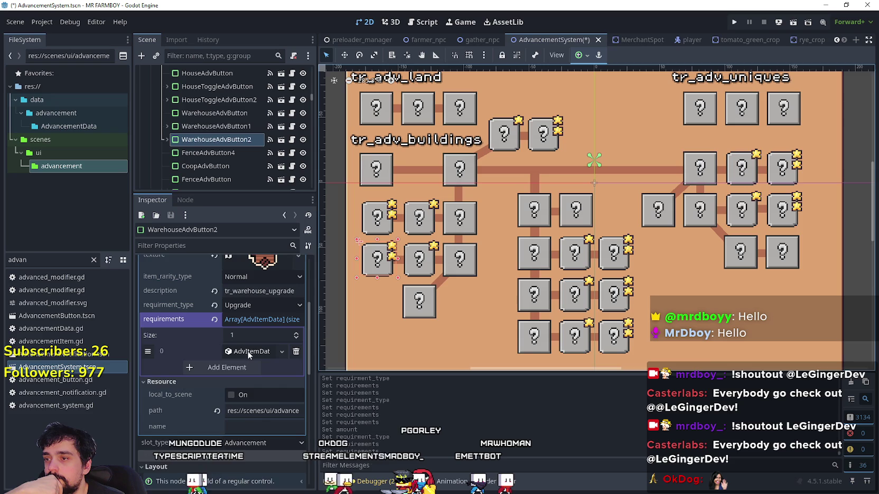
click(282, 351)
click(299, 385)
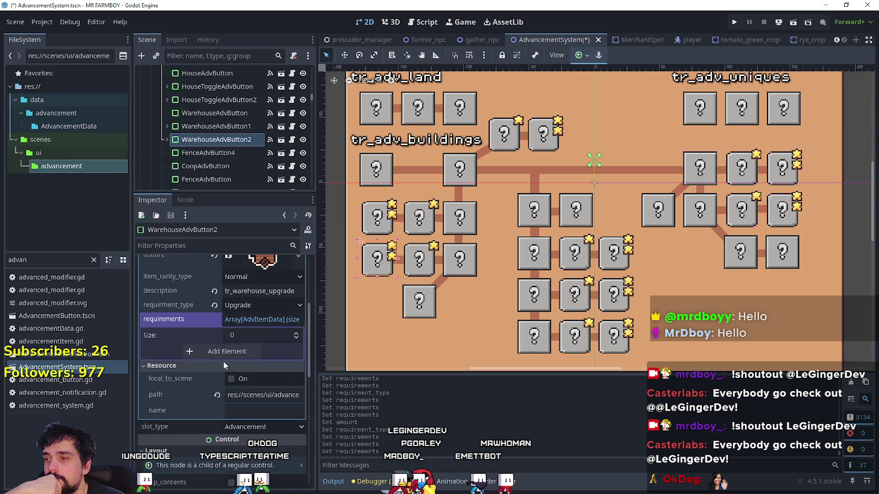
click(243, 351)
- Switch it to Unlocks, make its requirement item unique with amount 2, and save the scene
click(286, 410)
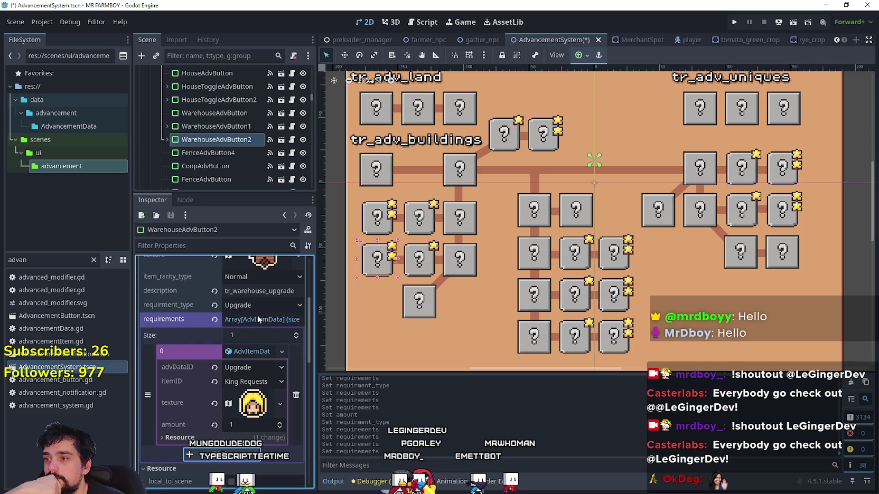
click(259, 305)
click(257, 313)
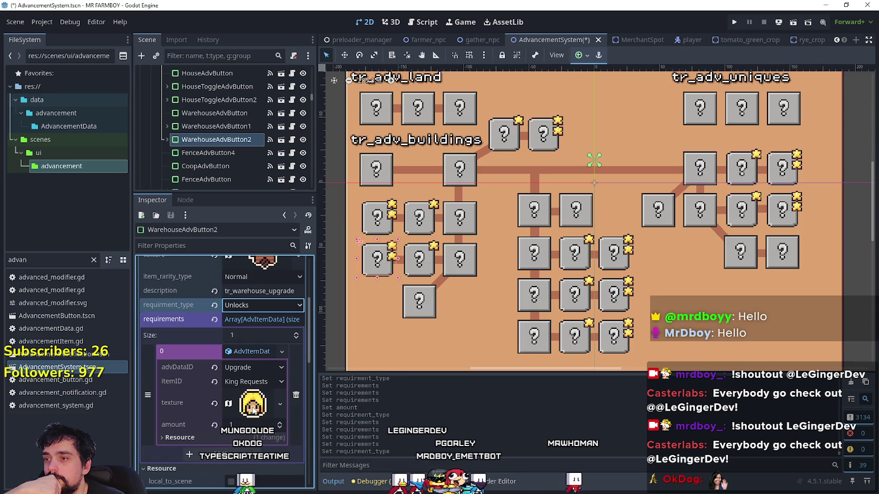
right_click(246, 352)
click(279, 405)
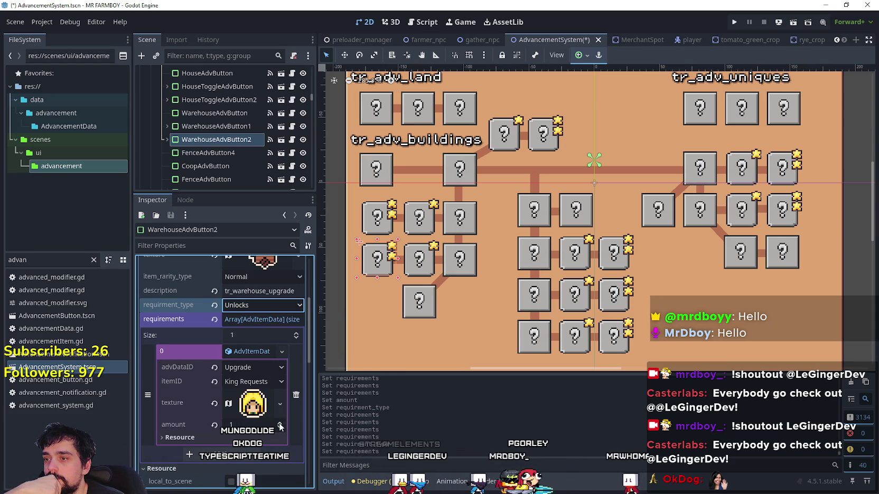
click(279, 423)
key(ctrl+s)
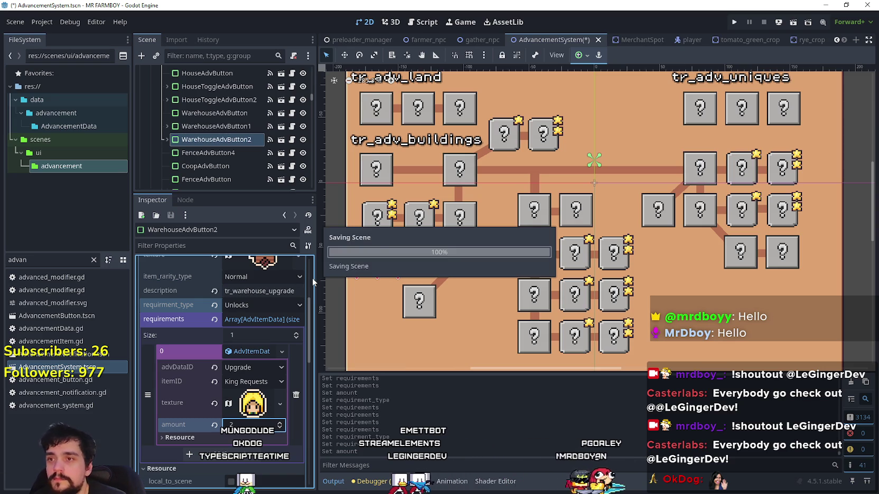
- Review the requirement settings on WarehouseAdvButton1 and HouseToggleAdvButton
click(420, 303)
click(420, 259)
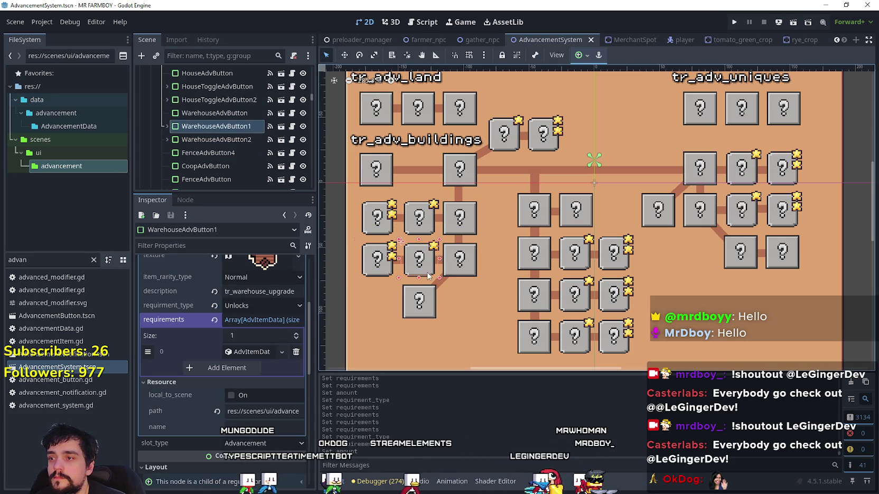
click(257, 355)
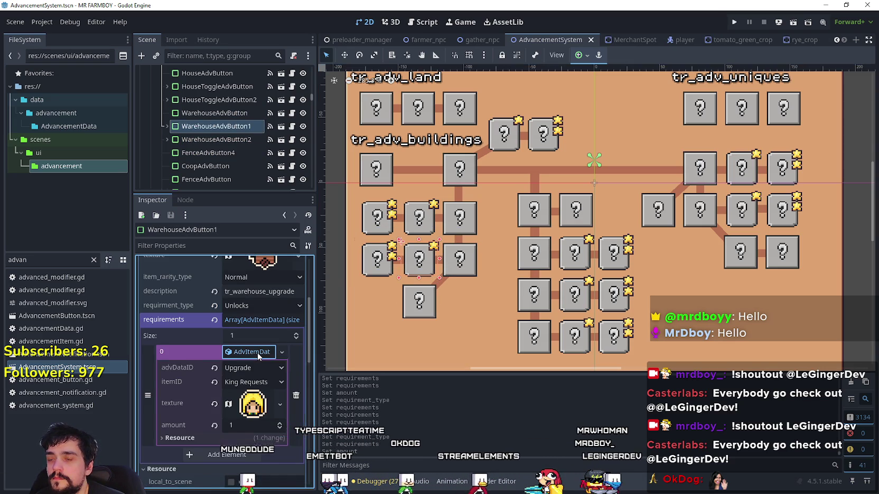
click(258, 353)
click(426, 229)
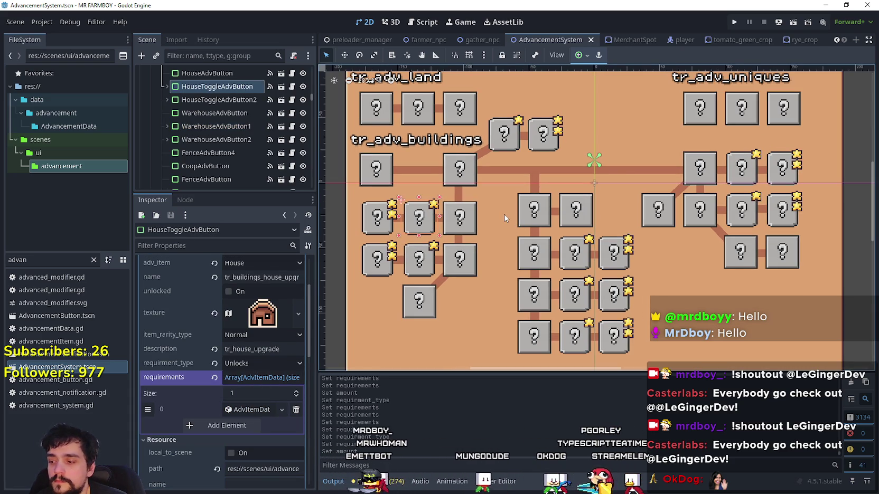
scroll(504, 214, down, 2)
scroll(512, 152, up, 3)
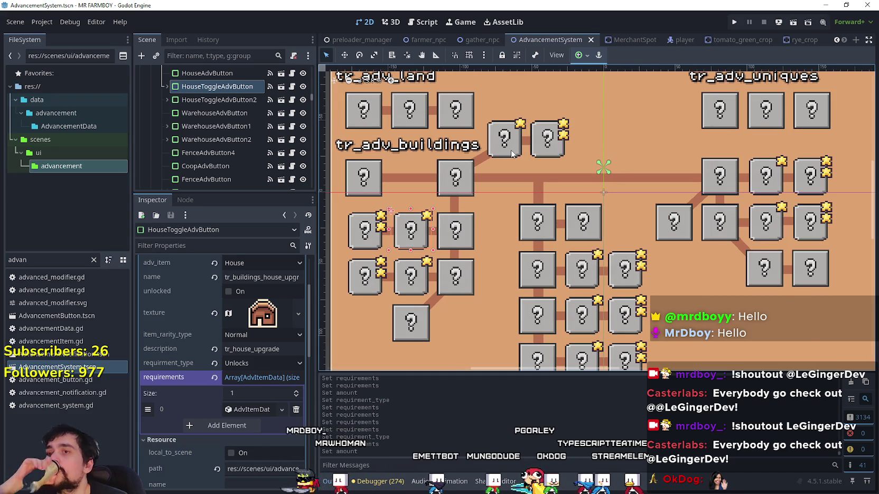
scroll(512, 153, down, 1)
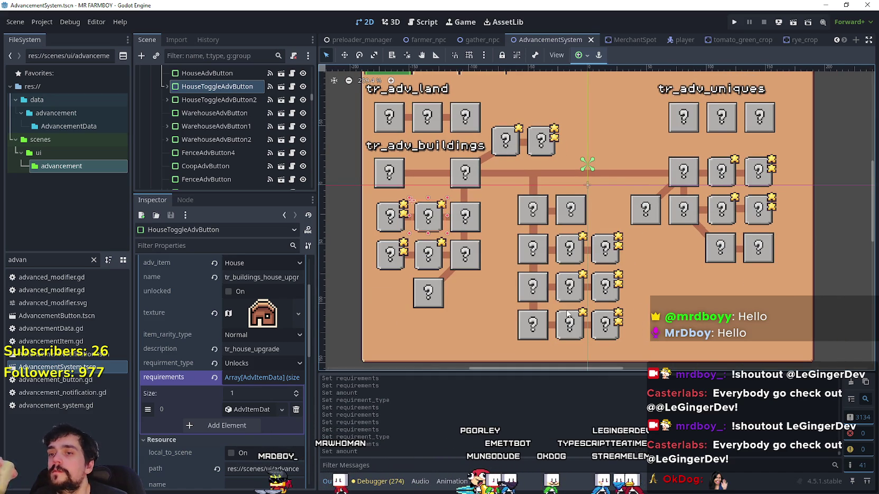
click(569, 264)
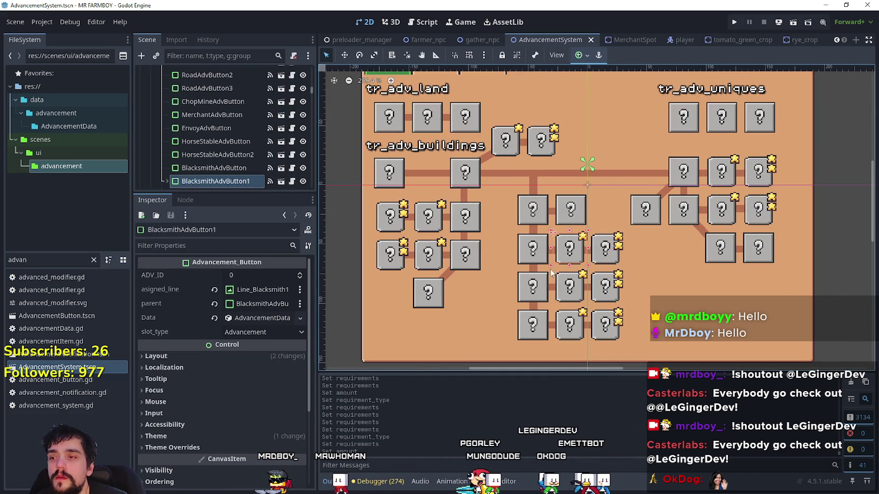
click(263, 318)
click(263, 464)
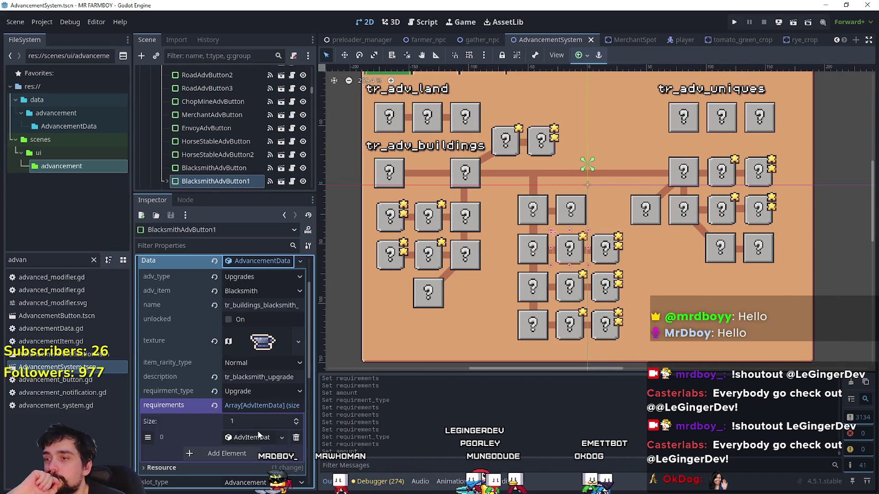
click(254, 437)
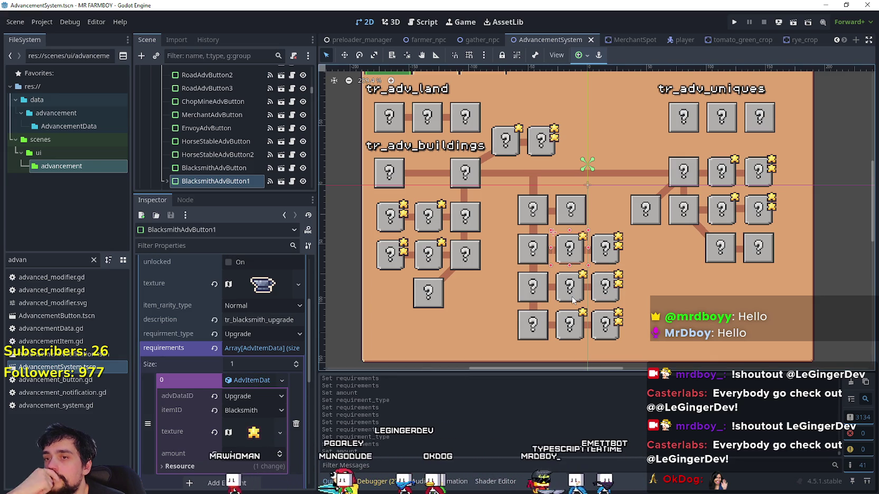
click(604, 263)
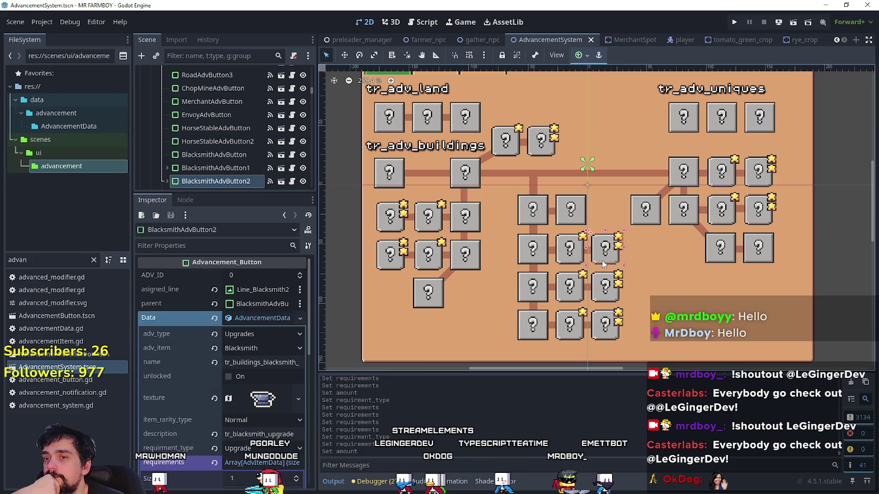
click(258, 462)
click(253, 438)
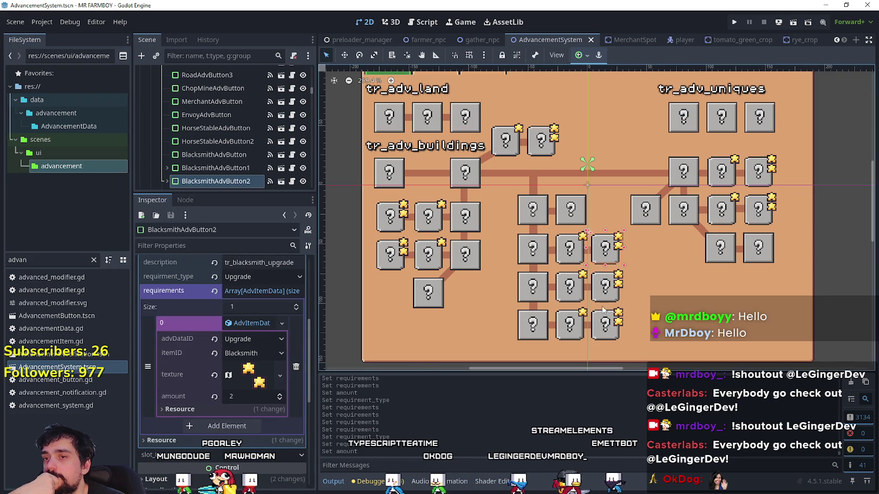
click(573, 264)
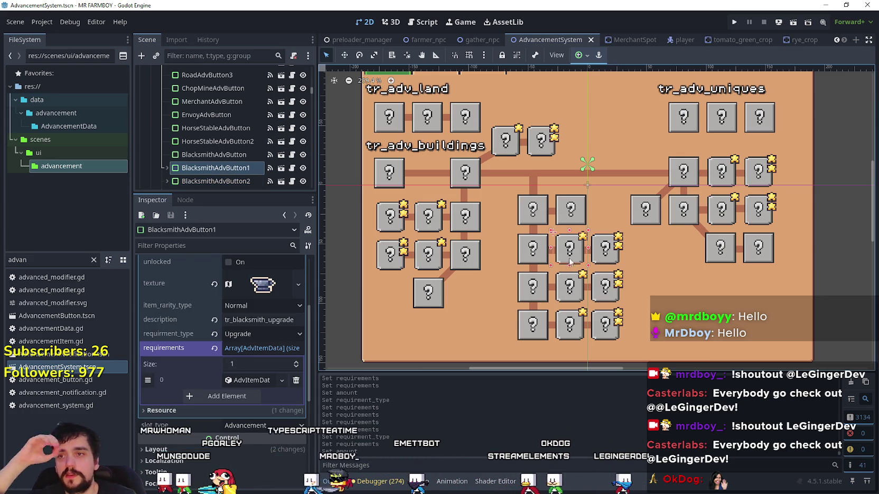
click(253, 380)
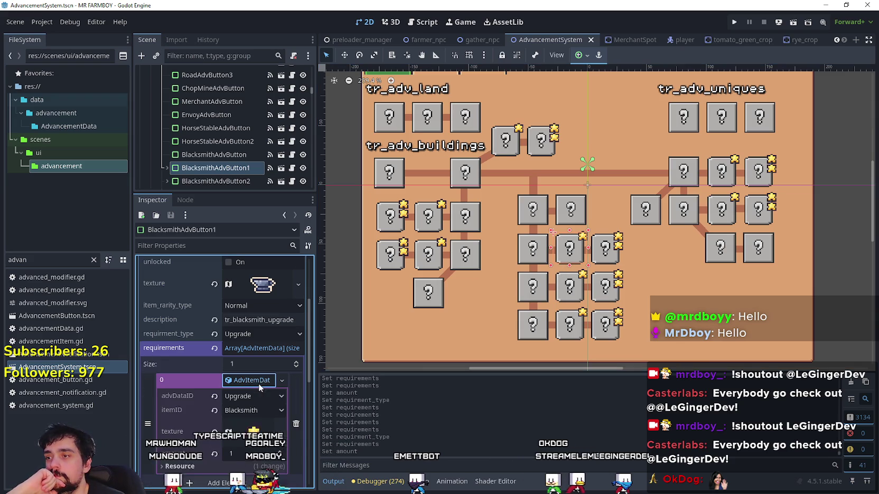
click(542, 140)
scroll(258, 391, down, 3)
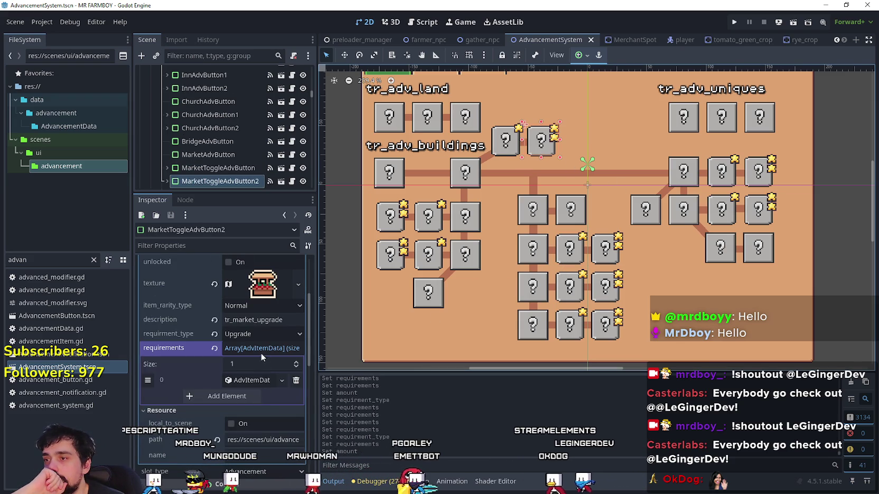
- Set requirement type to Unlocks and replace element 0 with the pasted King Requests item
click(255, 332)
click(258, 307)
click(252, 379)
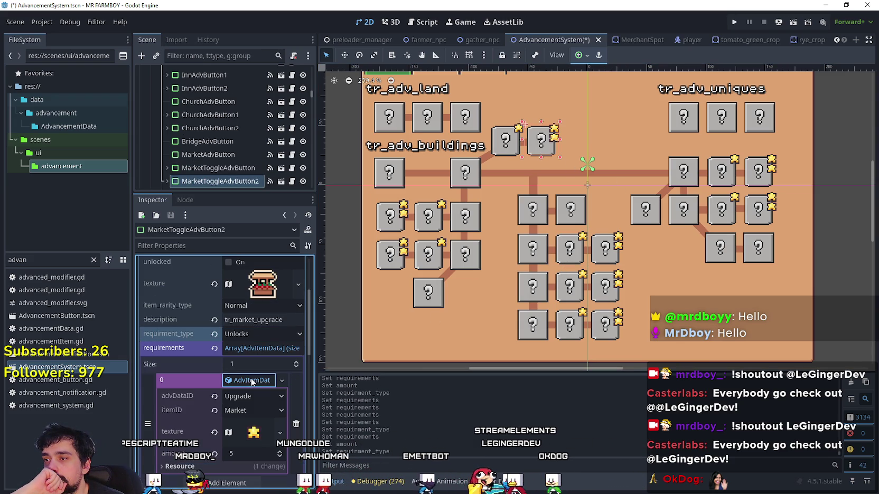
click(281, 380)
click(264, 459)
click(281, 380)
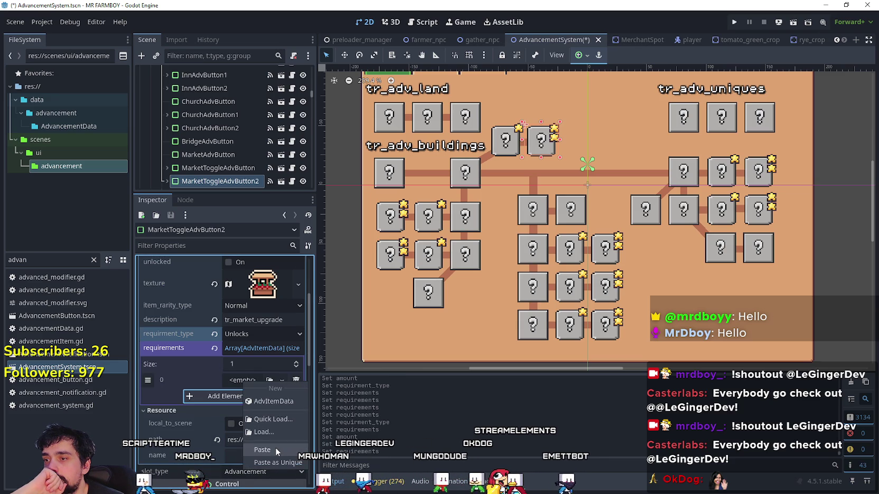
click(275, 449)
- Make the pasted requirement unique, raise its amount to 2, and save the scene
click(281, 380)
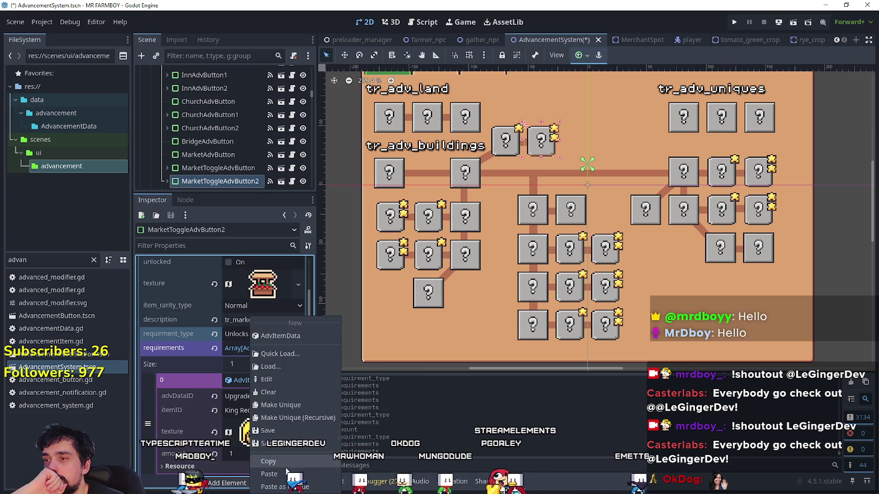
click(280, 406)
click(280, 451)
text(2)
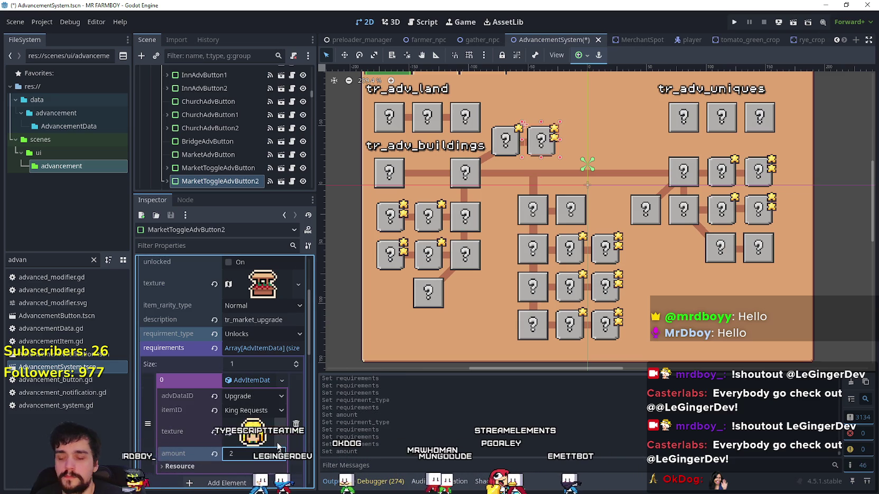
key(ctrl+s)
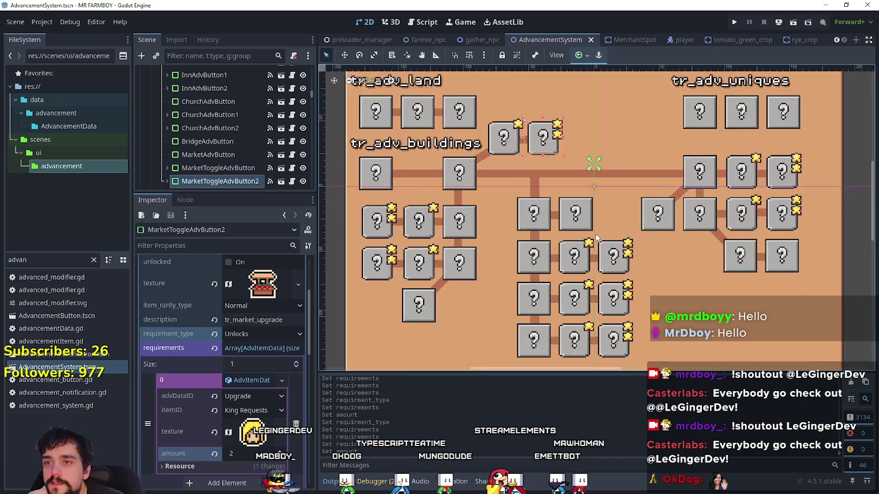
scroll(626, 263, down, 2)
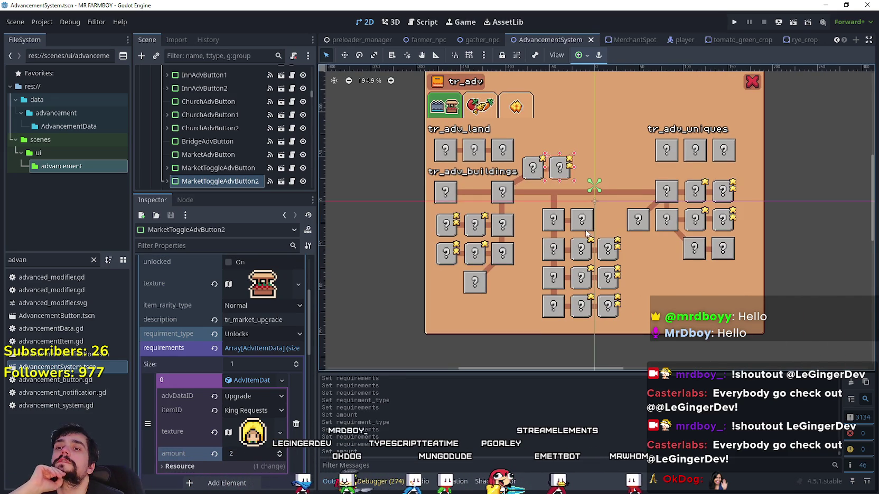
scroll(617, 291, up, 1)
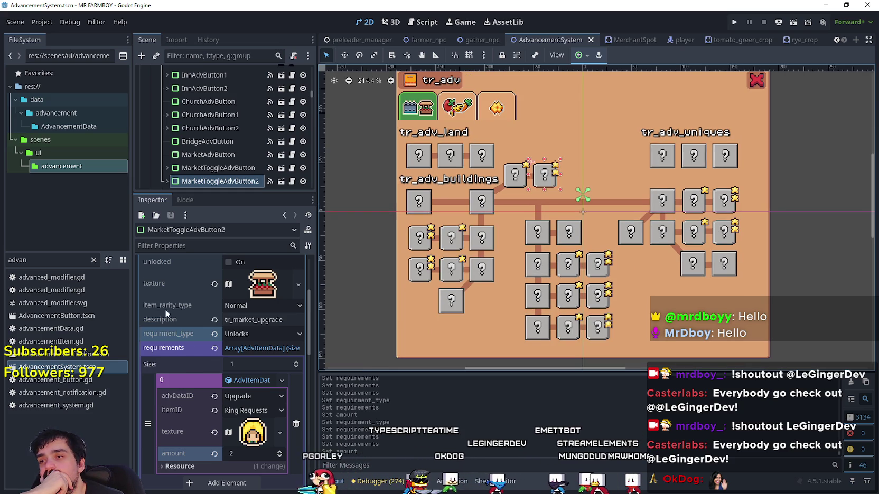
scroll(227, 384, up, 4)
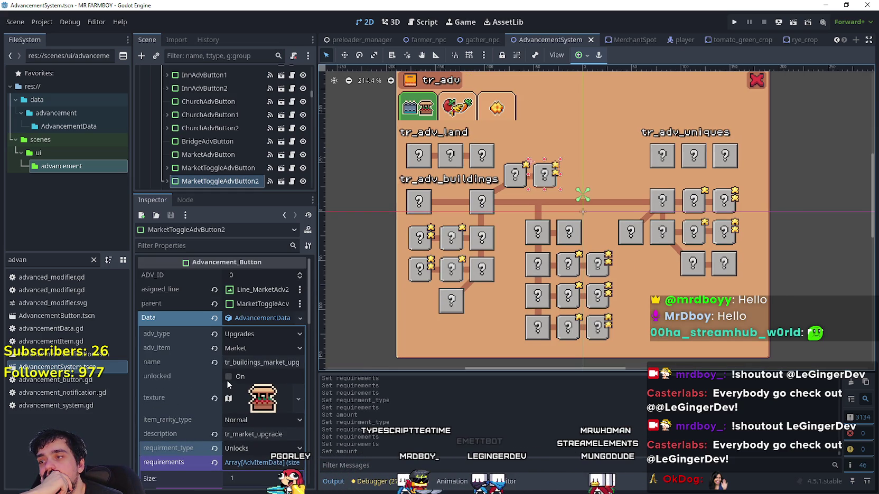
scroll(184, 395, down, 5)
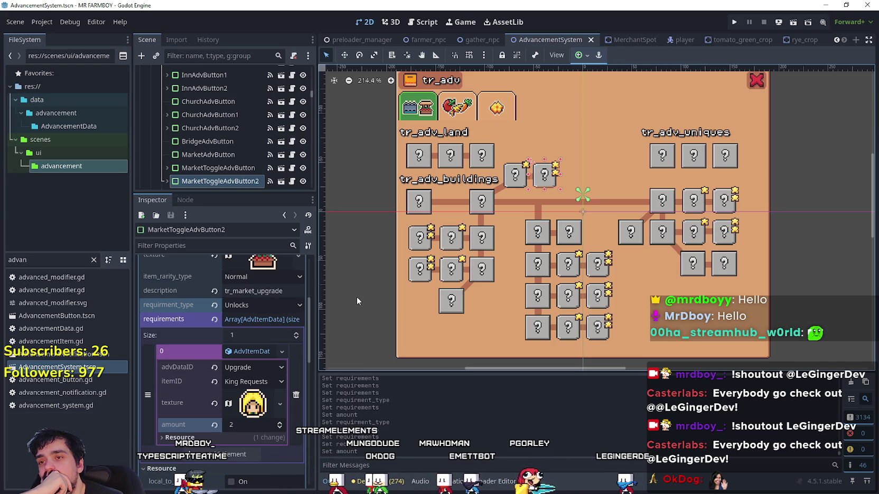
click(545, 176)
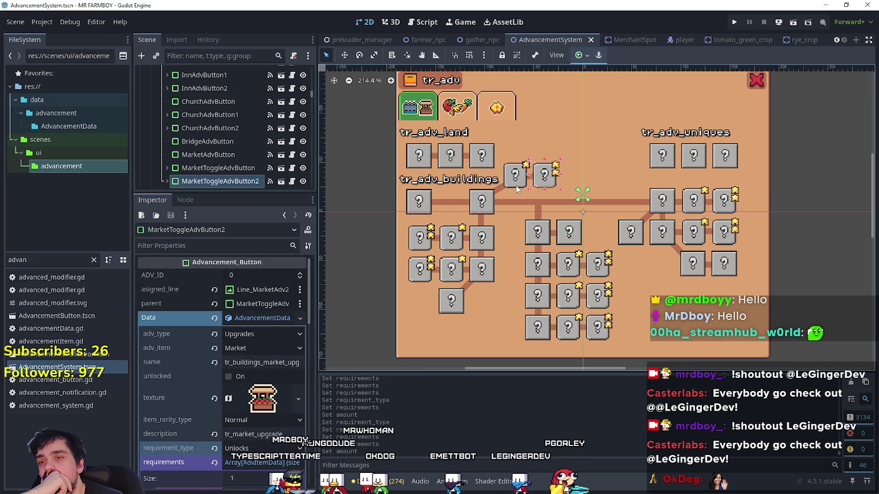
- Make BlacksmithAdvButton the parent of MarketToggleAdvButton and HouseToggleAdvButton
click(546, 199)
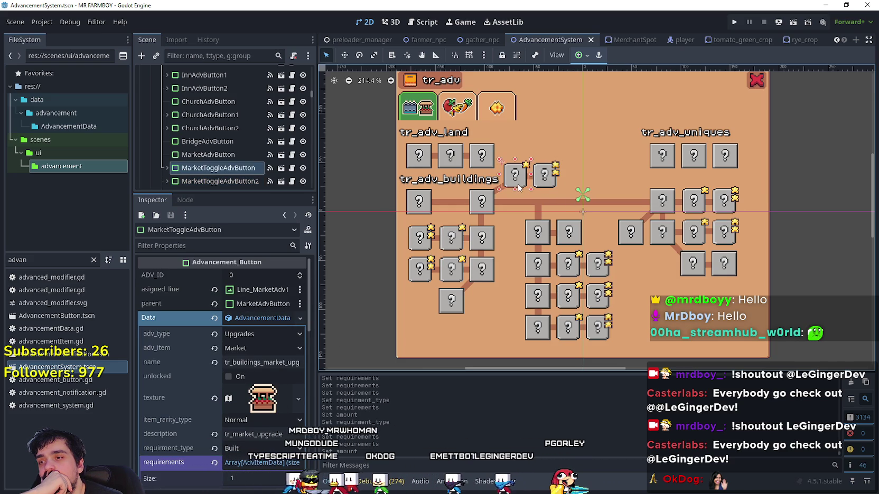
click(274, 303)
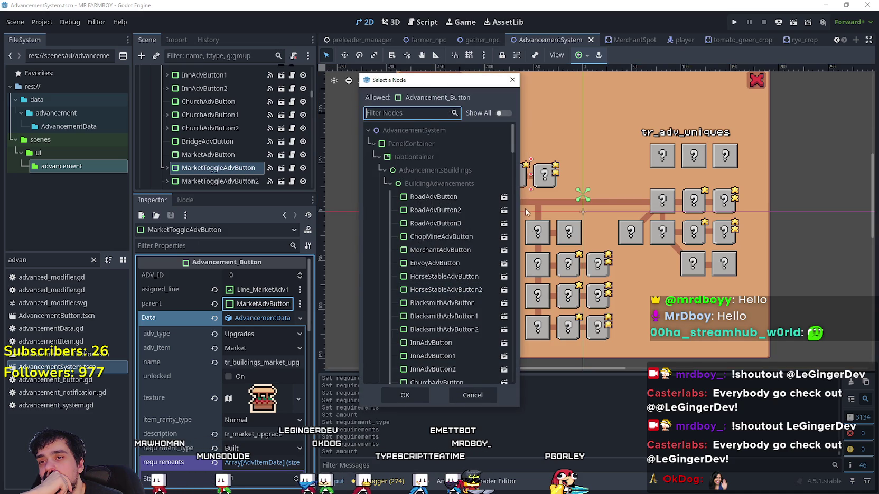
scroll(486, 223, down, 5)
click(447, 208)
click(422, 393)
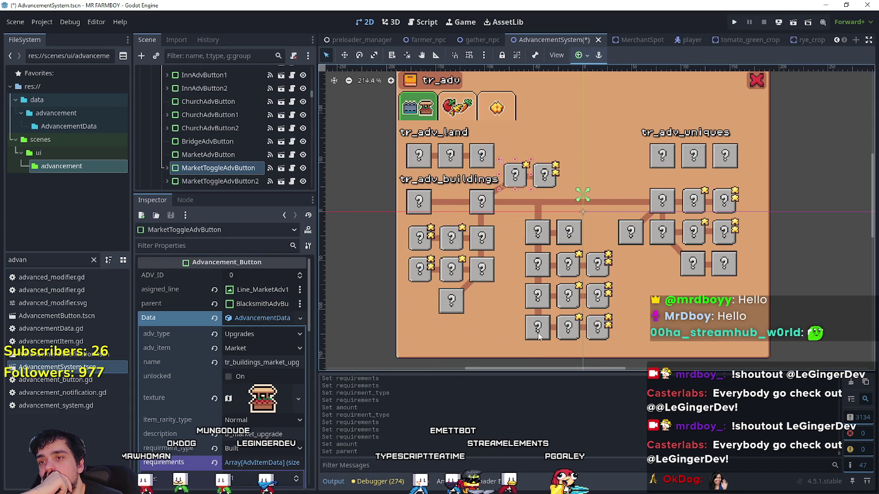
click(451, 238)
click(264, 306)
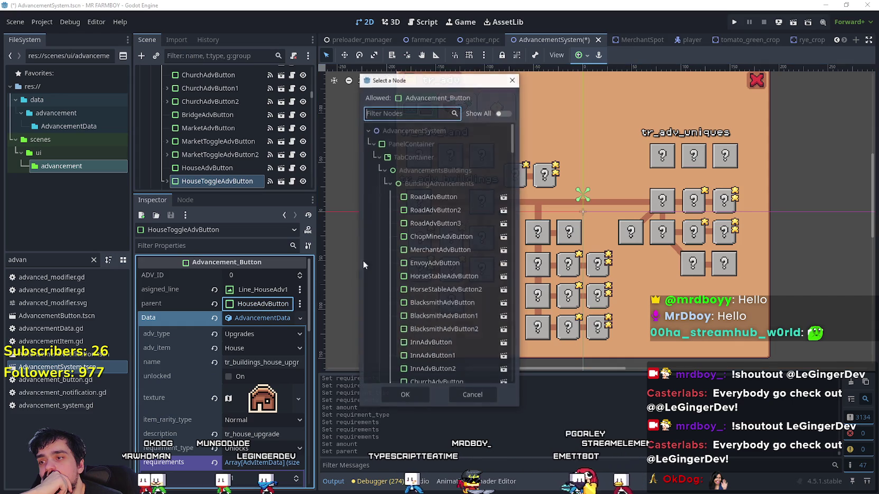
click(450, 175)
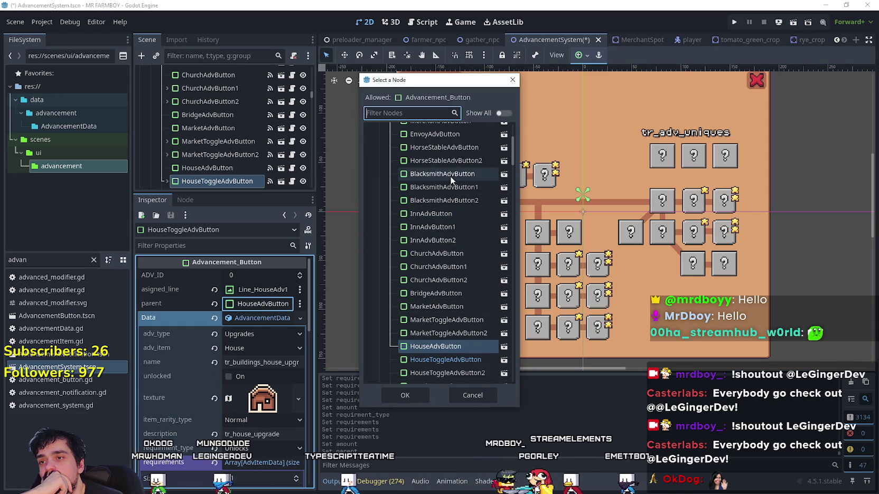
click(419, 393)
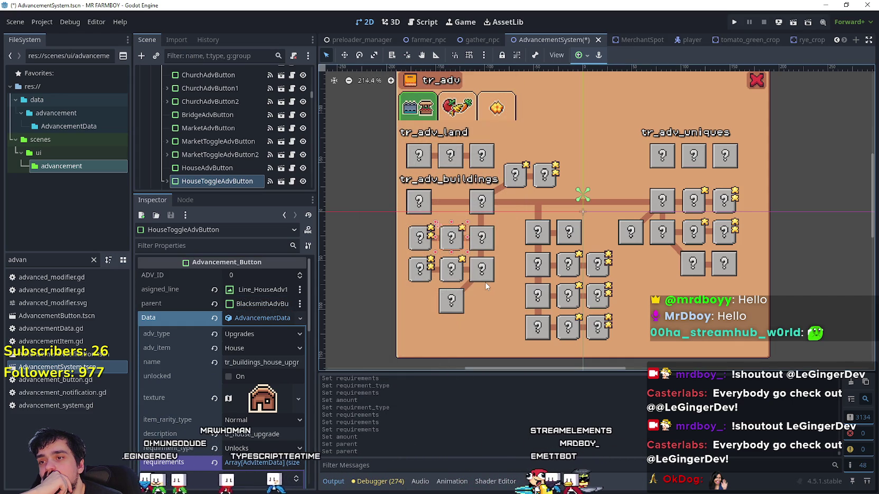
- Set WarehouseAdvButton1's parent to BlacksmithAdvButton
click(450, 279)
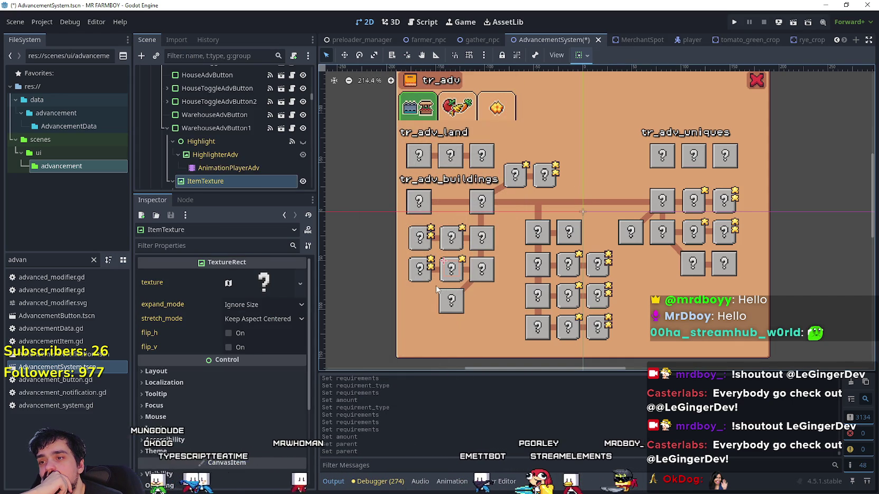
click(216, 128)
scroll(256, 311, up, 4)
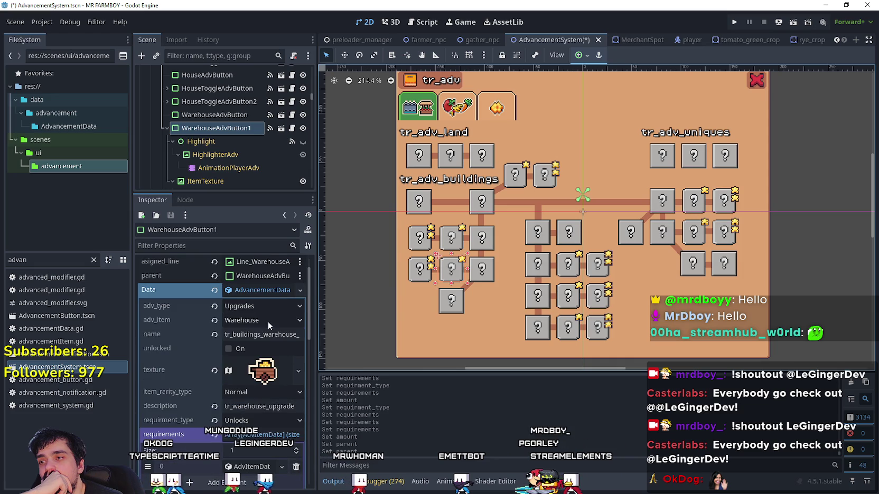
scroll(254, 359, down, 3)
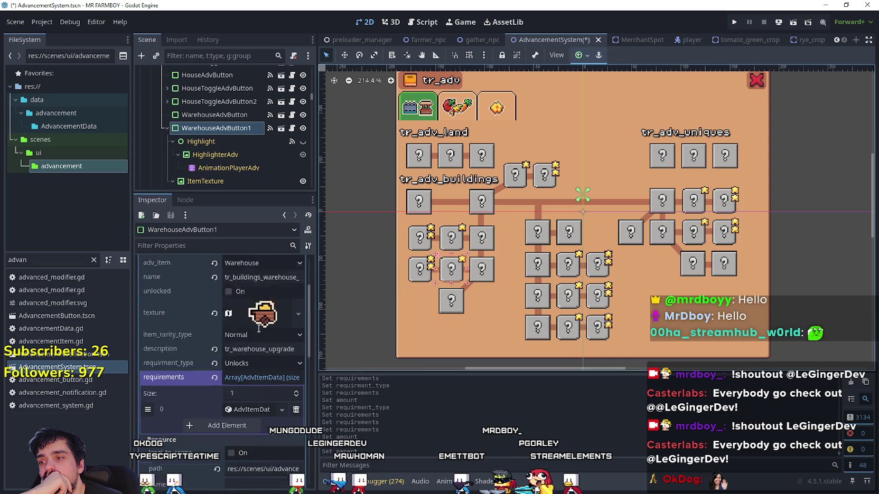
scroll(254, 354, up, 4)
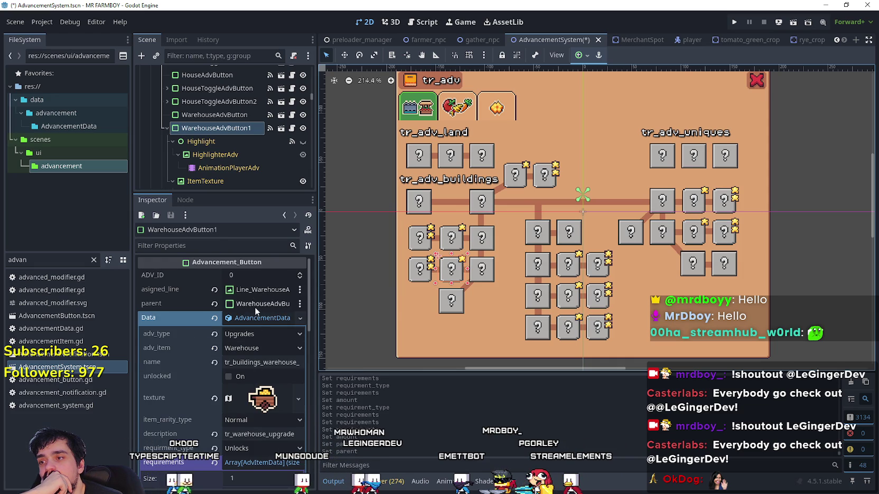
click(255, 305)
scroll(441, 254, down, 5)
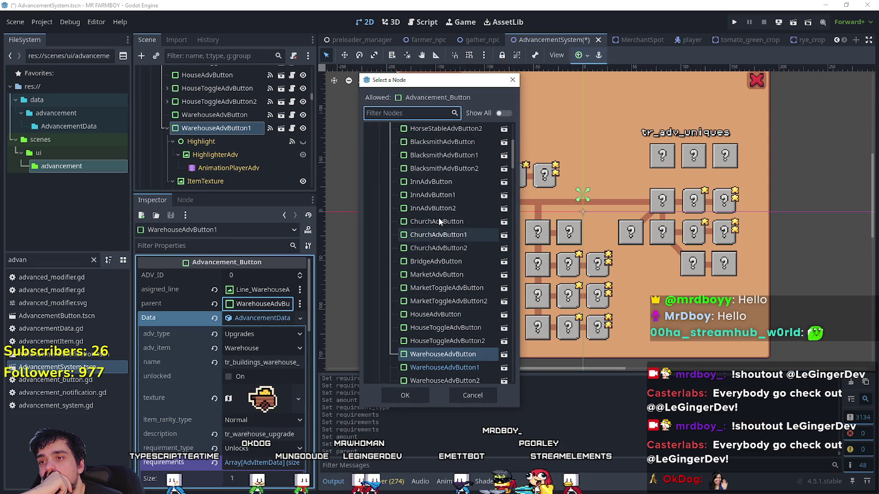
click(431, 147)
click(426, 396)
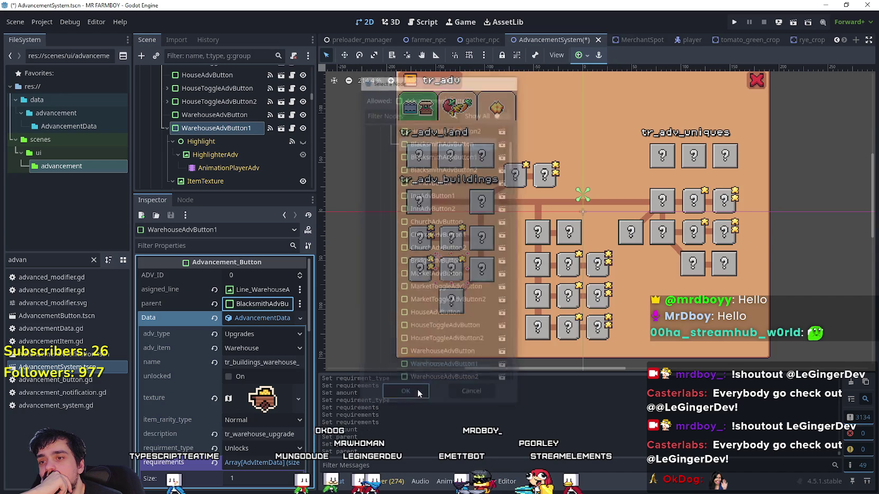
- Set CoopToggleAdvButton's parent to BlacksmithAdvButton
click(567, 274)
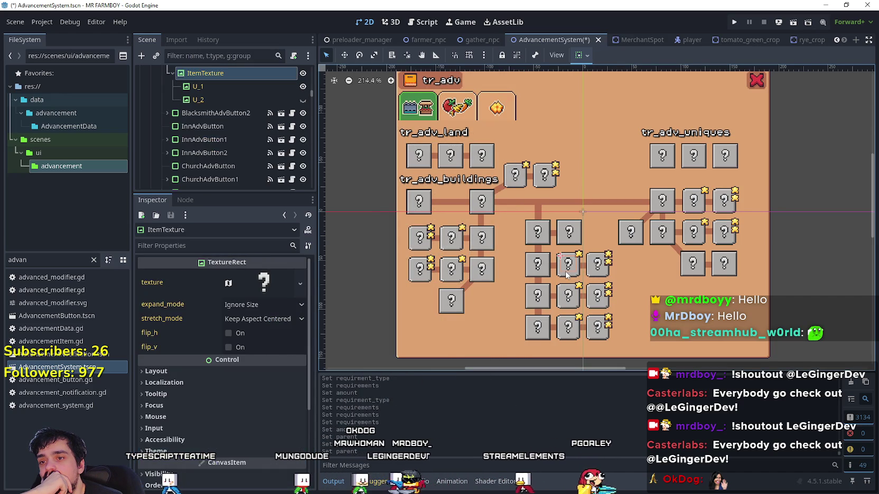
click(563, 278)
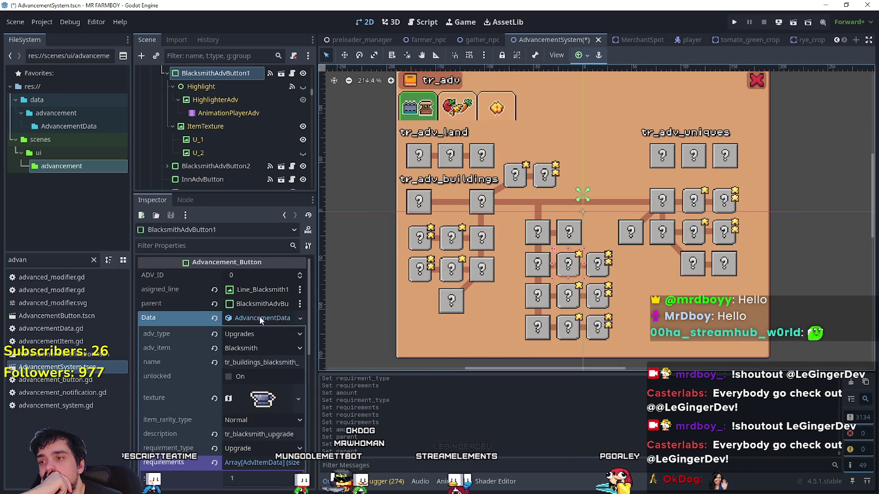
click(691, 213)
scroll(254, 320, up, 5)
click(267, 299)
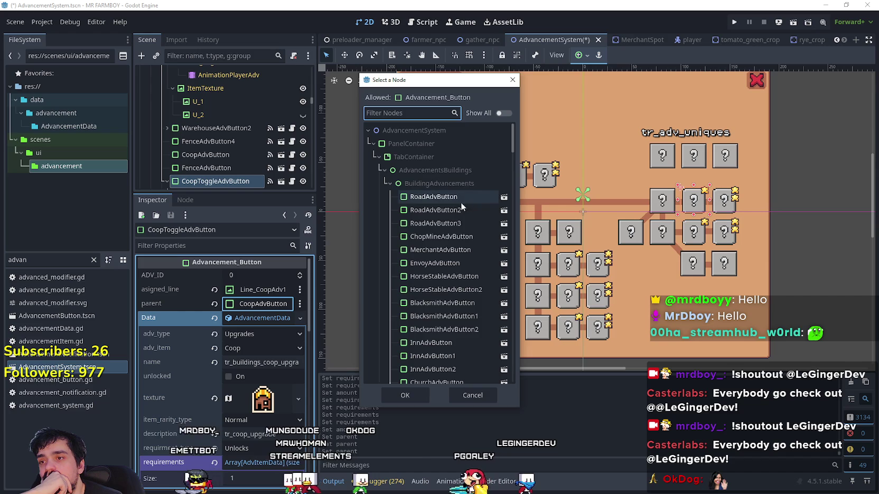
click(449, 303)
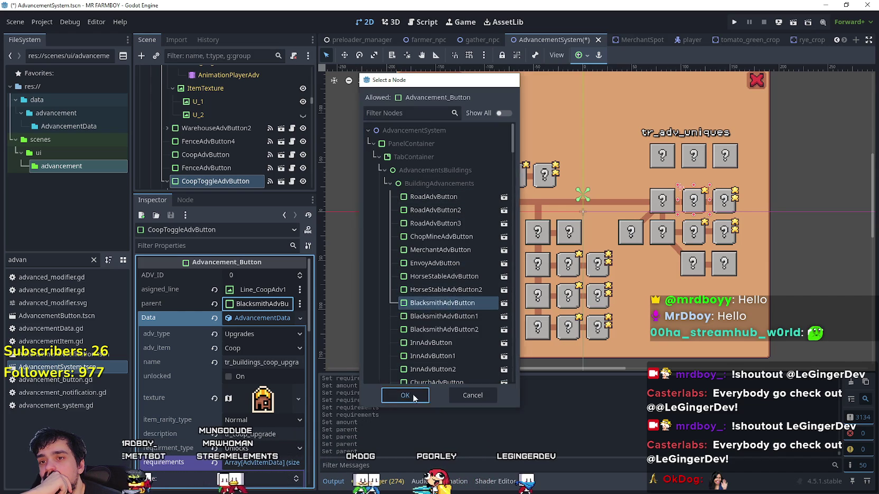
click(414, 398)
- Check the BarnAdvButton and BarnToggleAdvButton settings, then save the AdvancementSystem scene
click(659, 243)
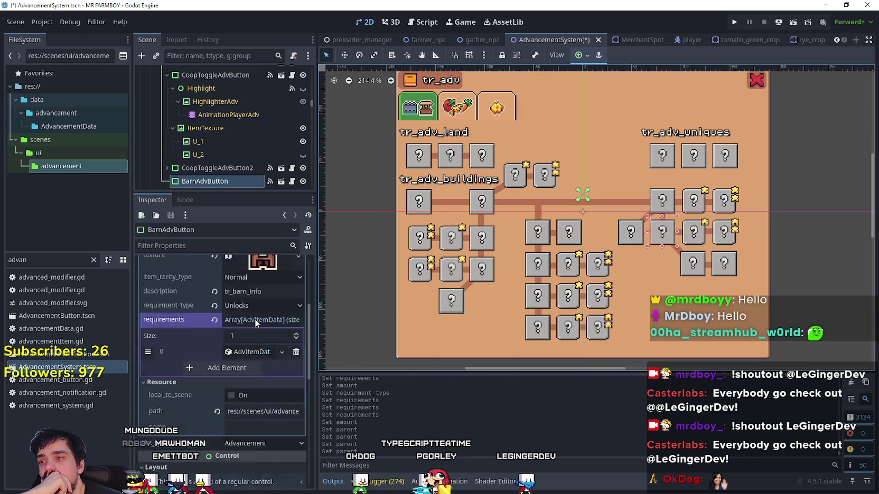
click(687, 243)
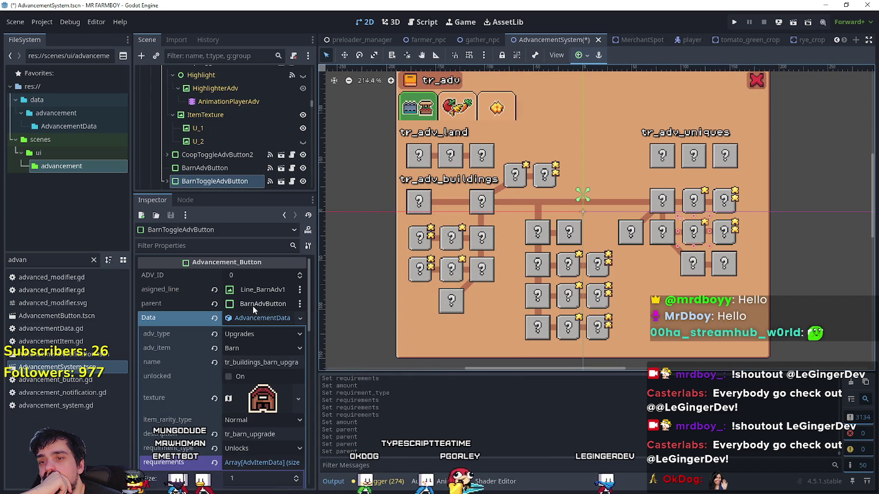
scroll(253, 317, down, 3)
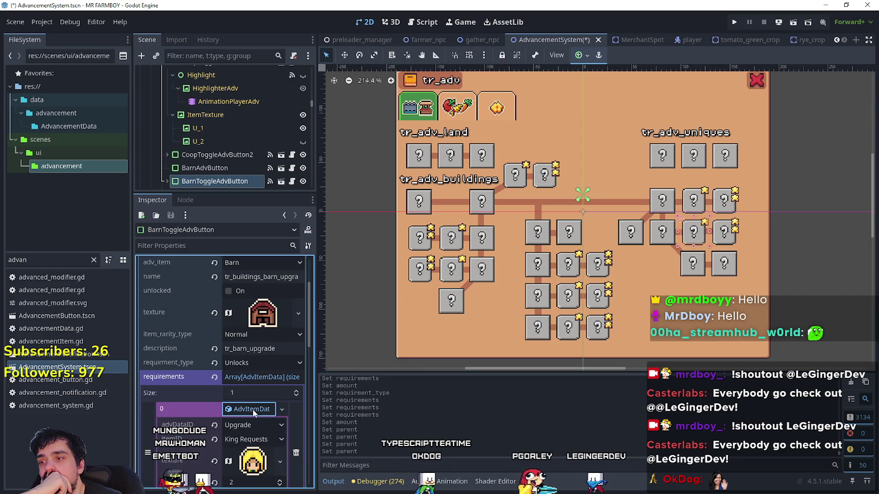
scroll(261, 407, up, 3)
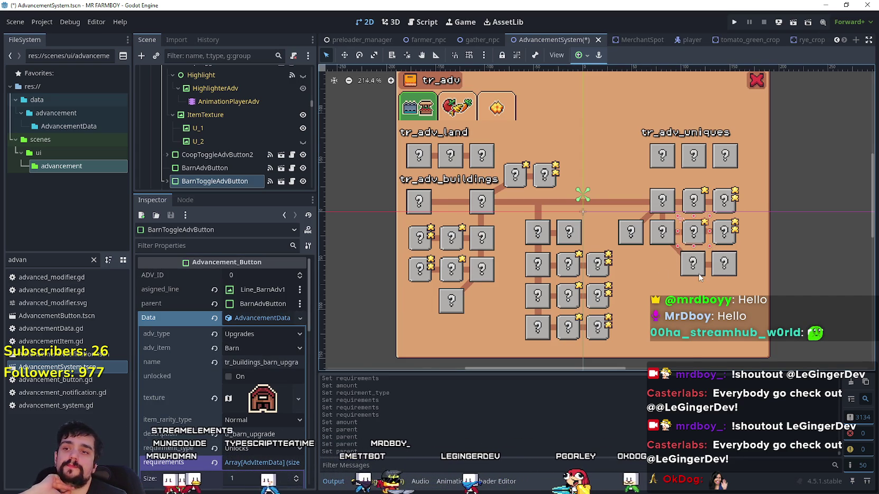
key(ctrl+s)
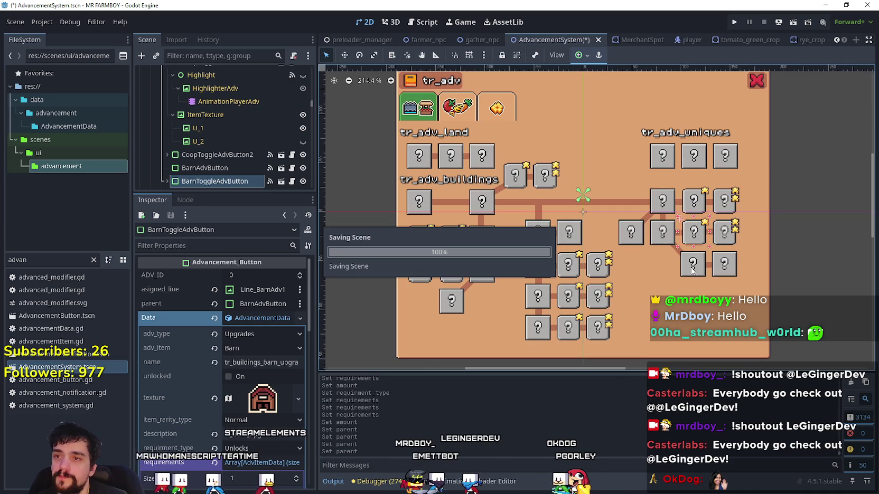
- Run the Mr Farmboy project and choose Continue to show the Select Save Game list
click(733, 24)
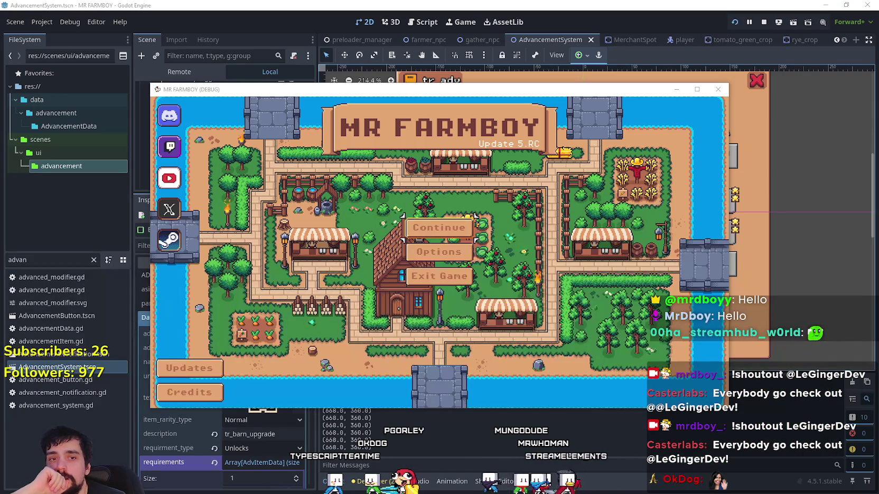
click(439, 227)
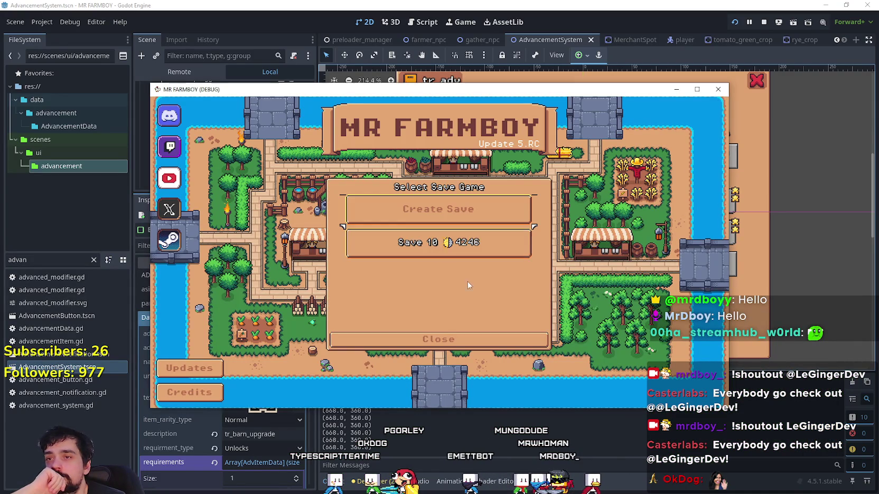
- Load Save 10, maximize the game window, and bring up the Advancements tree with A
click(438, 239)
click(412, 214)
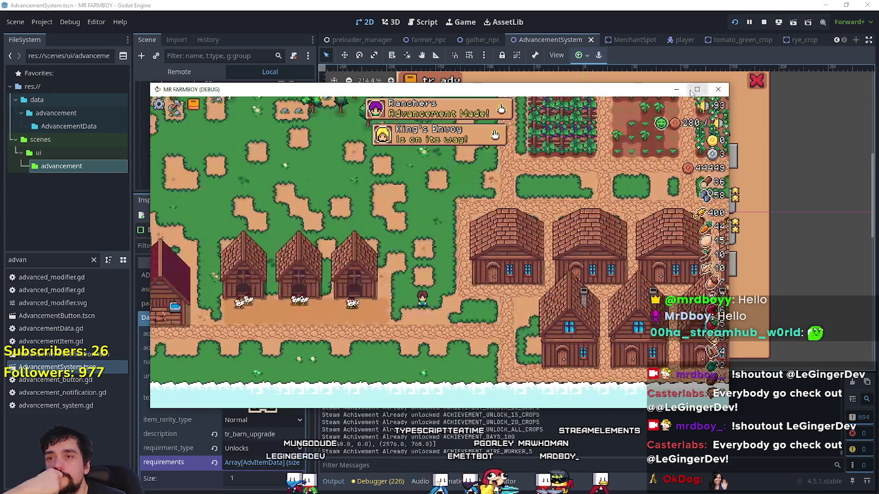
click(693, 91)
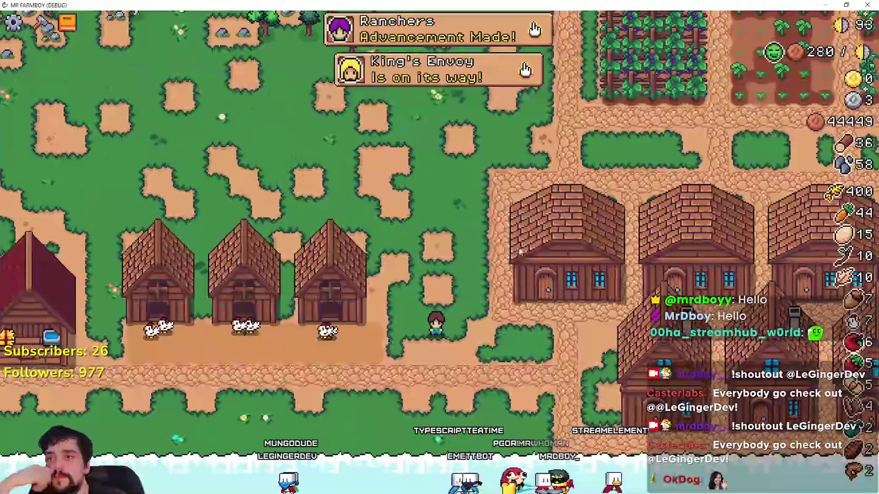
key(a)
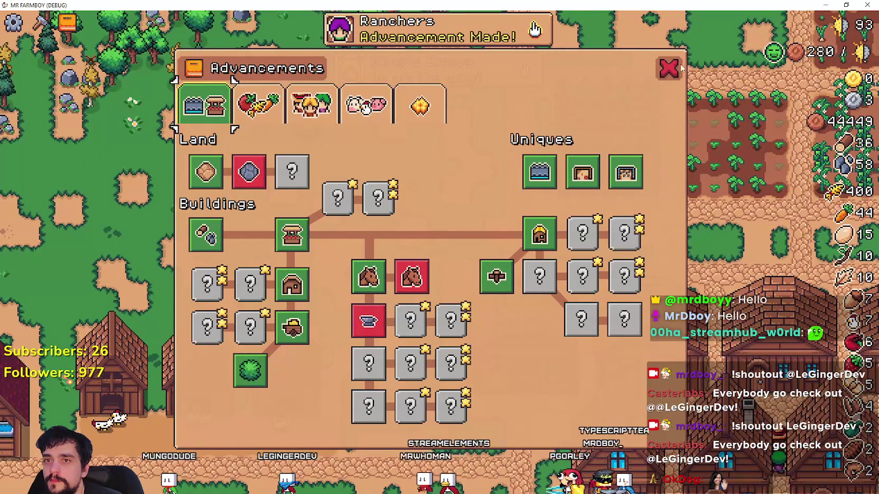
key(a)
key(a)
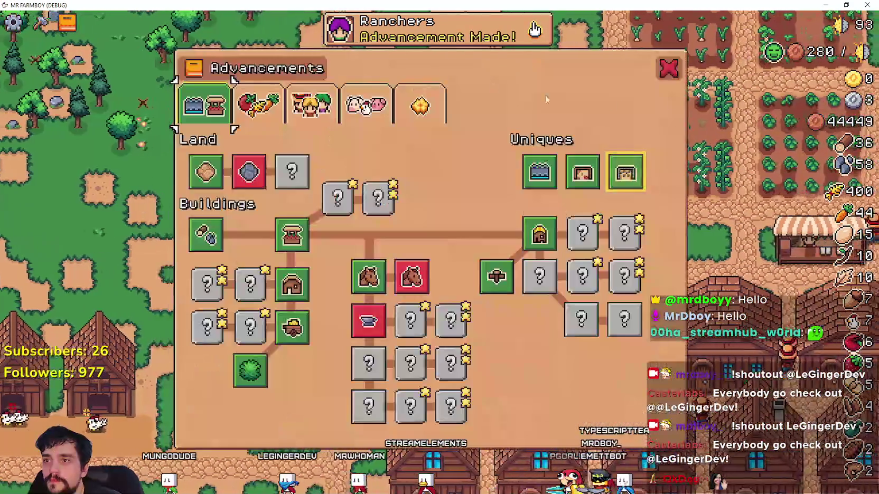
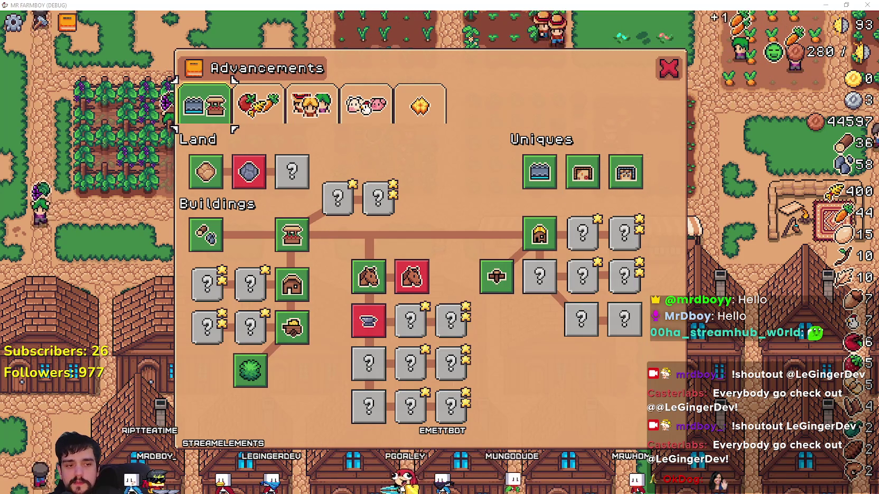
- Return from the running game to the editor and select the MarketToggleAdvButton
key(alt+Tab)
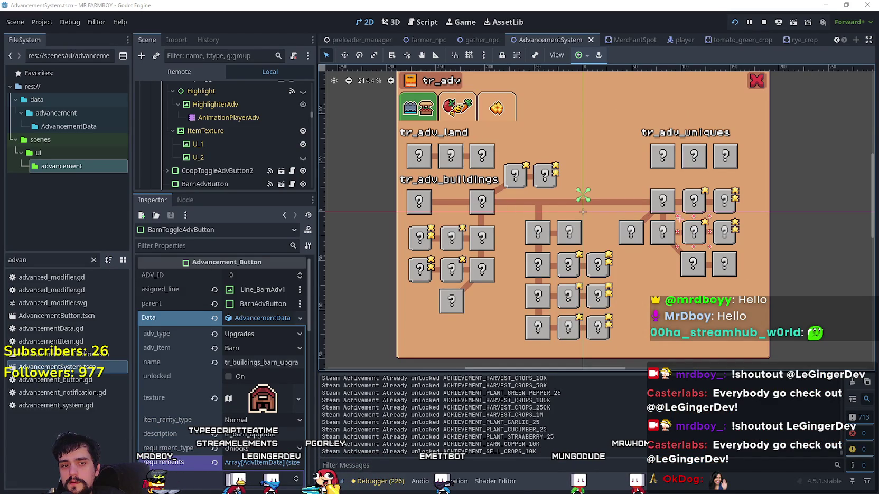
key(alt+Tab)
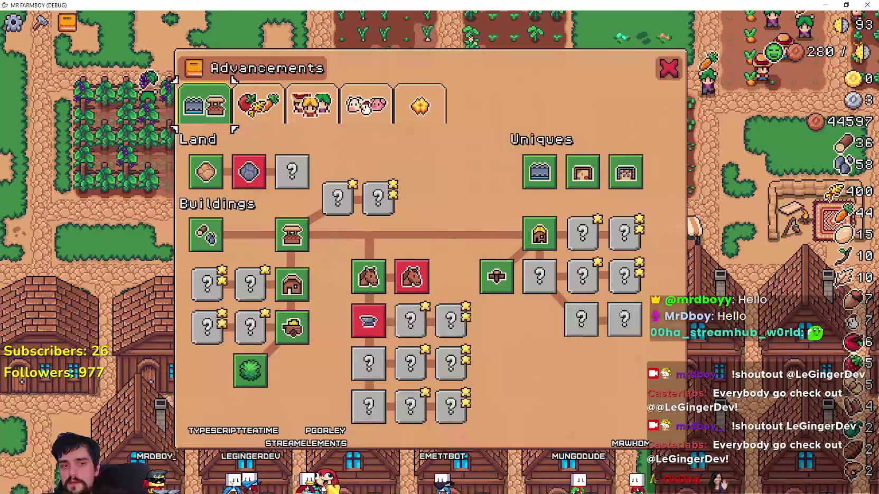
key(alt+Tab)
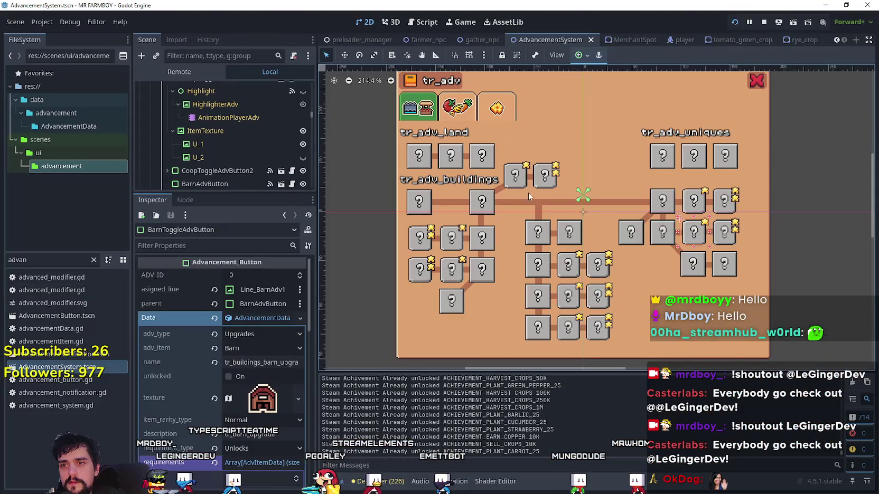
click(518, 182)
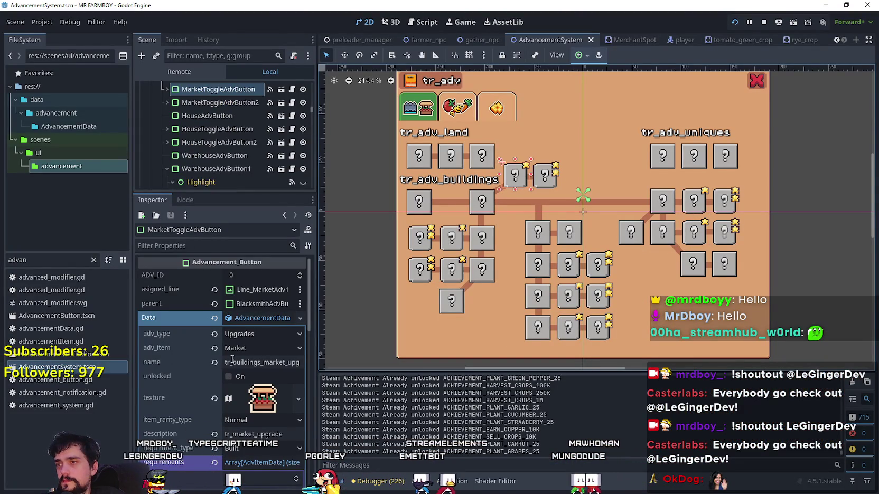
- Reparent the market upgrade button to CucumberAdvButton through the Select a Node dialog
click(258, 303)
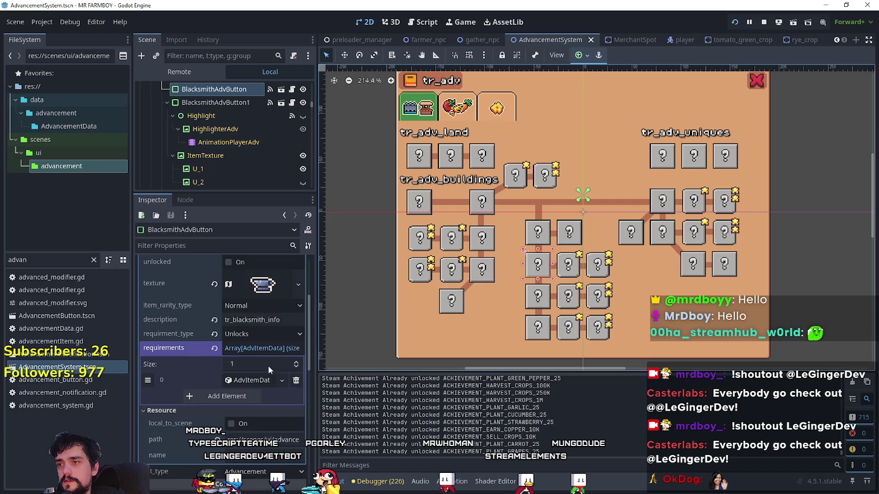
scroll(272, 362, up, 4)
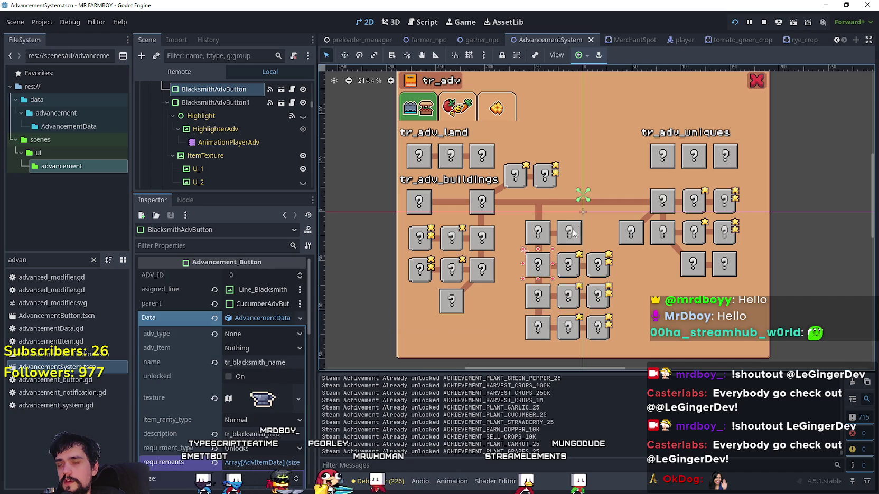
click(512, 185)
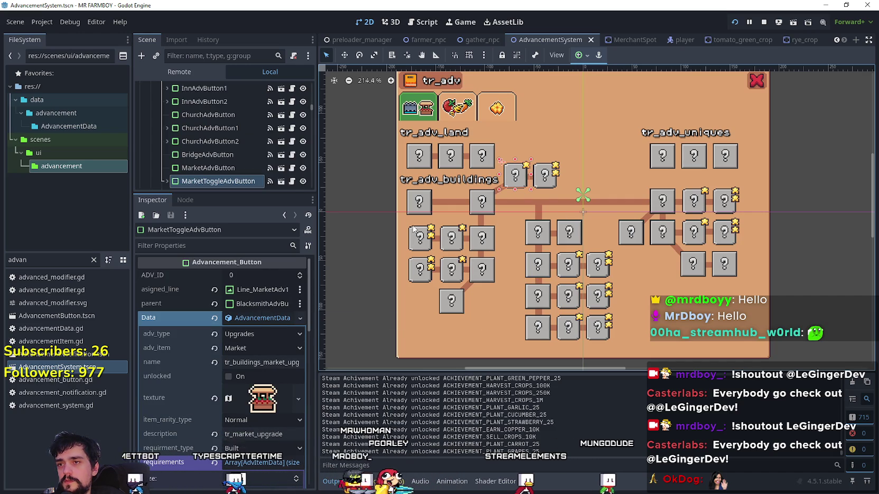
click(258, 304)
scroll(444, 316, down, 5)
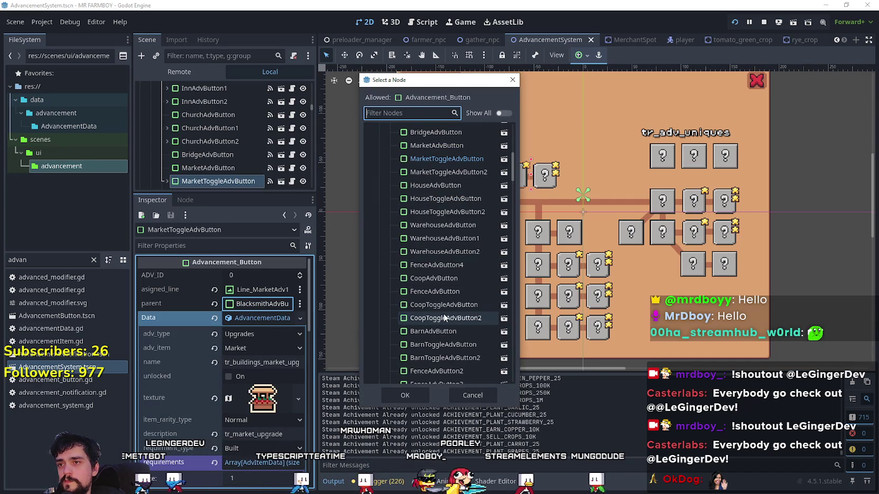
scroll(444, 346, down, 7)
click(449, 246)
click(399, 399)
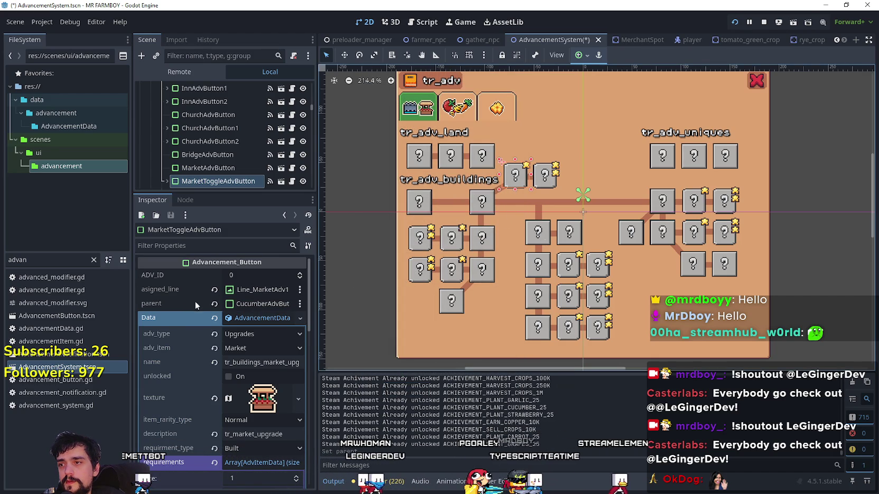
- Copy the CucumberAdvButton parent value and paste it onto the house and warehouse upgrade buttons
right_click(183, 306)
click(213, 316)
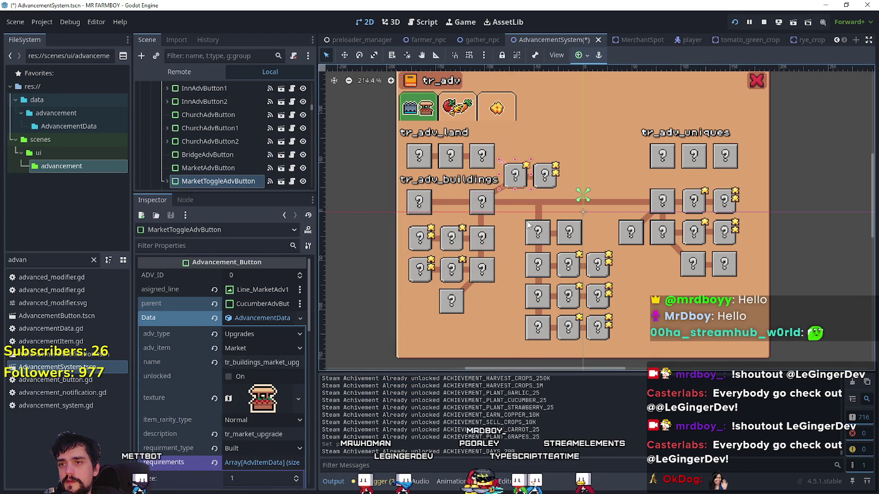
click(452, 253)
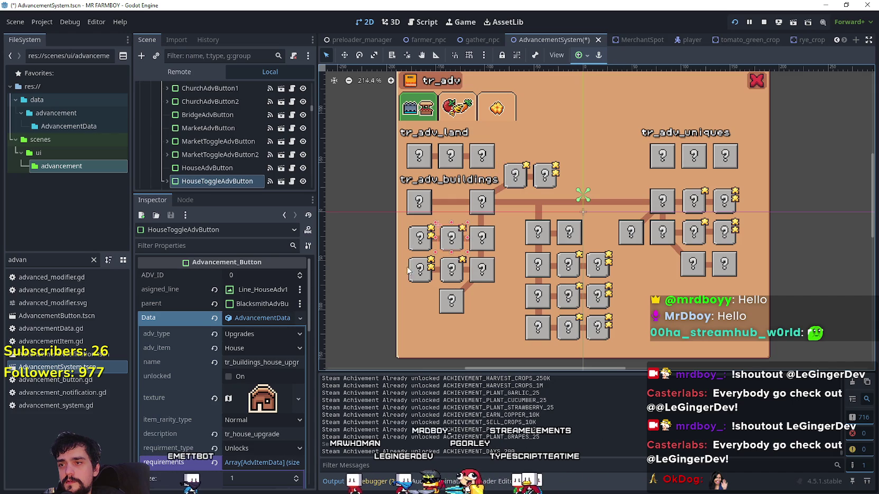
right_click(178, 305)
click(212, 322)
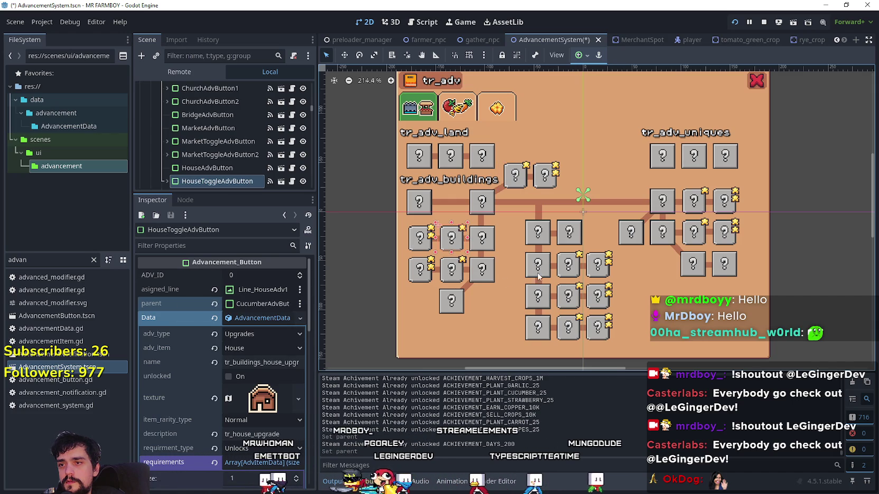
click(453, 283)
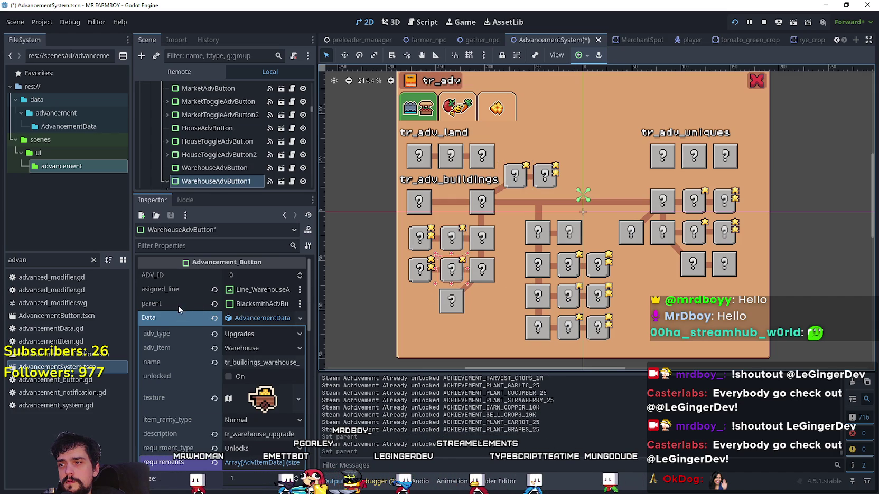
right_click(179, 305)
click(212, 326)
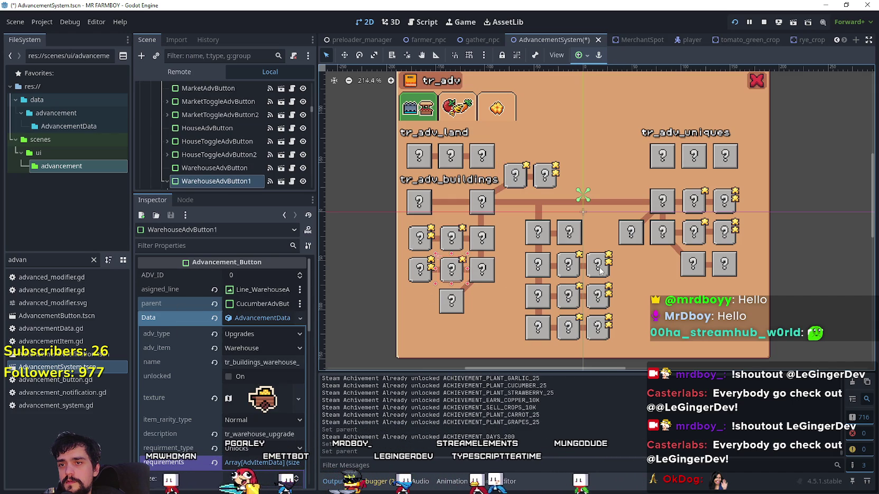
- Paste CucumberAdvButton as the parent of the coop upgrade and barn buttons
click(688, 212)
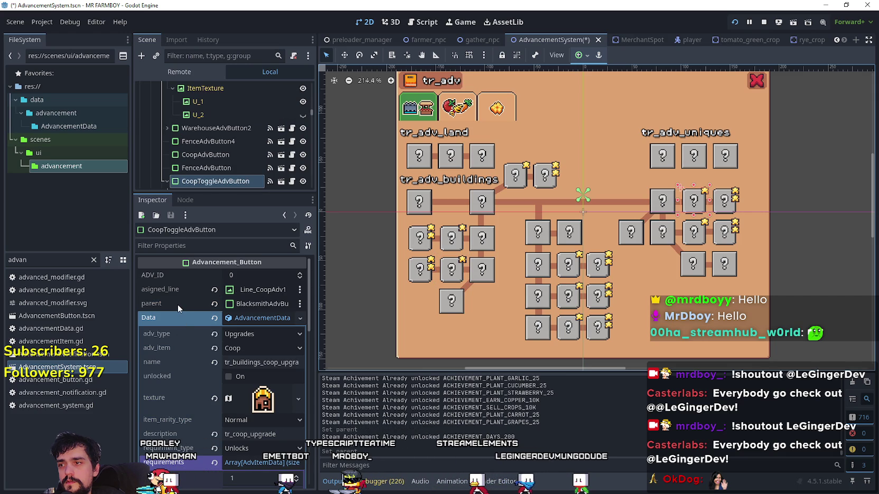
right_click(177, 304)
click(215, 319)
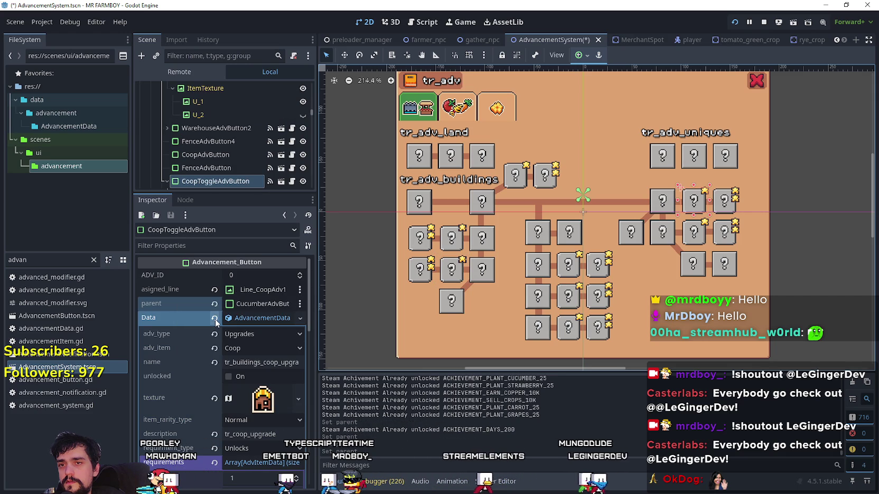
click(699, 244)
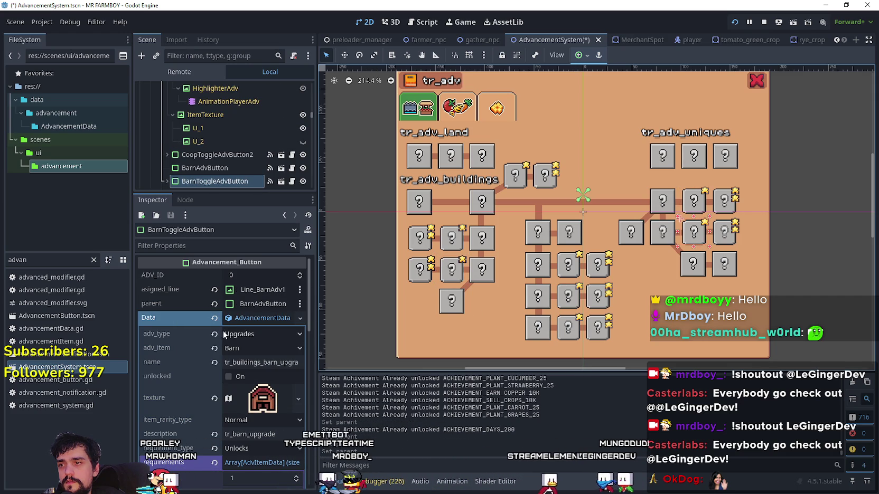
click(660, 233)
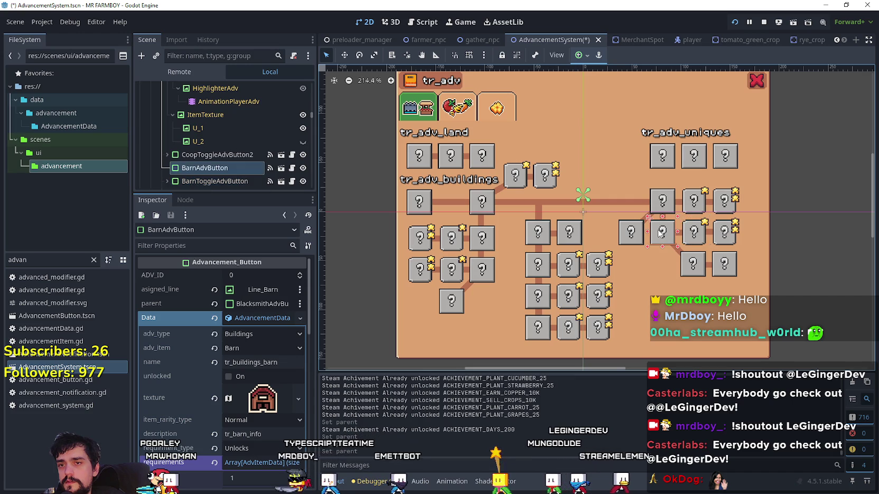
right_click(184, 305)
click(222, 326)
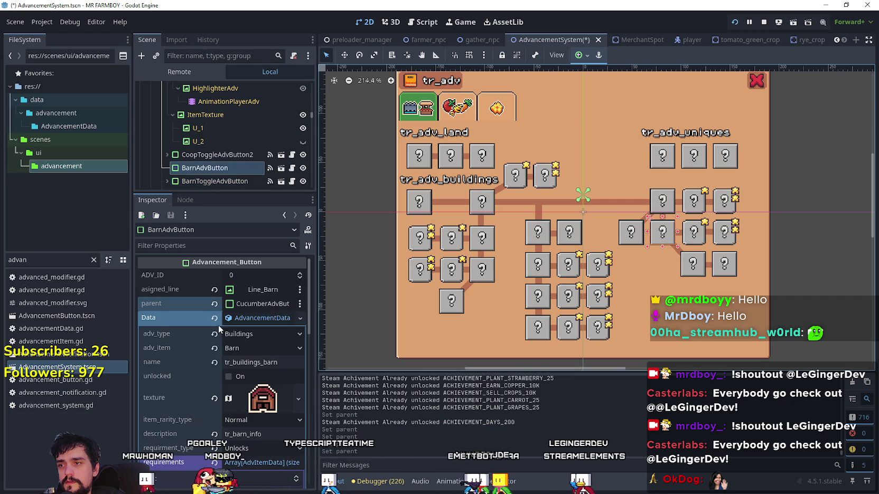
- Save the AdvancementSystem scene and bring up the running game to check the tree
key(ctrl+s)
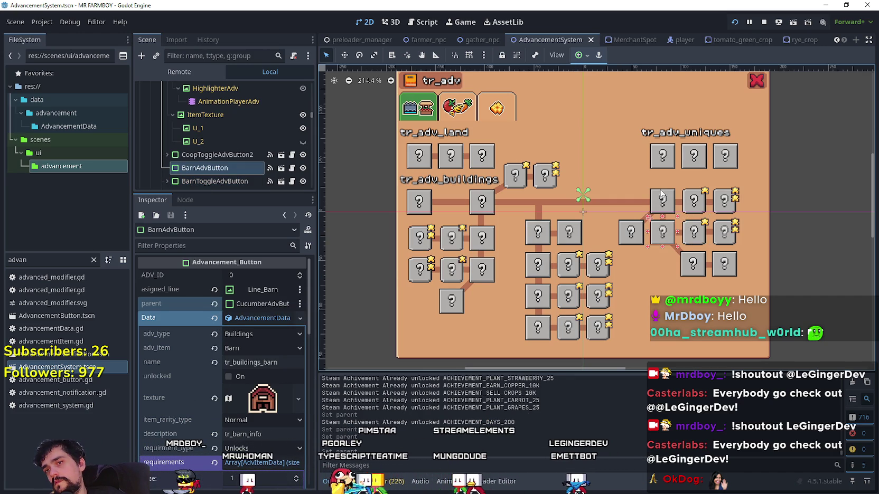
click(520, 189)
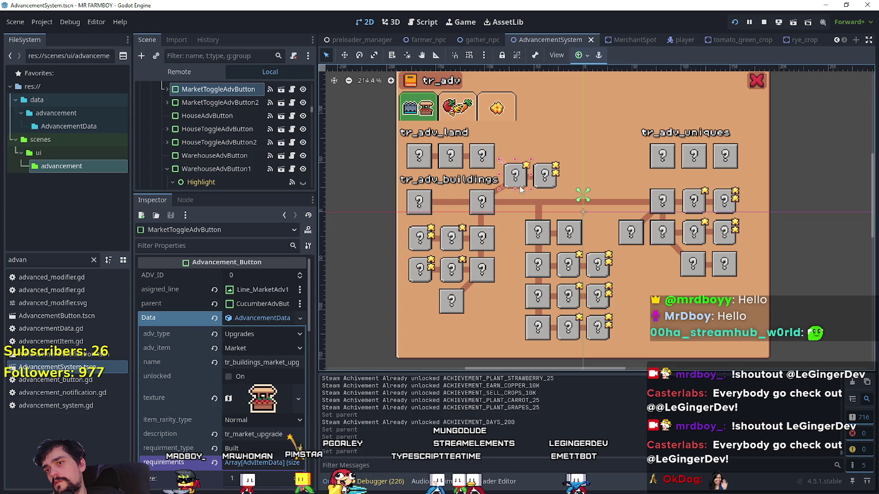
key(F5)
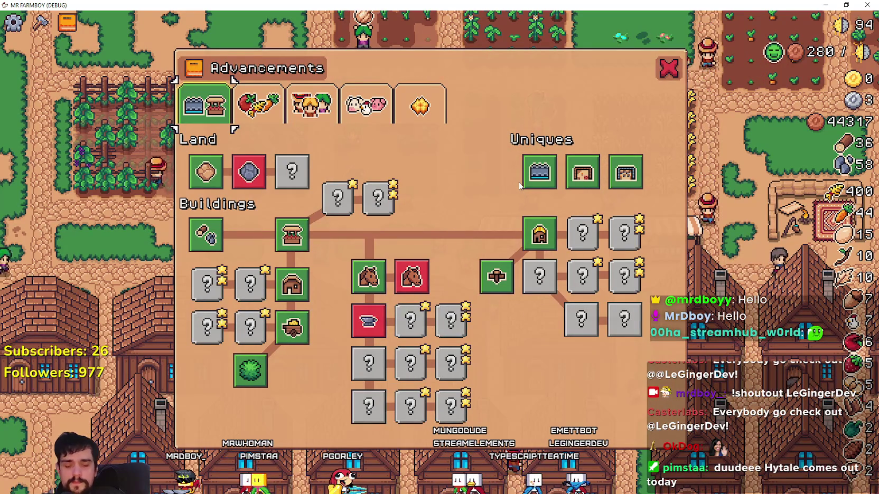
- Close the Advancements panel, quit the game, and relaunch it with Run Project
key(Escape)
key(Escape)
click(447, 342)
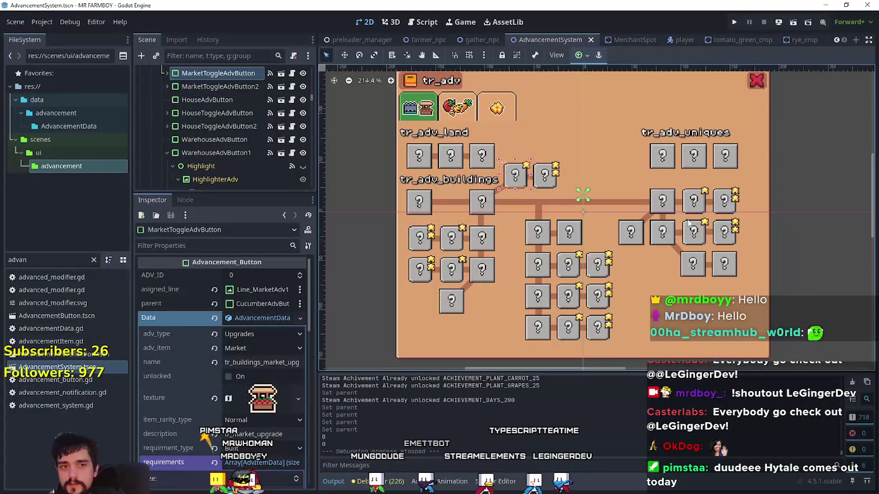
click(734, 23)
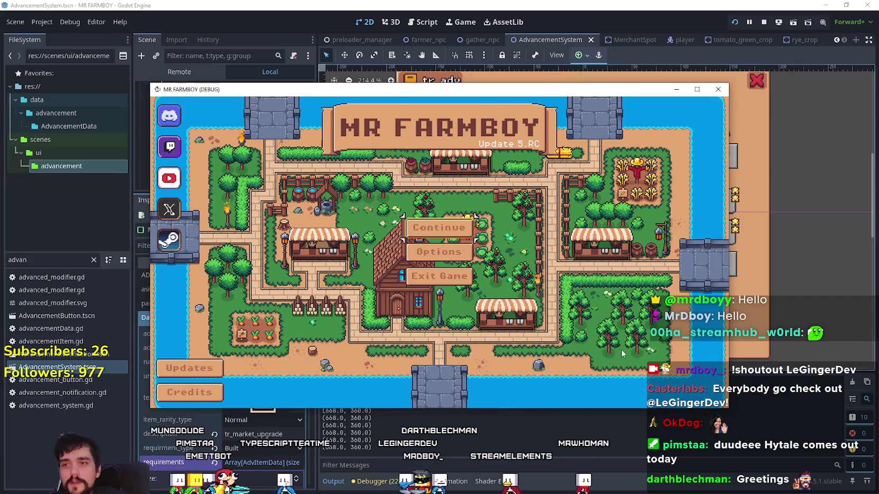
- Load the existing save, maximise the game, and check the Workers and Land advancement tabs
click(418, 228)
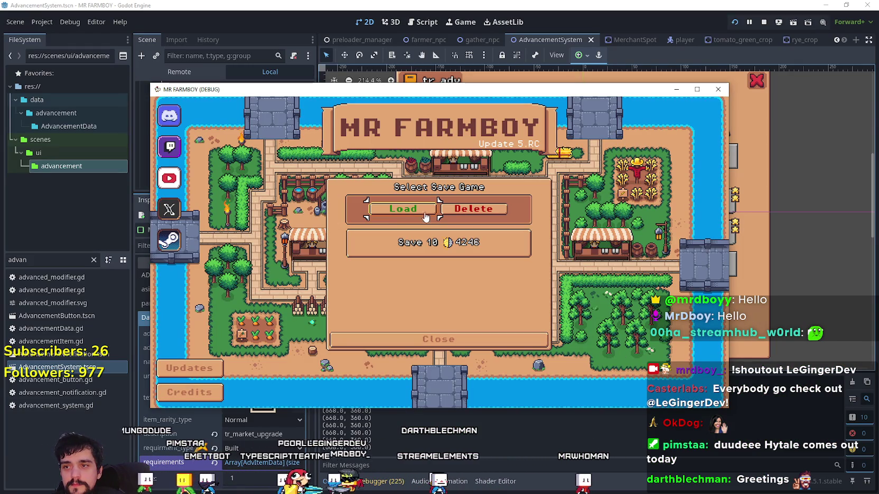
click(405, 221)
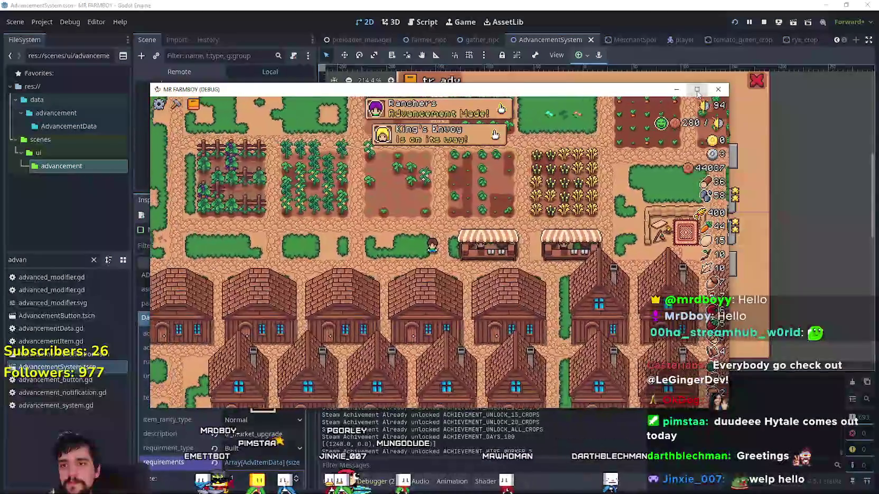
click(698, 90)
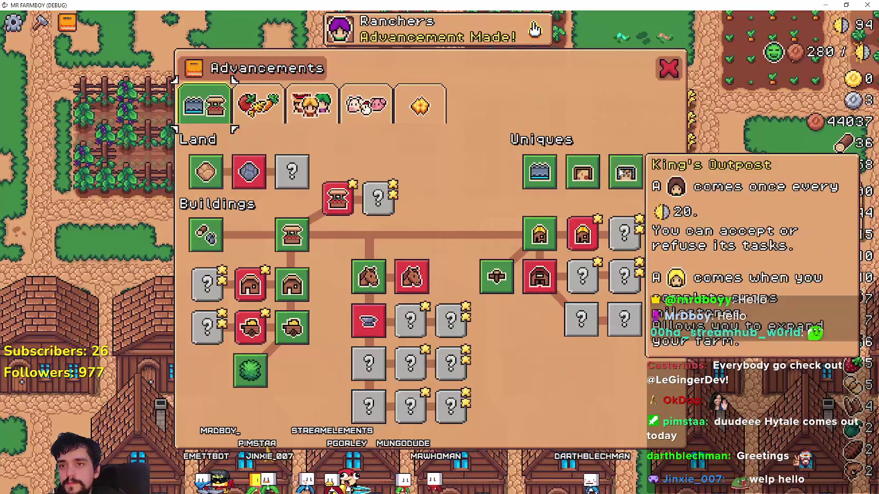
click(528, 30)
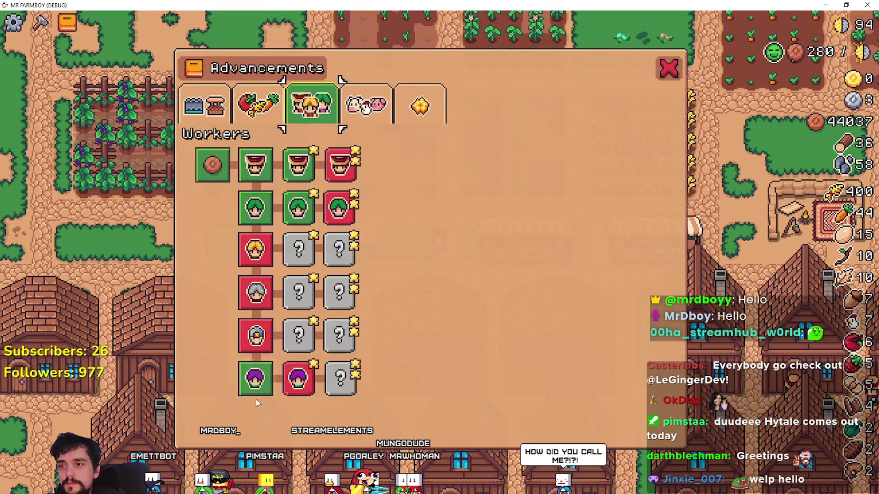
click(204, 105)
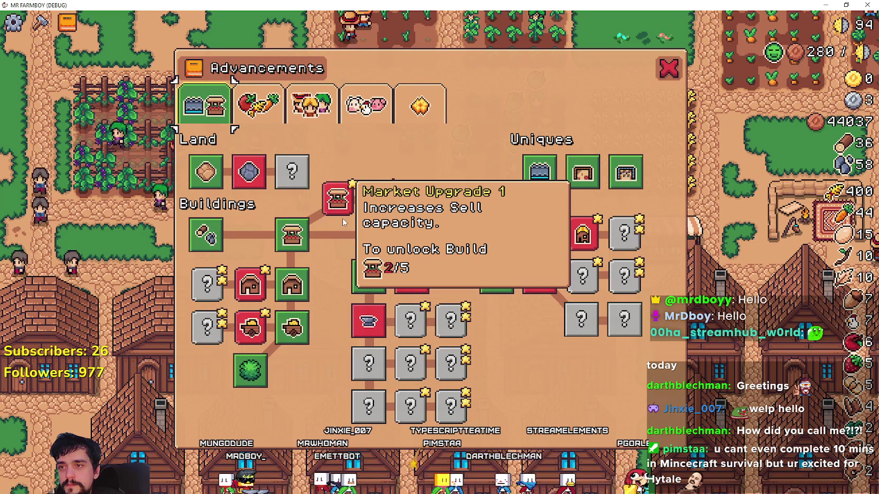
key(alt+Tab)
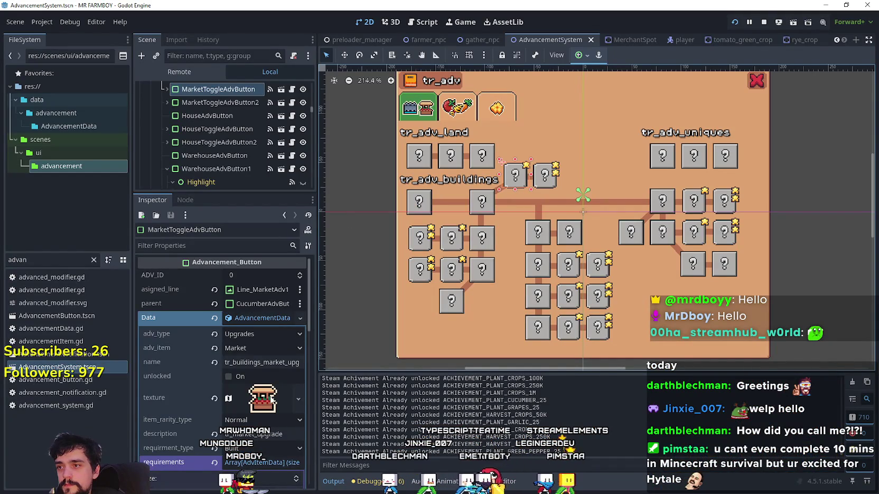
- Copy the King Requests requirement from HouseToggleAdvButton's requirements array
scroll(271, 404, down, 3)
click(260, 353)
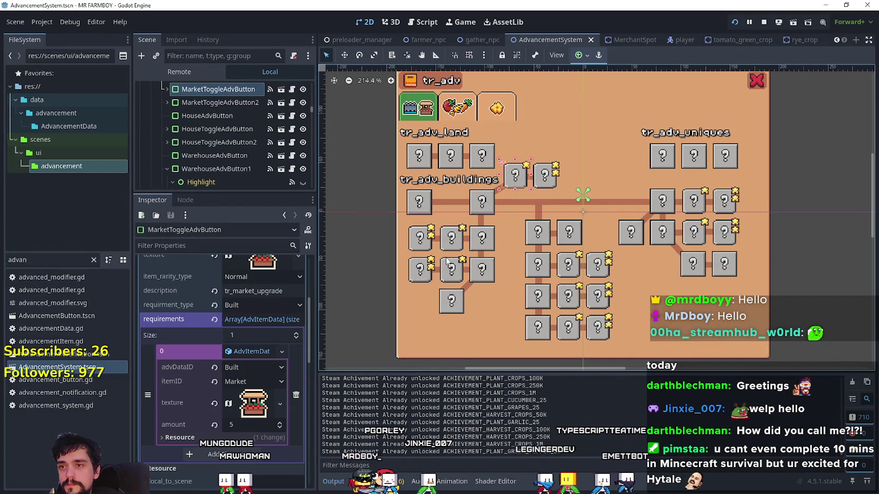
click(390, 259)
click(444, 249)
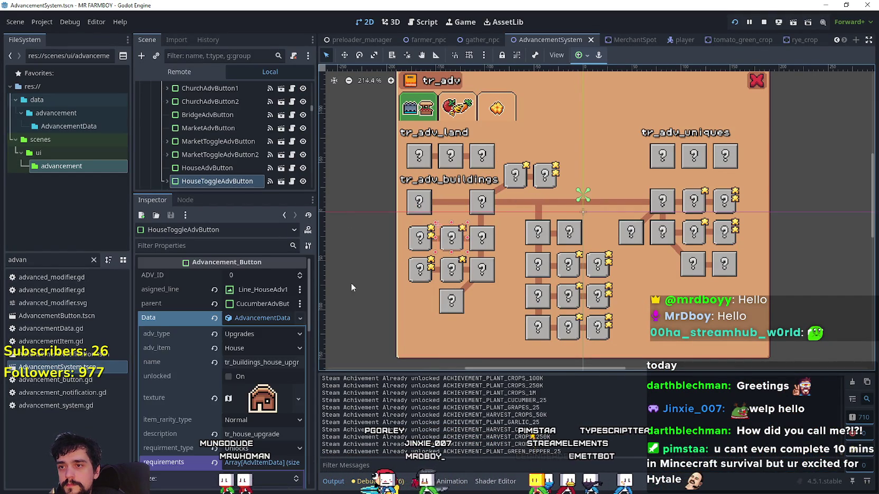
click(252, 352)
right_click(253, 351)
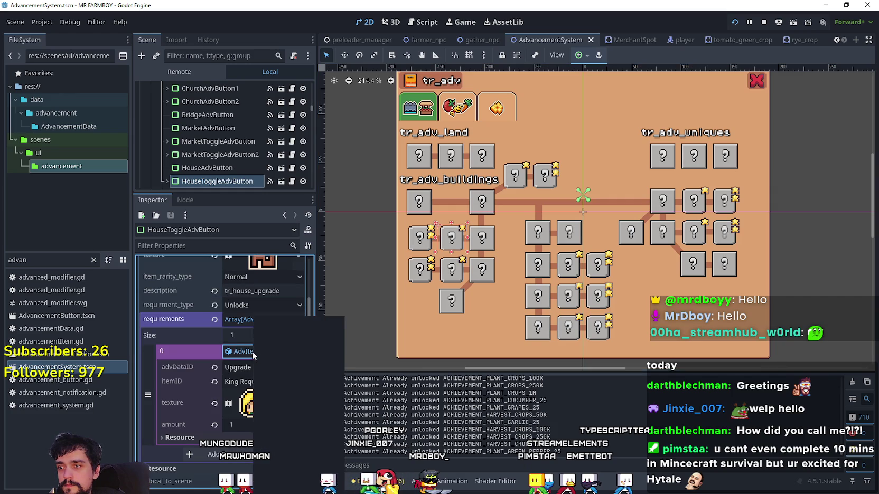
click(279, 475)
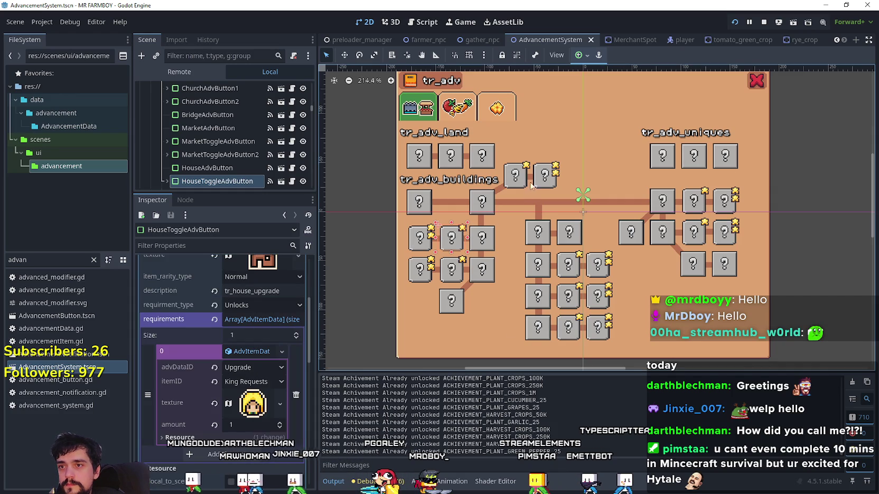
- Replace MarketToggleAdvButton's requirement with the pasted King Requests one, type Unlocks, and save
click(520, 184)
click(522, 184)
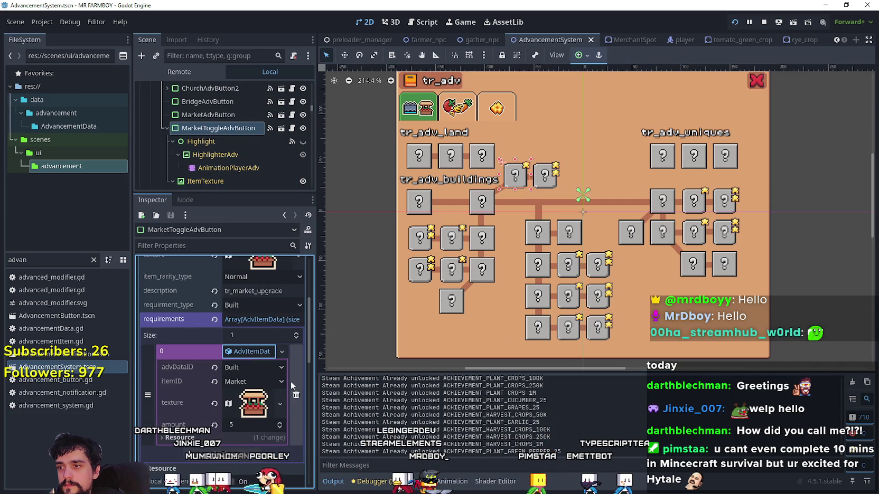
click(295, 351)
click(227, 351)
click(240, 351)
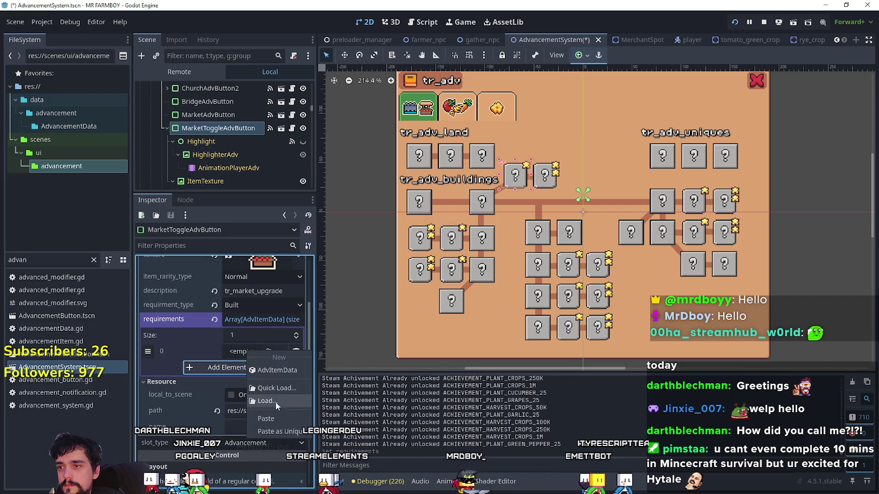
click(275, 418)
click(251, 305)
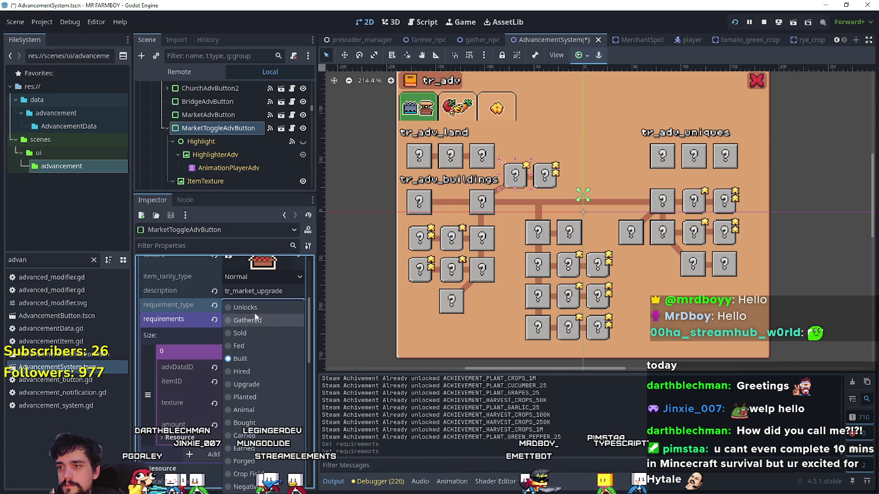
click(264, 314)
key(ctrl+s)
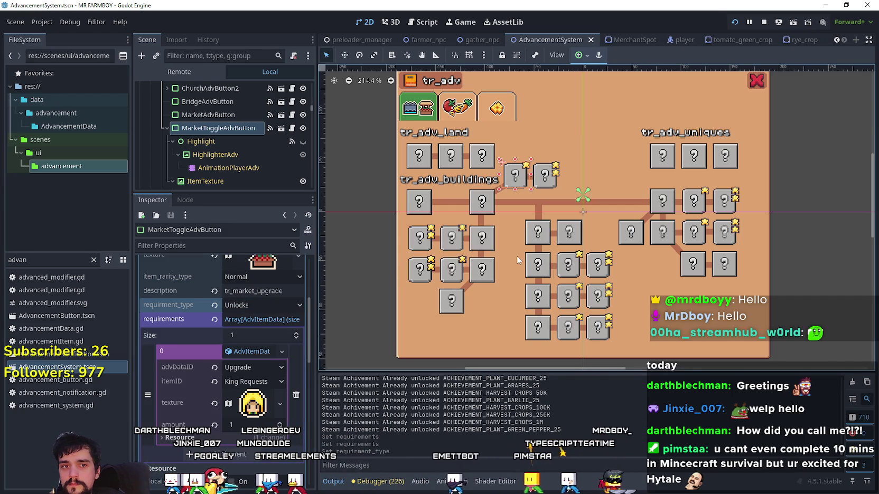
- Quit the running game, collapse the requirement entry, and relaunch the project
key(alt+Tab)
key(Escape)
key(Escape)
click(383, 352)
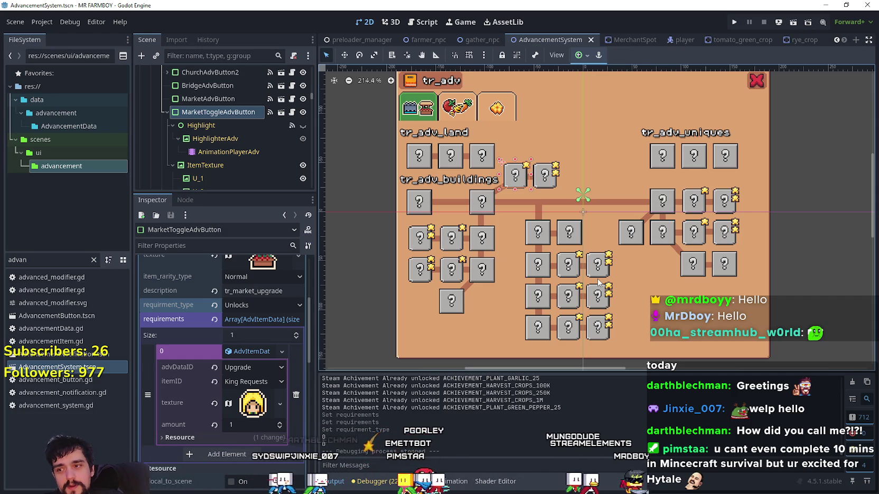
click(256, 351)
scroll(272, 364, up, 3)
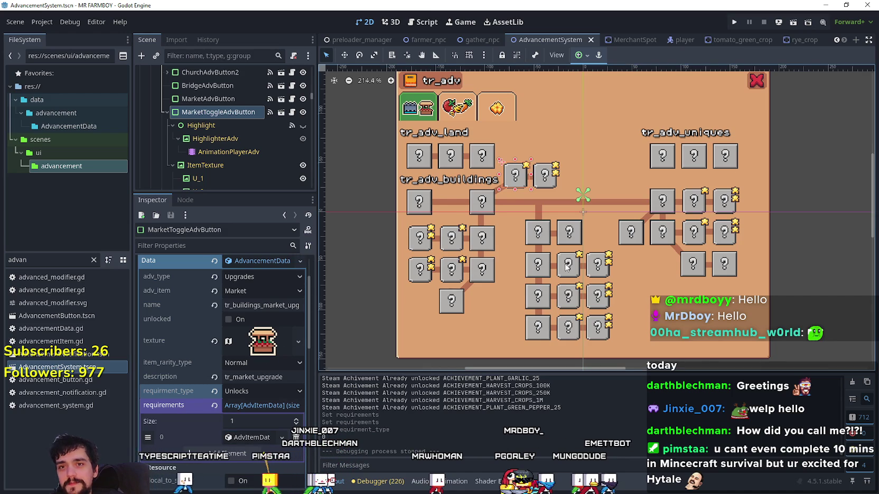
scroll(568, 268, down, 1)
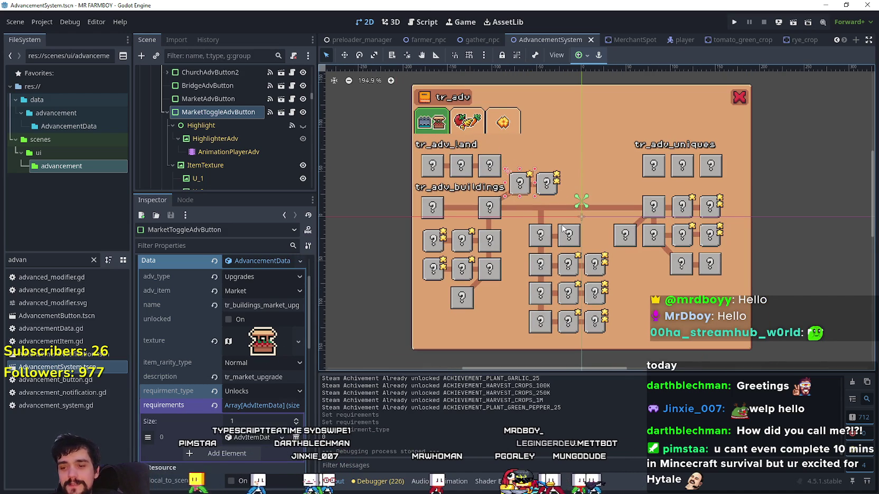
scroll(563, 228, down, 1)
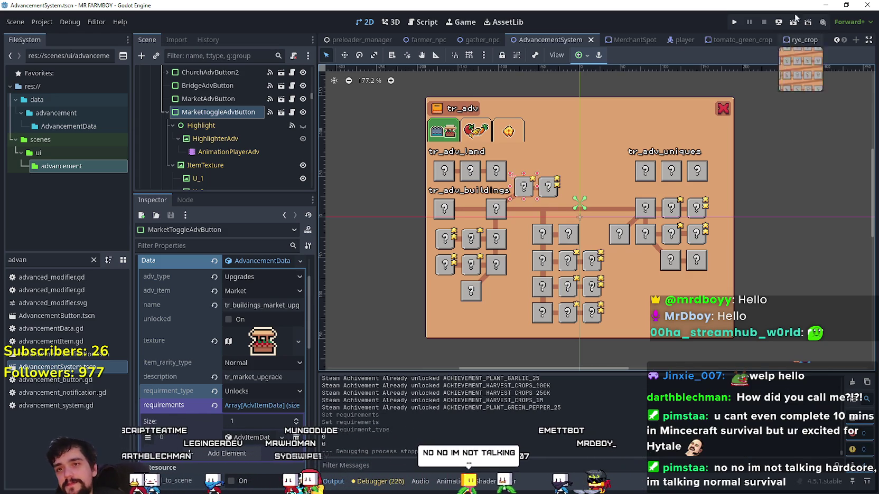
click(734, 23)
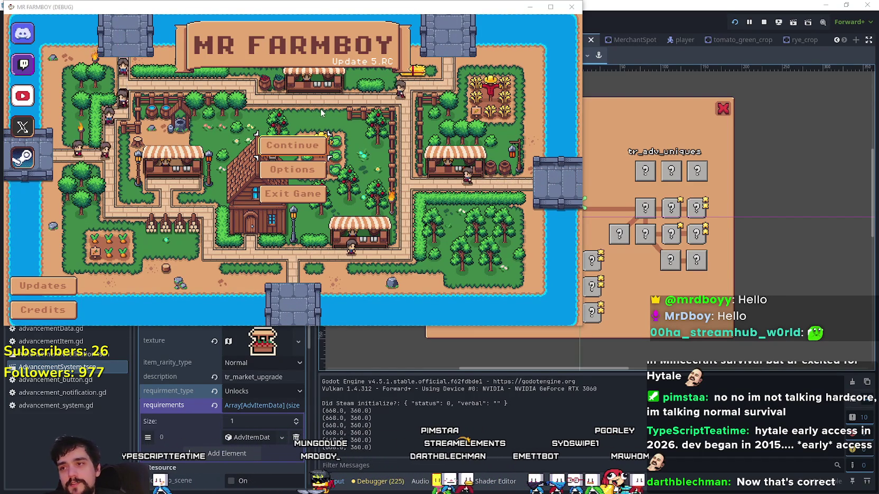
- Load Save 10, glance at the Advancements window, and maximise the game window
click(293, 144)
click(292, 159)
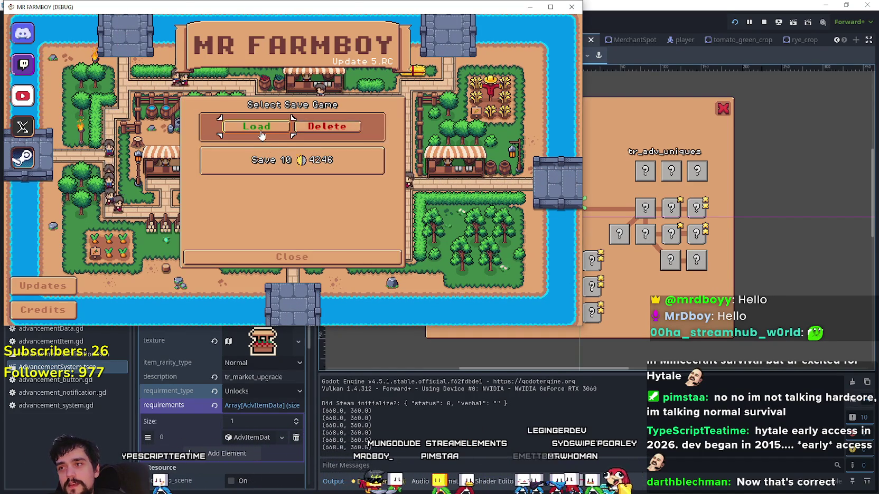
click(255, 127)
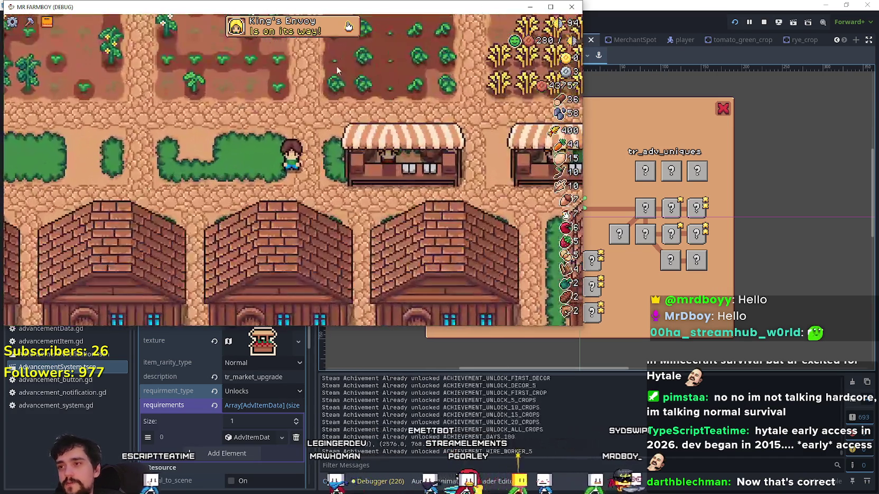
click(329, 34)
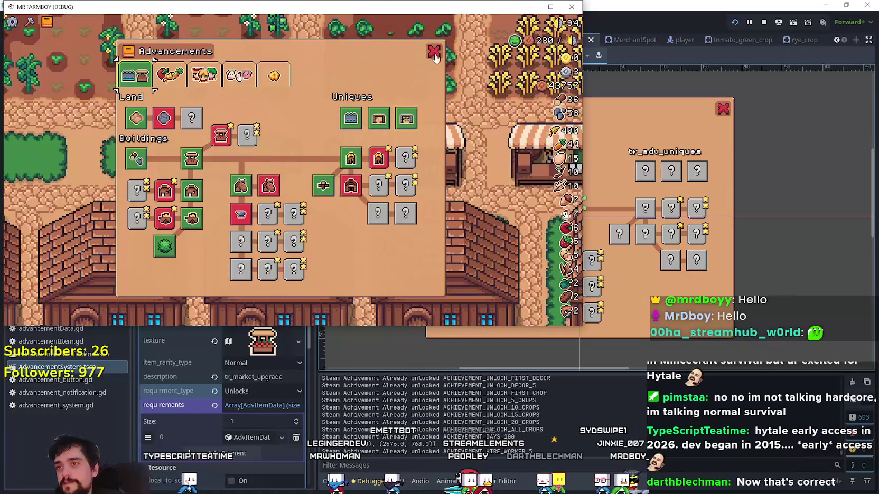
click(432, 53)
click(555, 10)
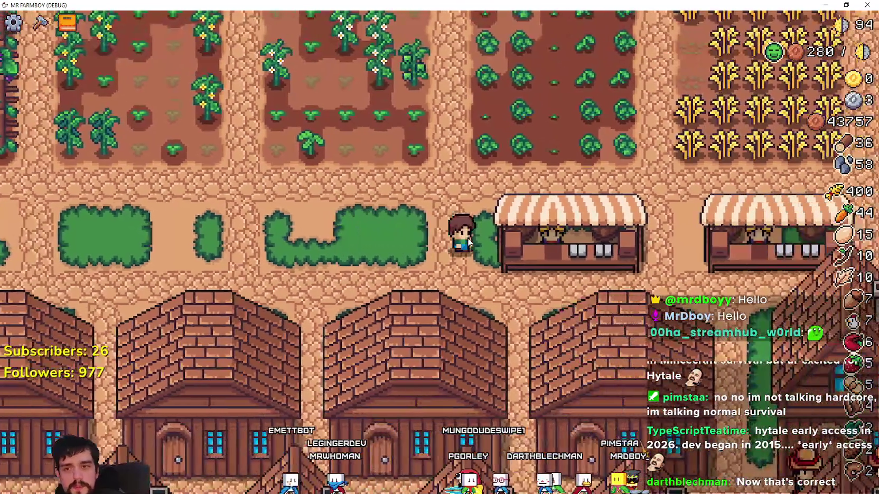
key(w)
scroll(529, 238, down, 3)
scroll(581, 233, up, 3)
click(586, 233)
key(d)
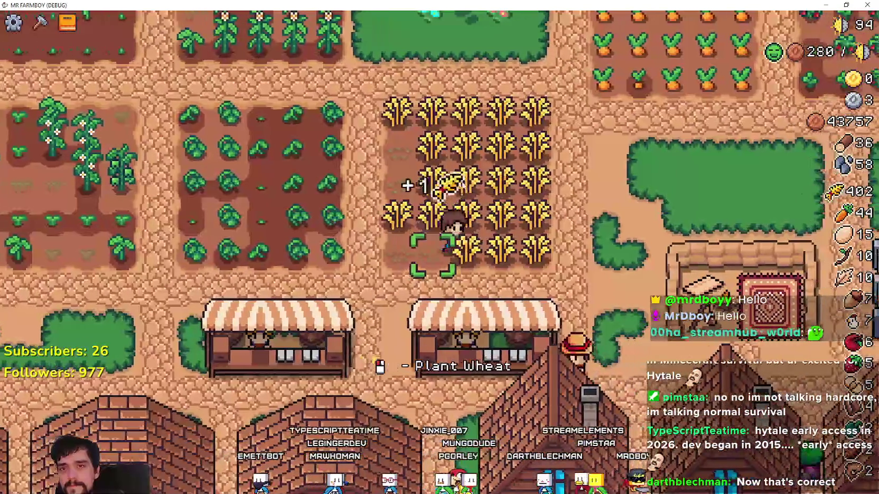
key(a)
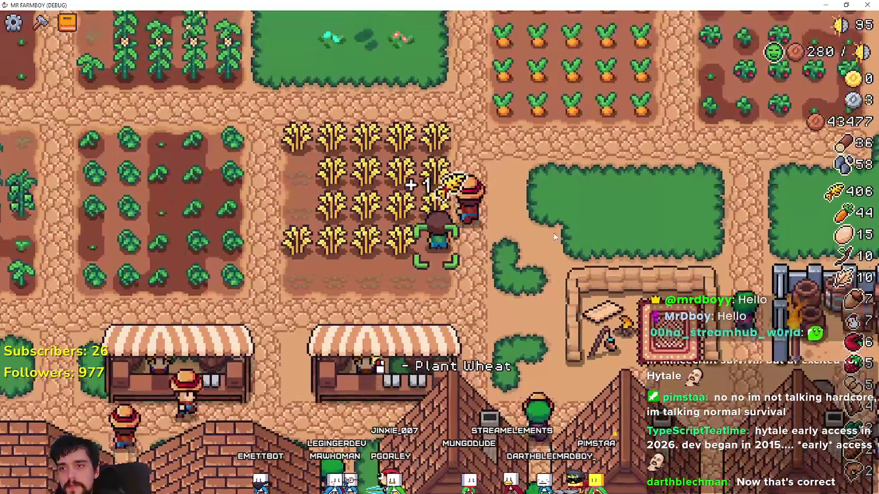
key(w)
key(a)
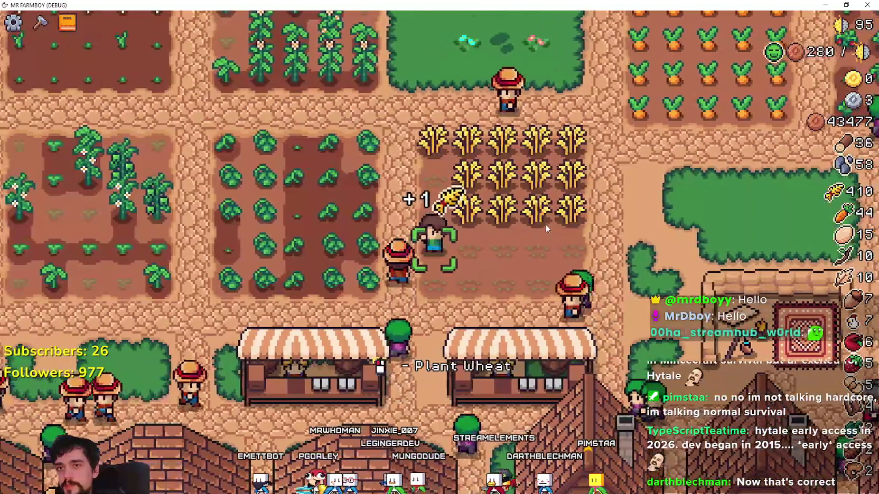
key(s)
key(a)
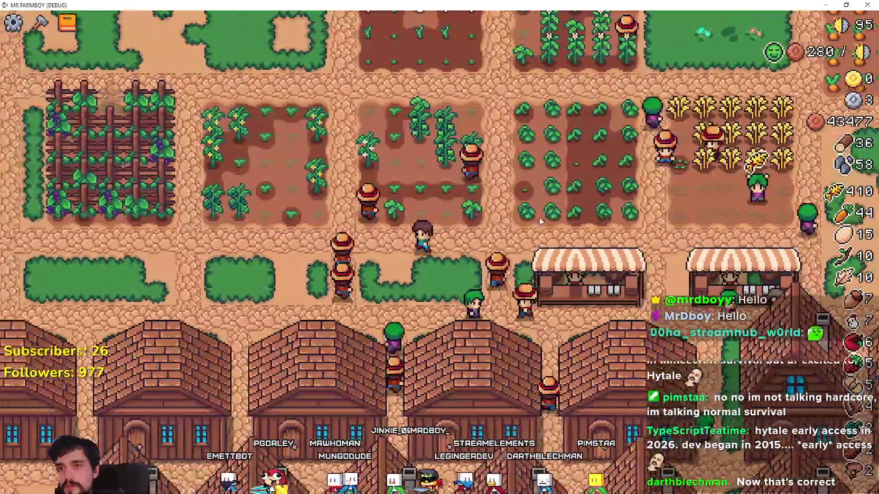
key(d)
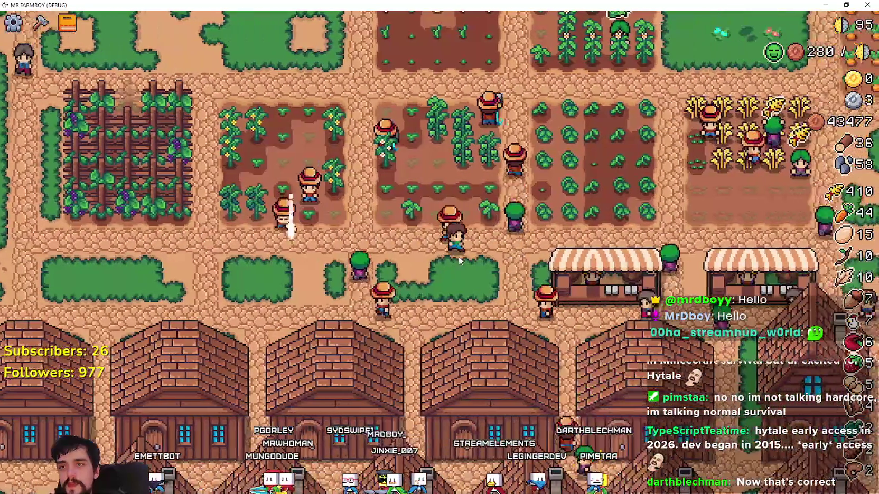
key(d)
key(w)
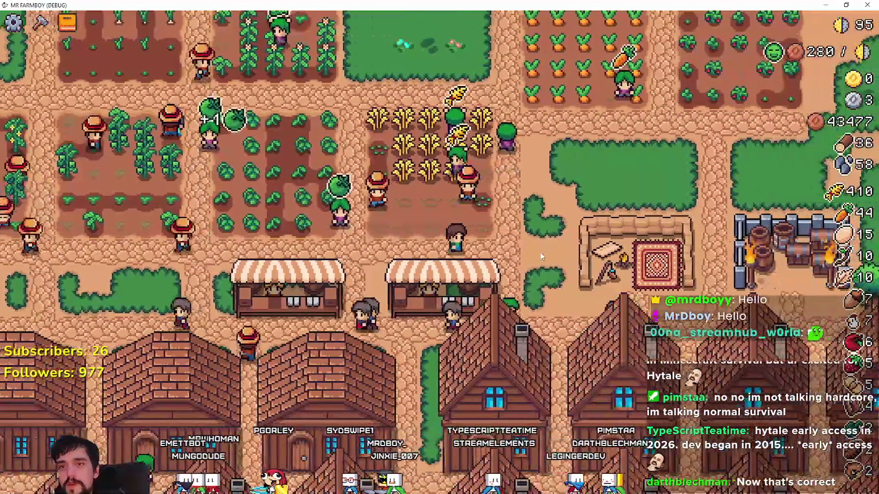
key(a)
key(s)
key(a)
key(s)
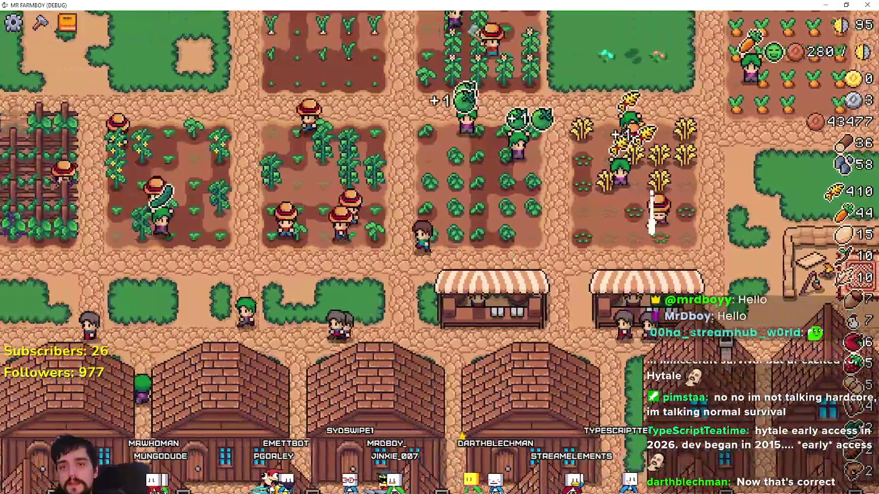
key(a)
key(s)
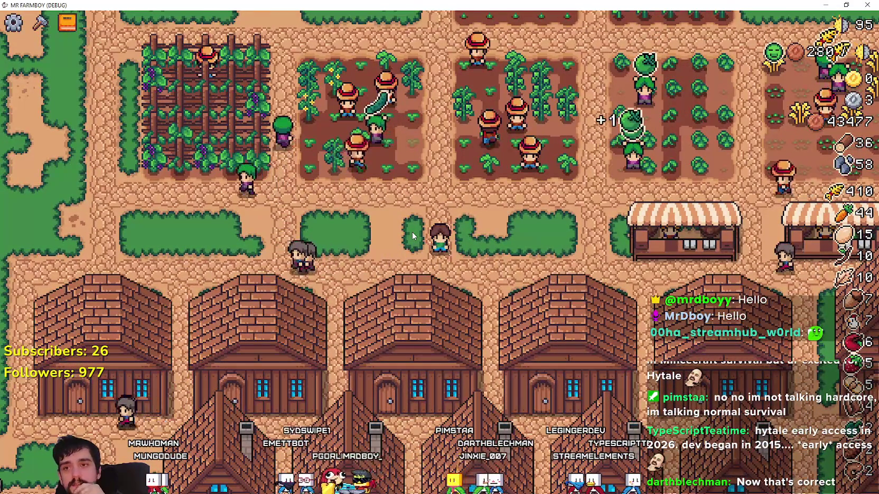
key(d)
key(w)
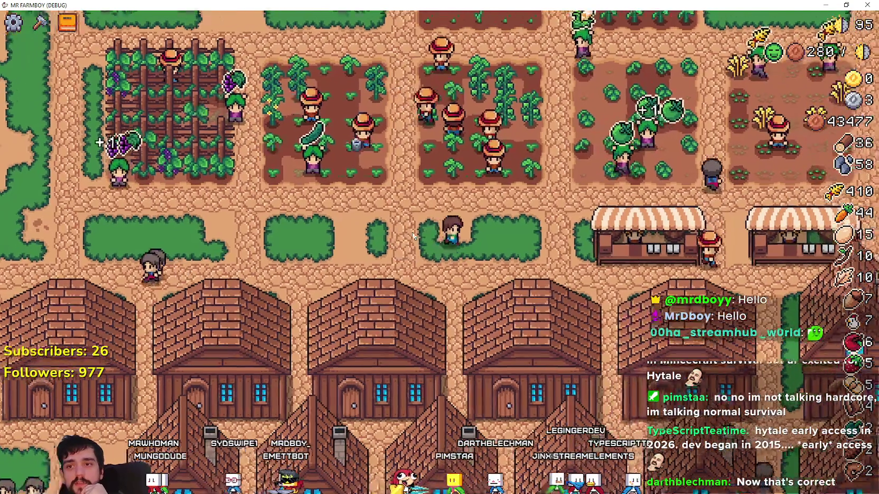
key(d)
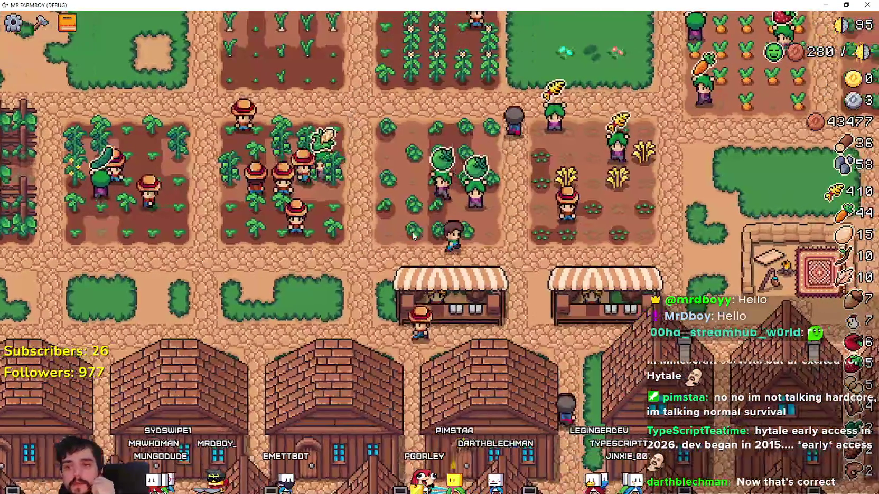
key(d)
key(w)
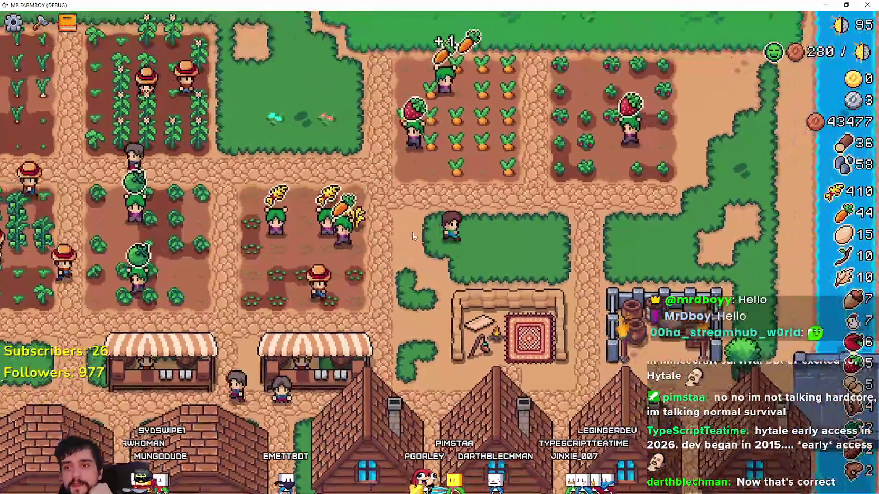
key(a)
key(w)
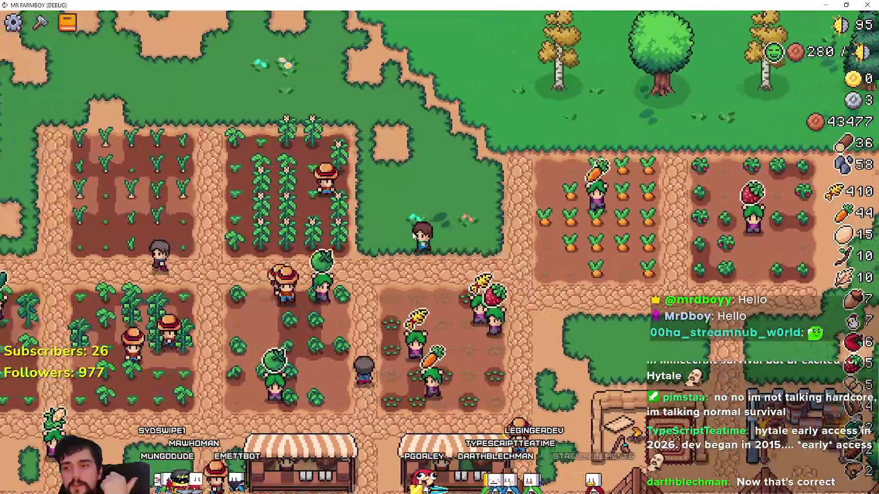
key(a)
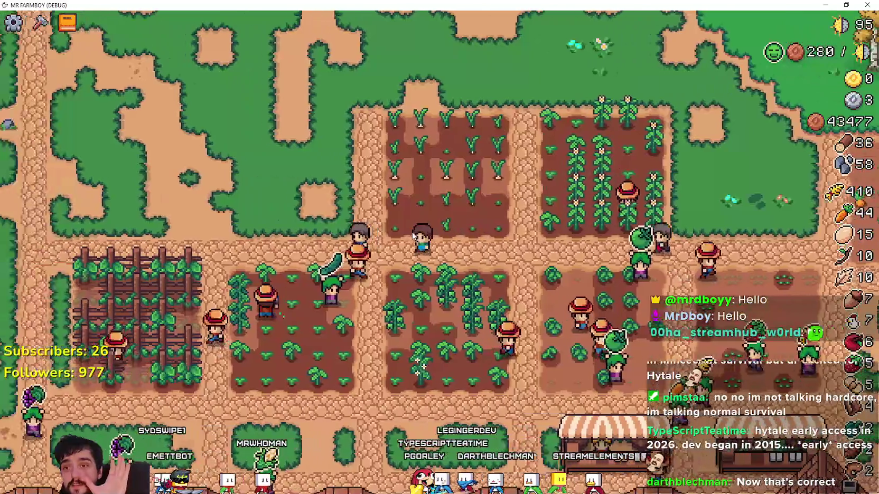
key(a)
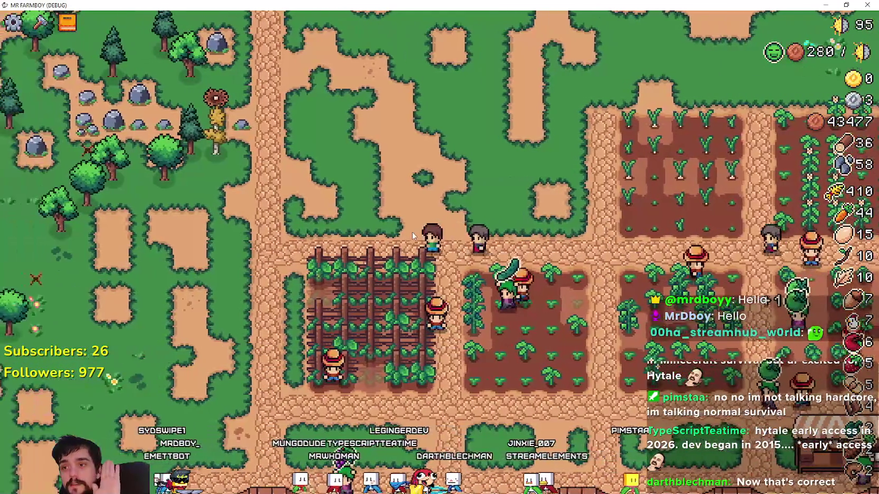
key(d)
key(w)
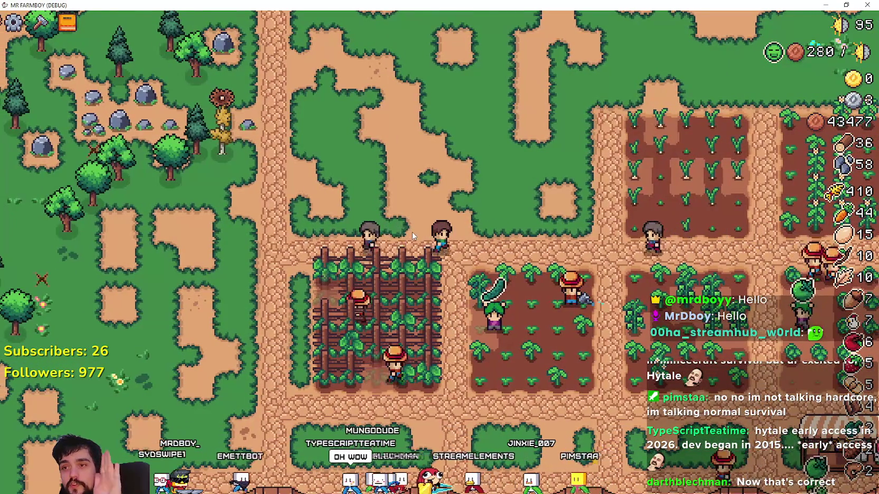
key(d)
key(s)
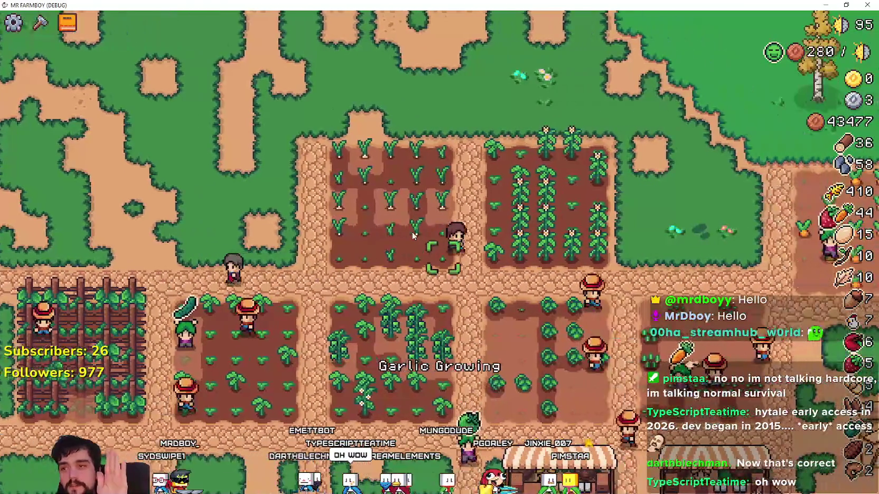
key(a)
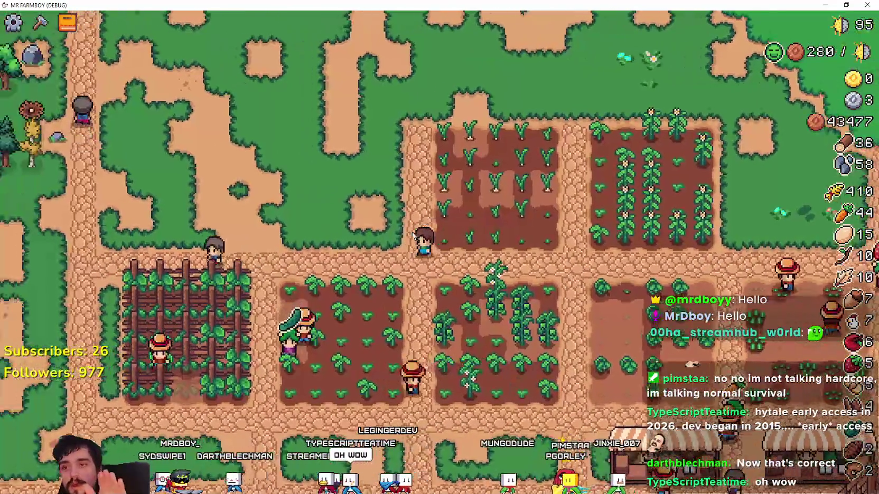
key(s)
key(a)
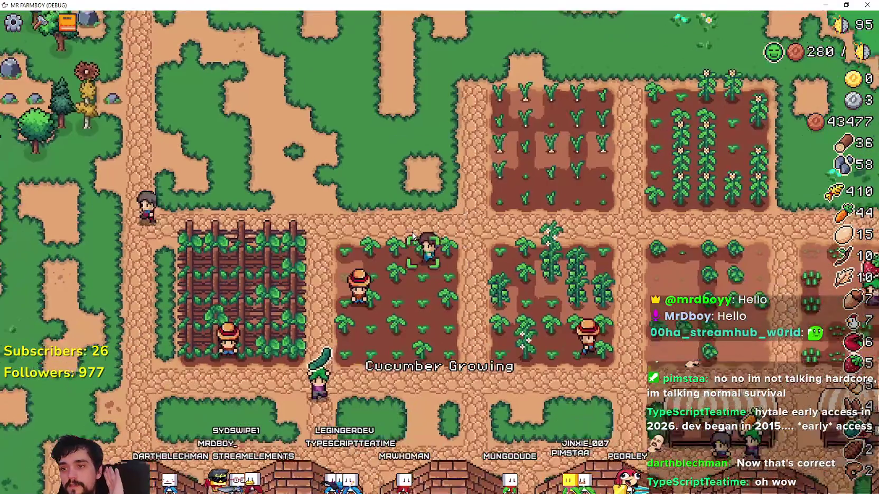
key(d)
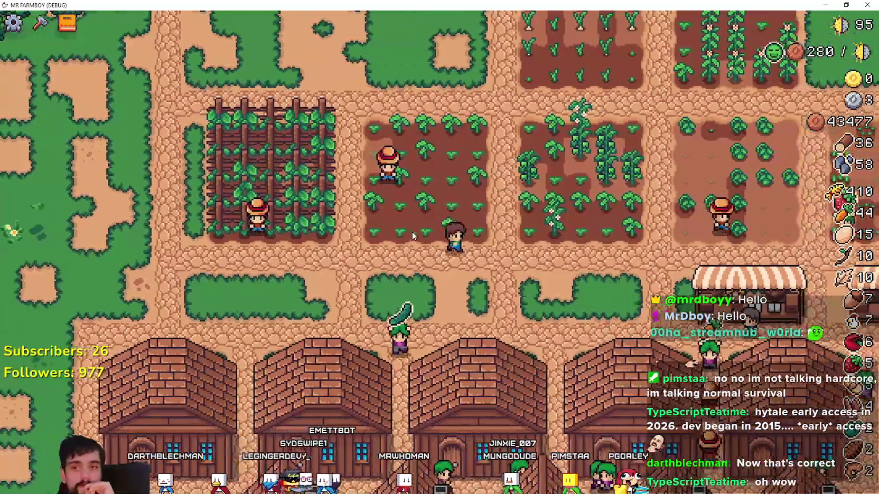
key(w)
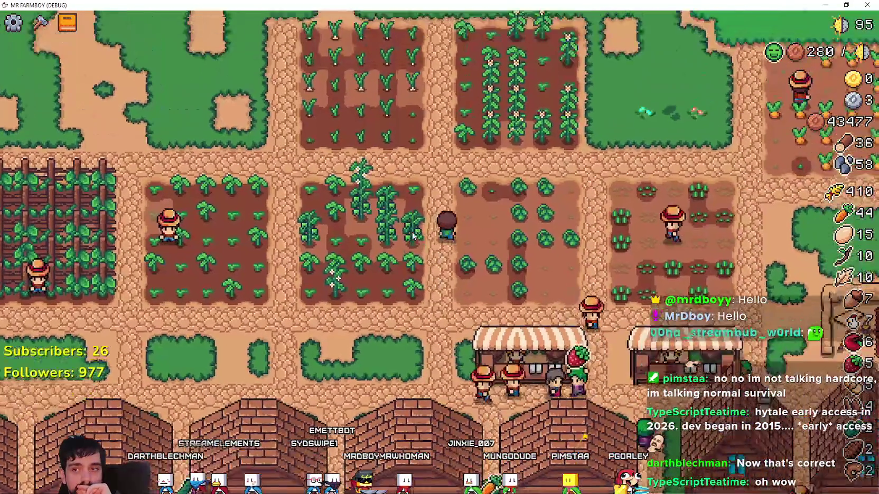
key(a)
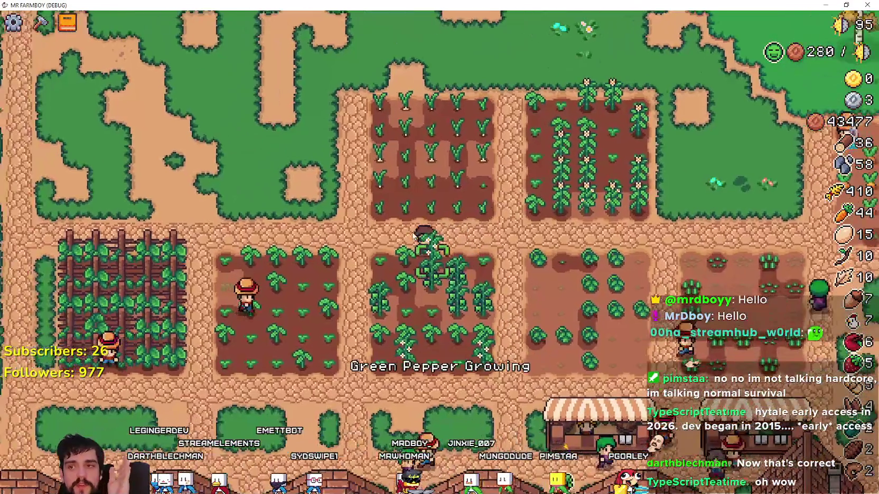
key(a)
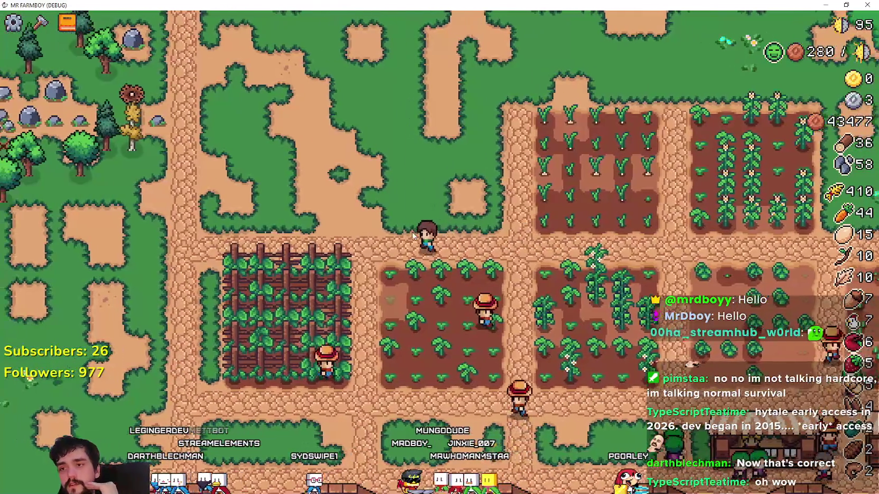
key(s)
key(d)
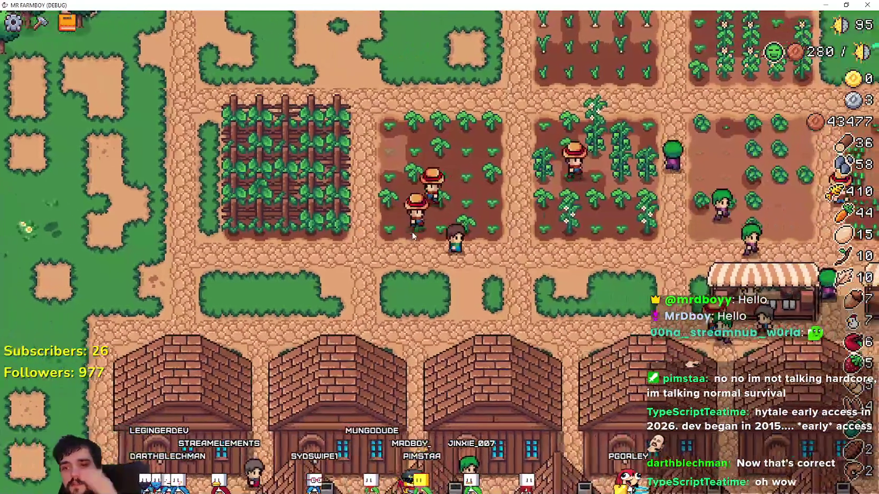
key(d)
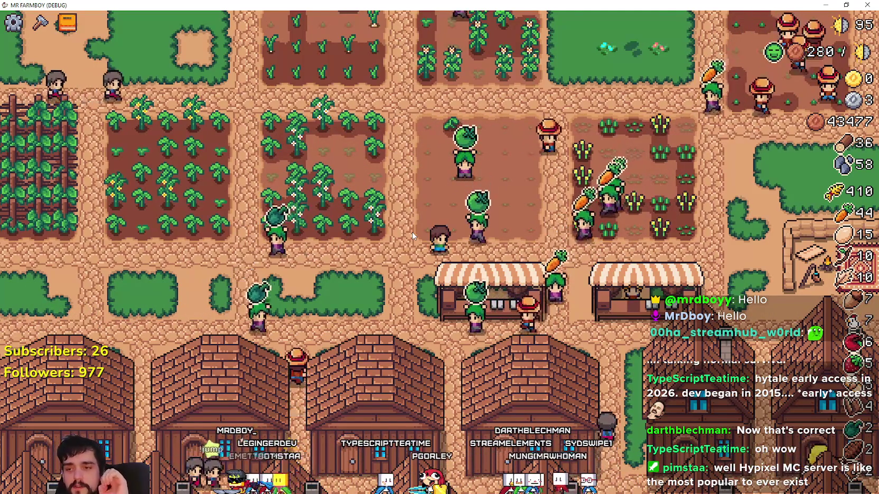
- Walk the farmer around the wheat, grape fields and market stalls, then bring Steam forward
key(d)
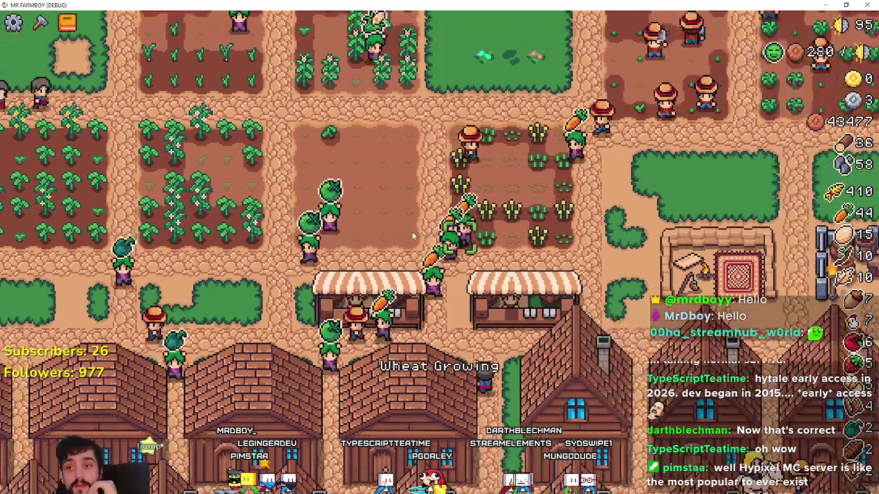
key(w)
key(d)
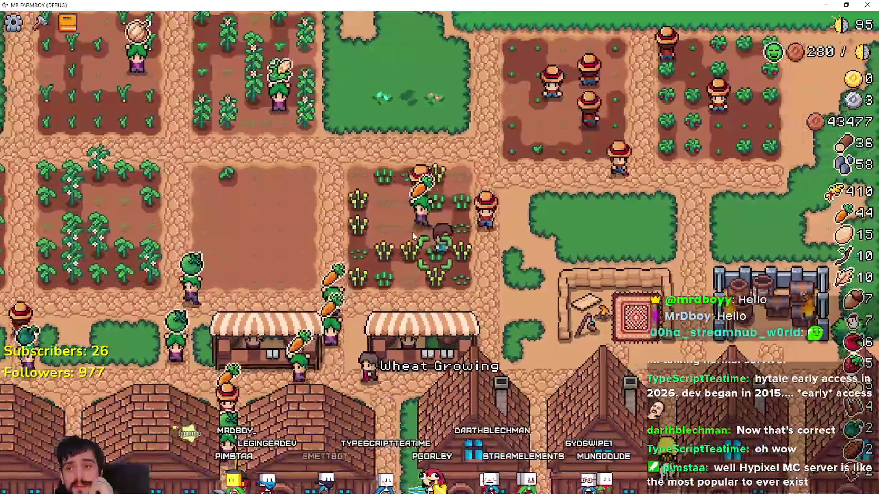
key(a)
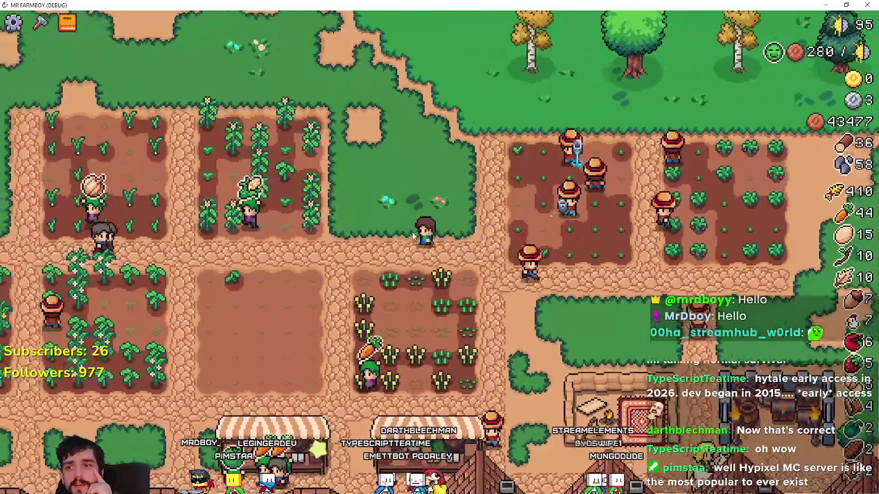
key(d)
key(s)
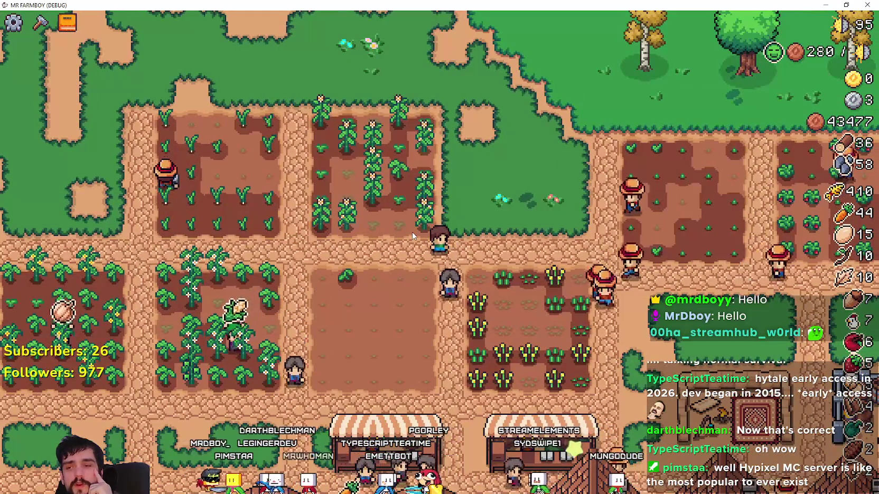
key(d)
key(d)
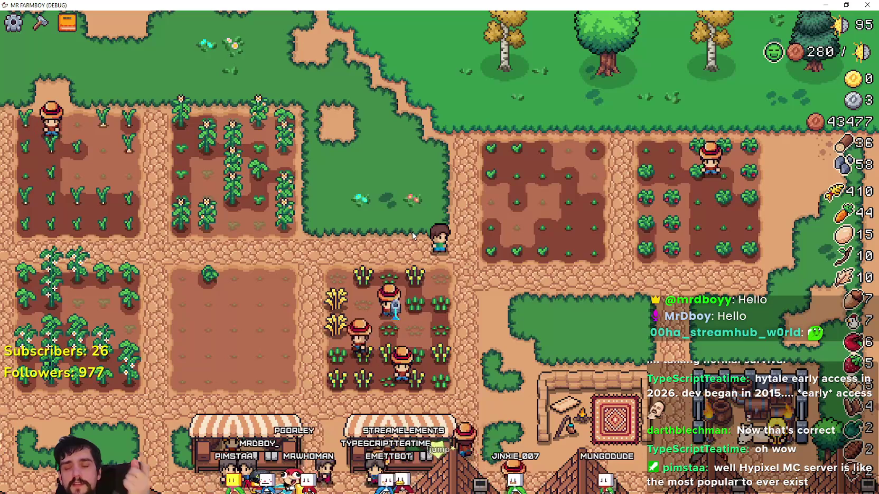
key(a)
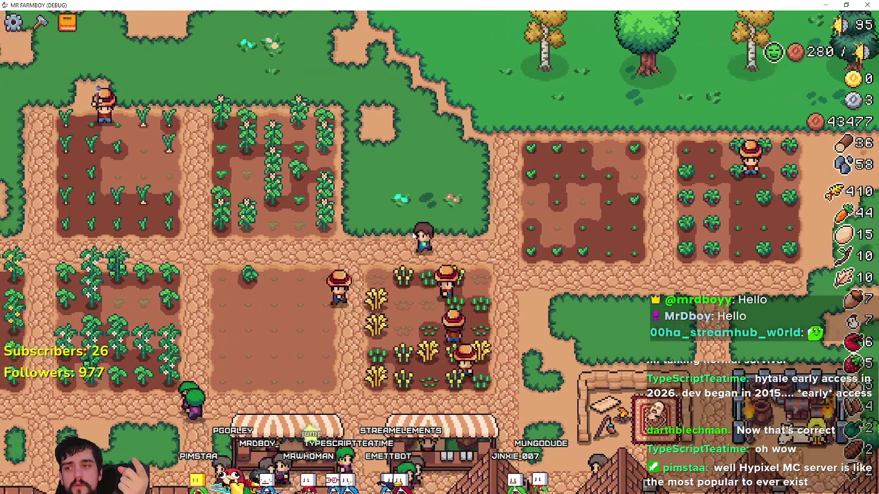
key(d)
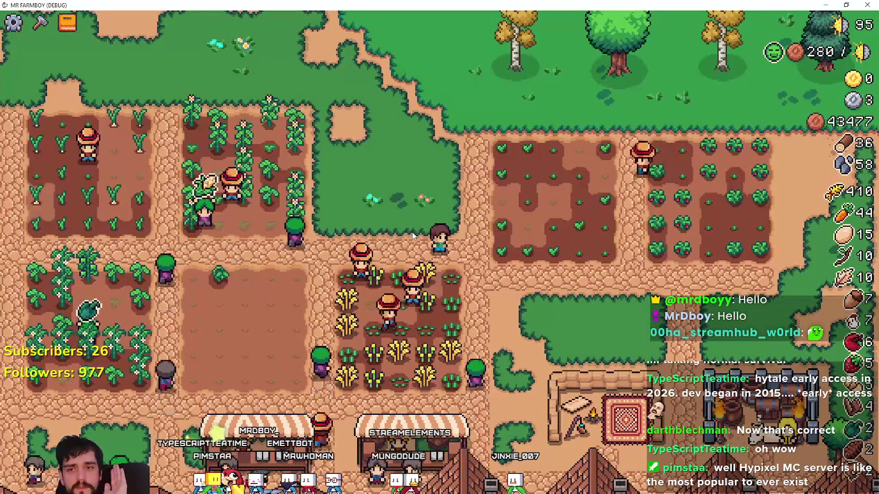
key(d)
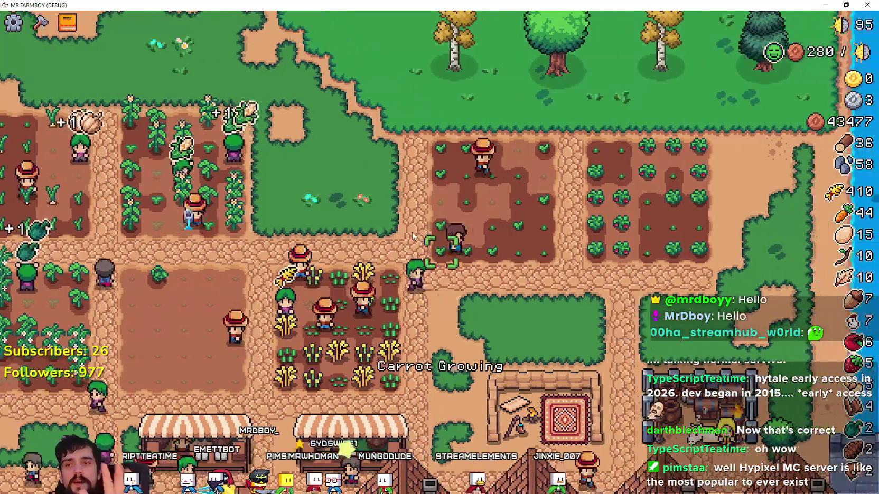
key(w)
key(w)
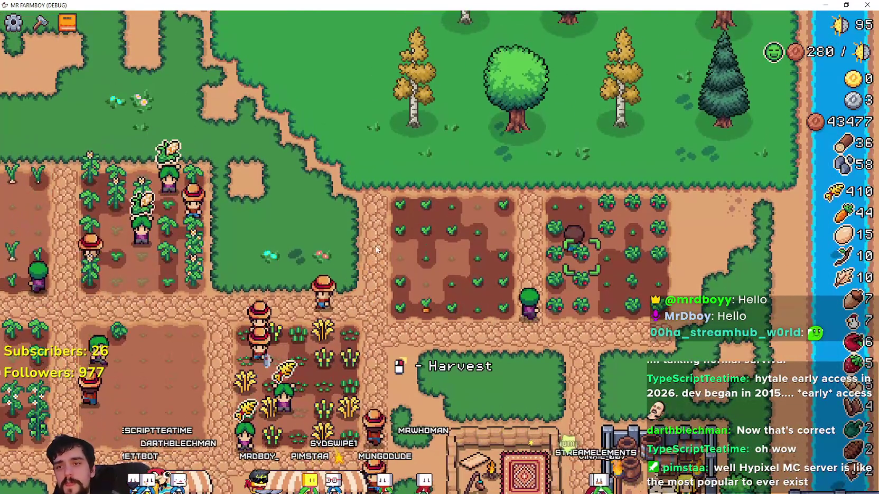
key(s)
key(a)
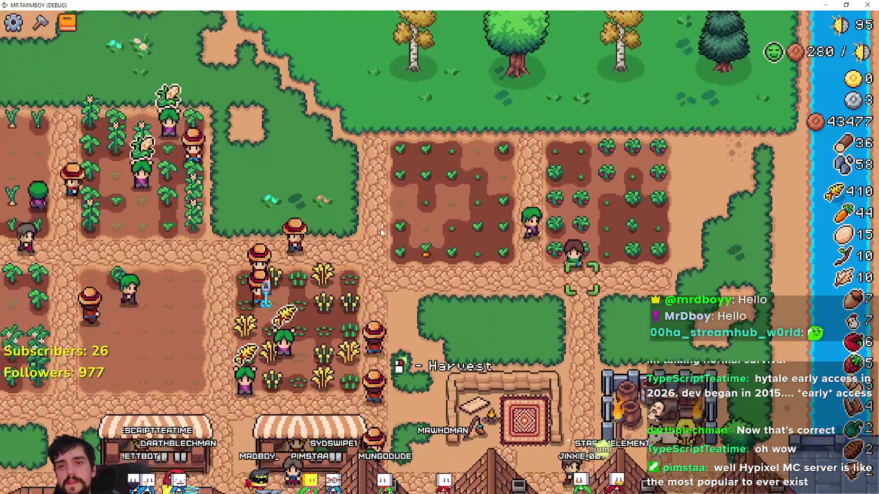
key(a)
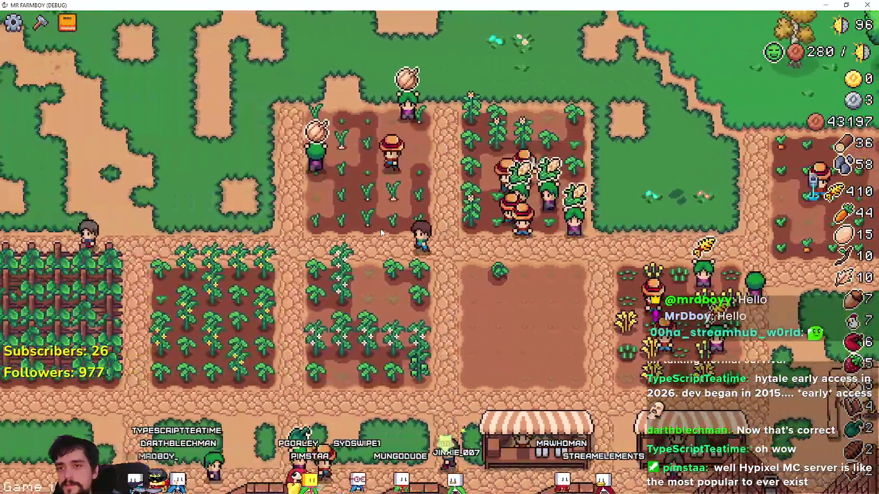
key(a)
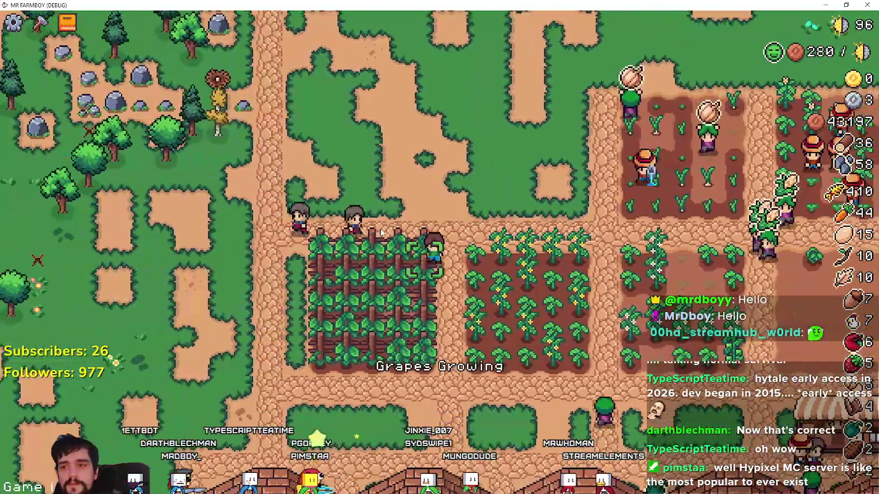
key(s)
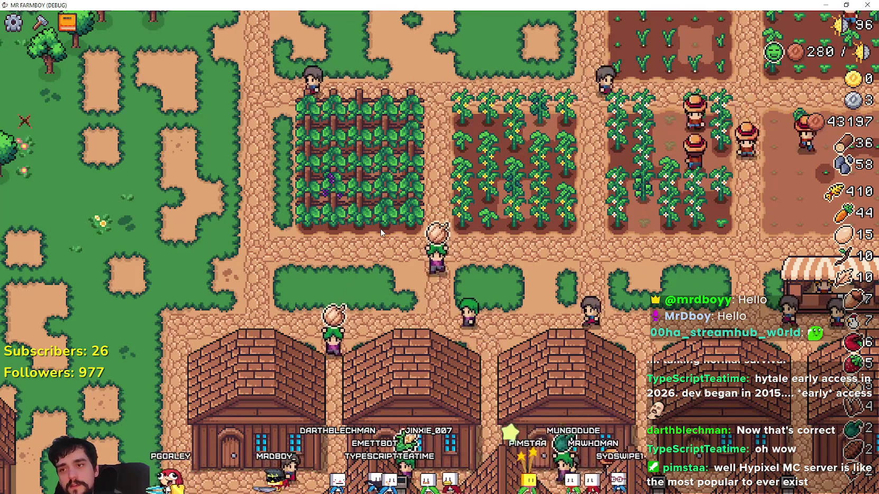
key(d)
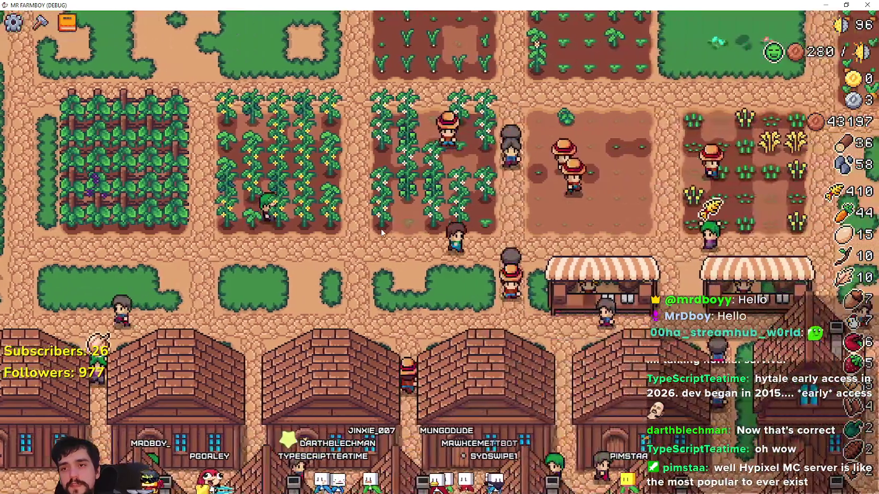
key(s)
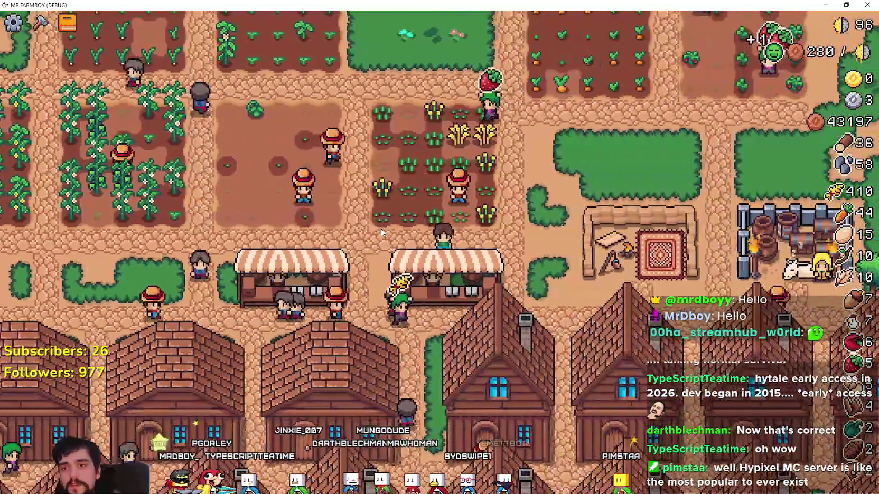
key(w)
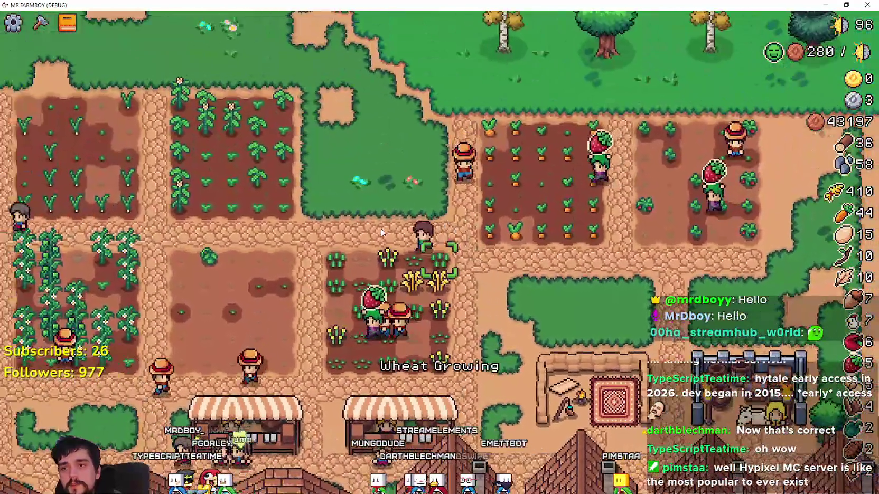
key(a)
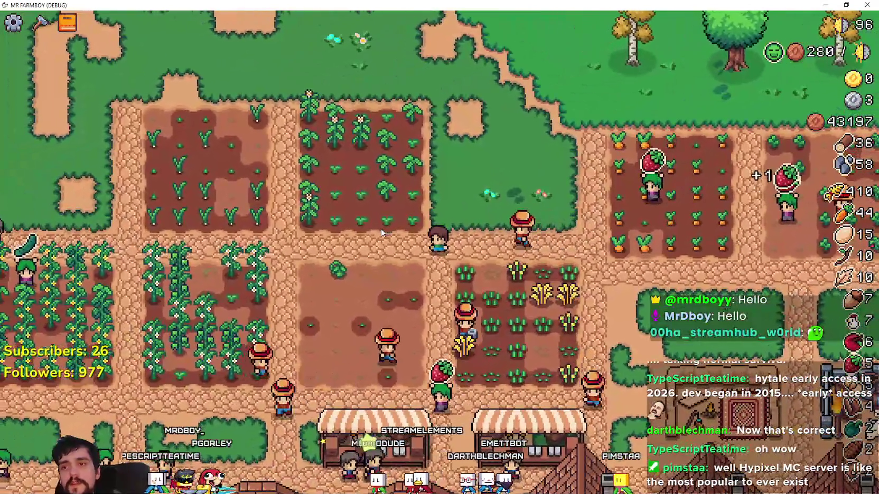
key(a)
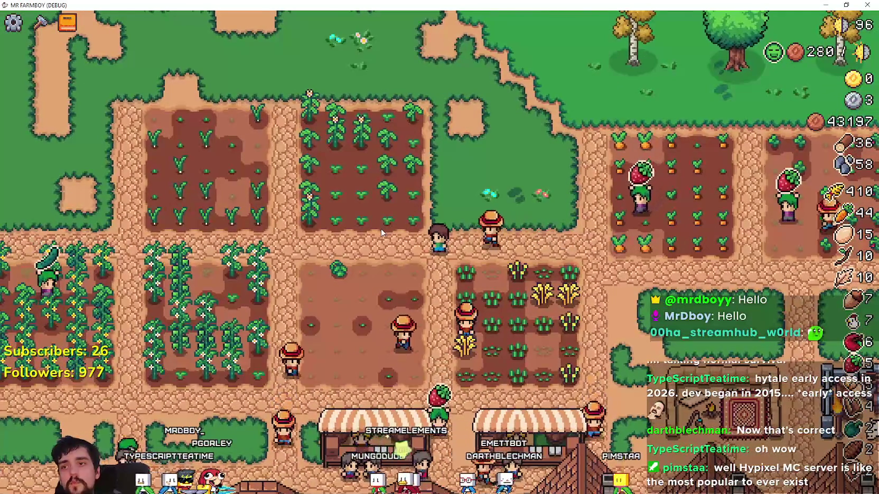
key(a)
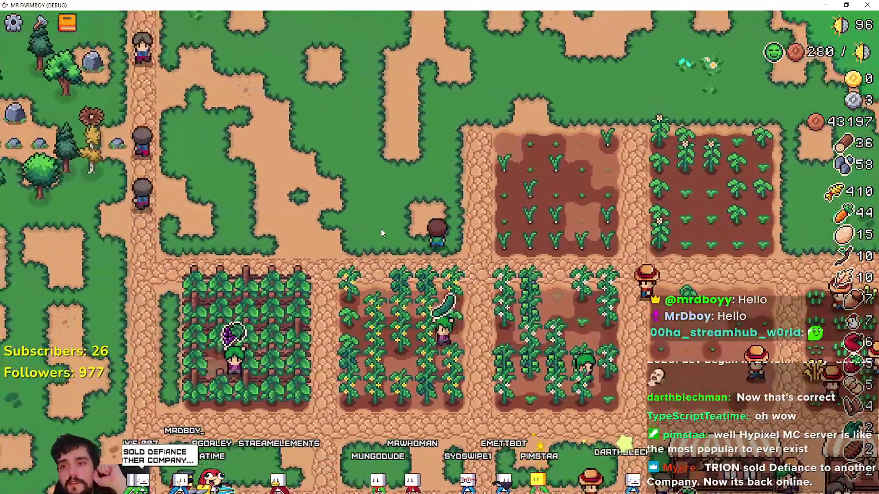
key(a)
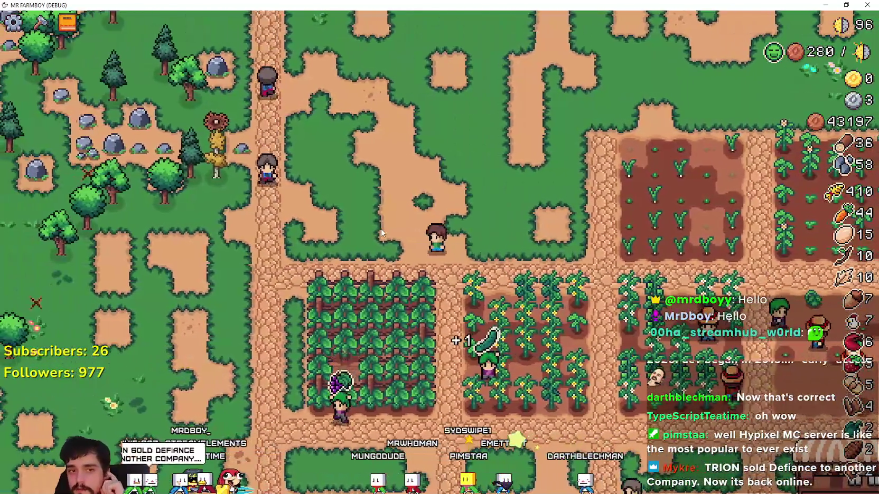
key(d)
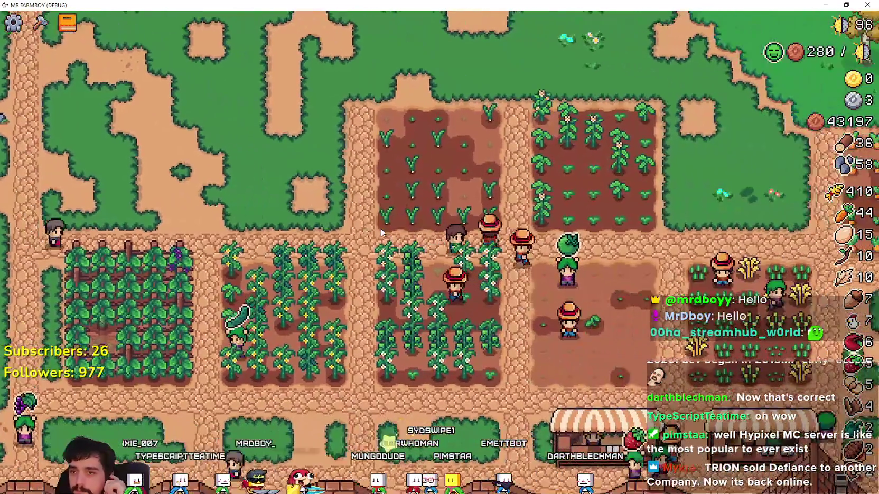
key(d)
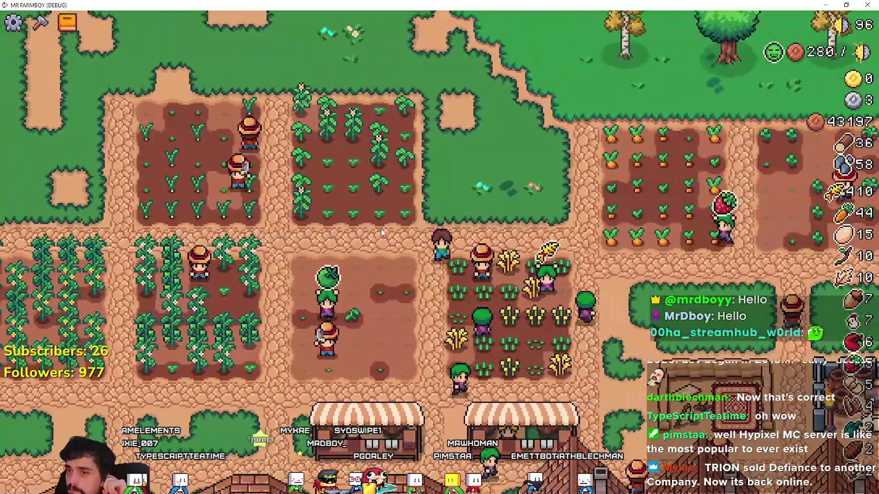
key(s)
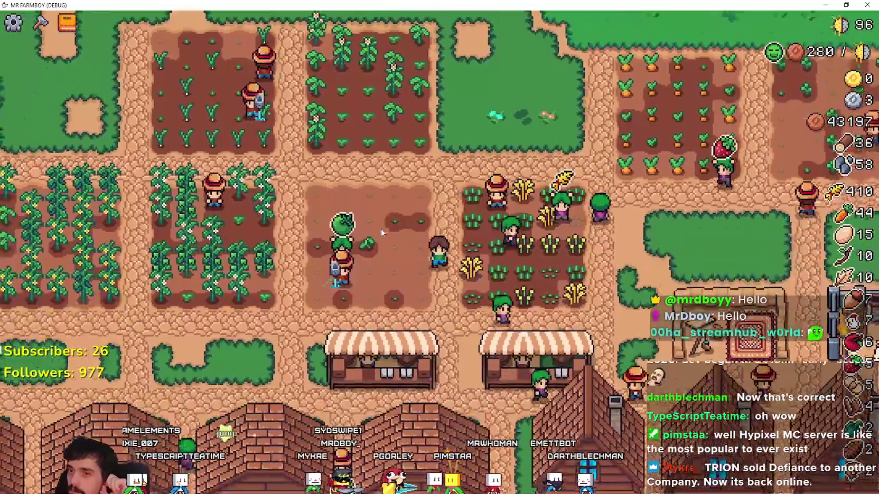
key(a)
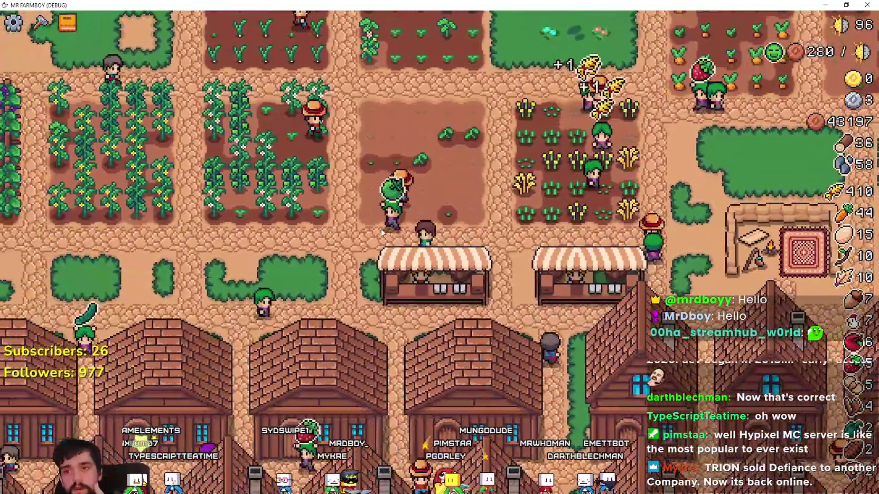
key(a)
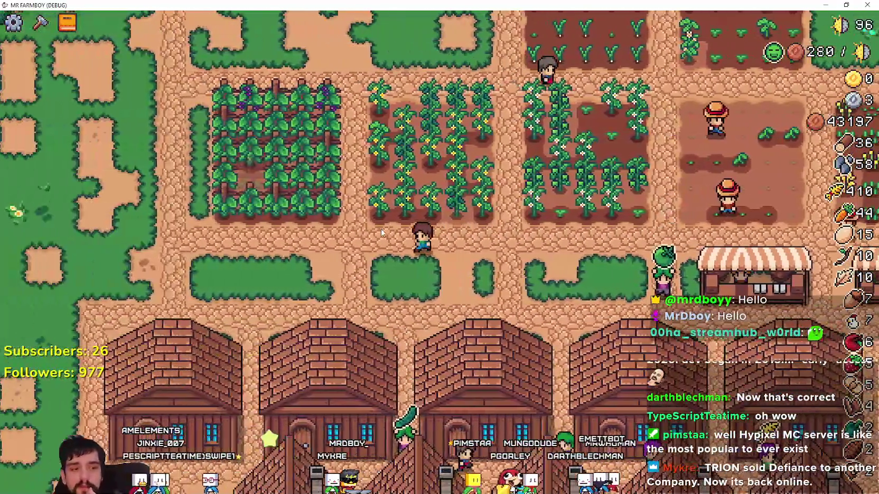
key(a)
key(w)
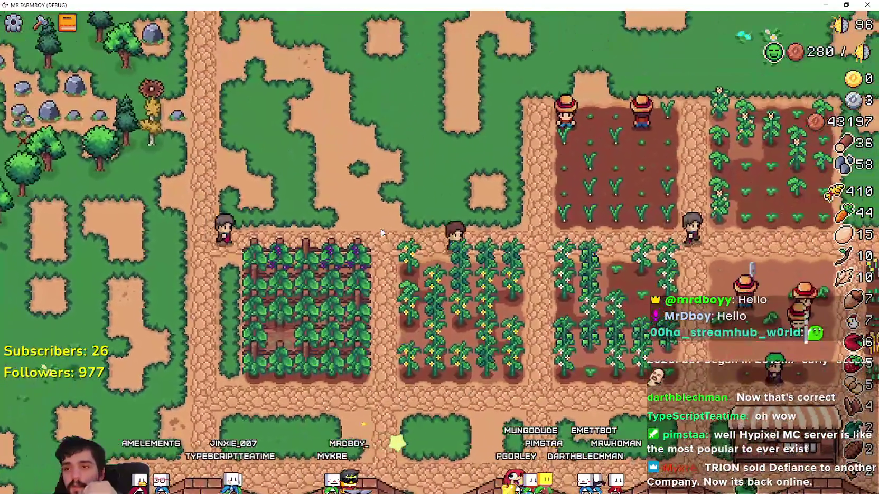
key(d)
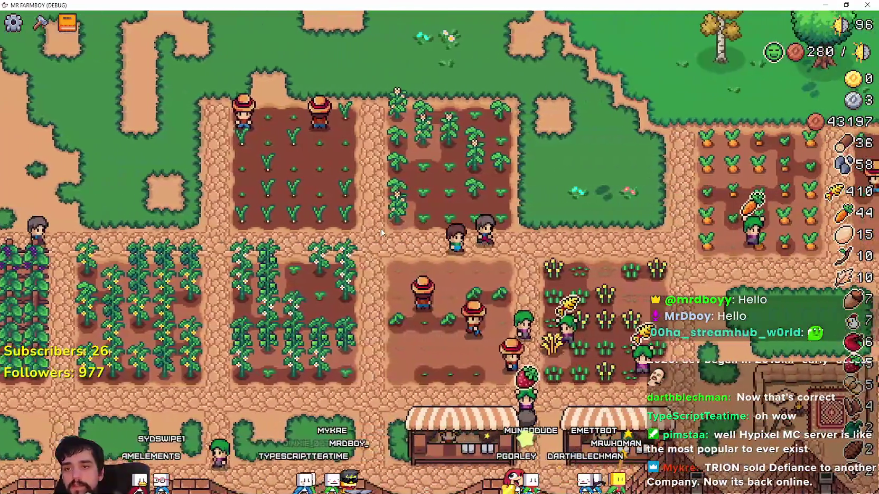
key(d)
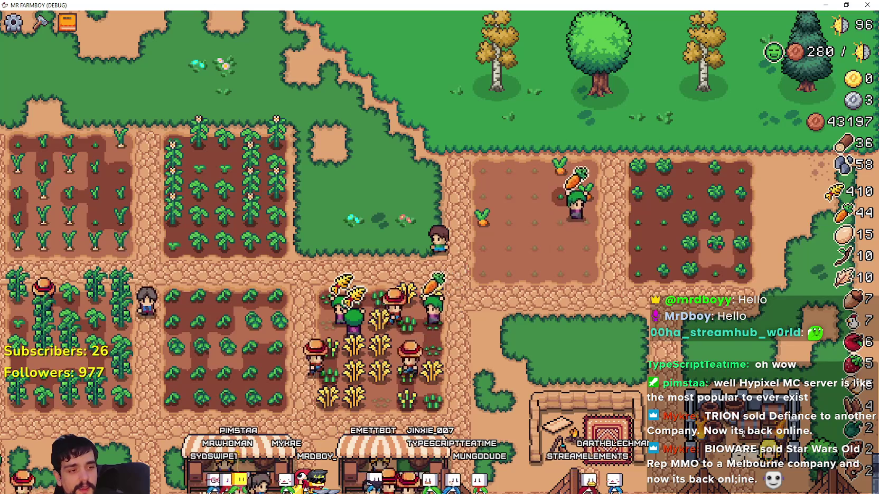
key(alt+Tab)
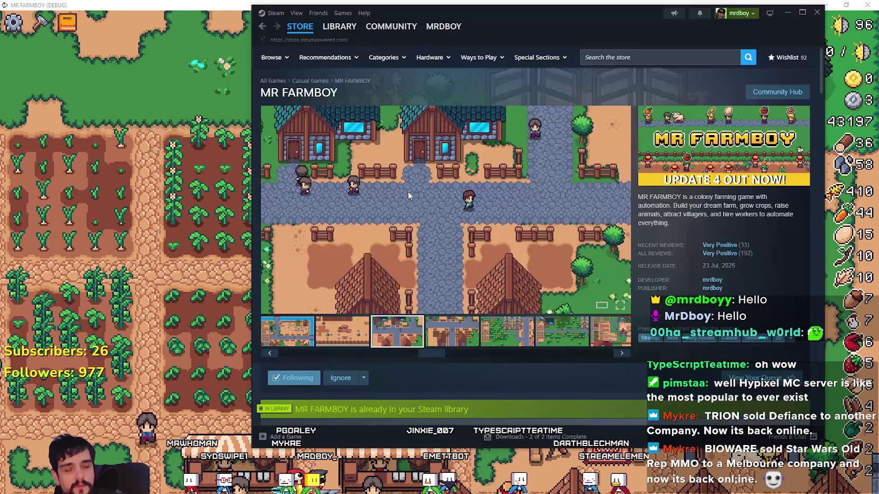
- Search the Steam store for Defiance, then bring the Brave window to the front
click(300, 27)
click(631, 58)
text(Defiance)
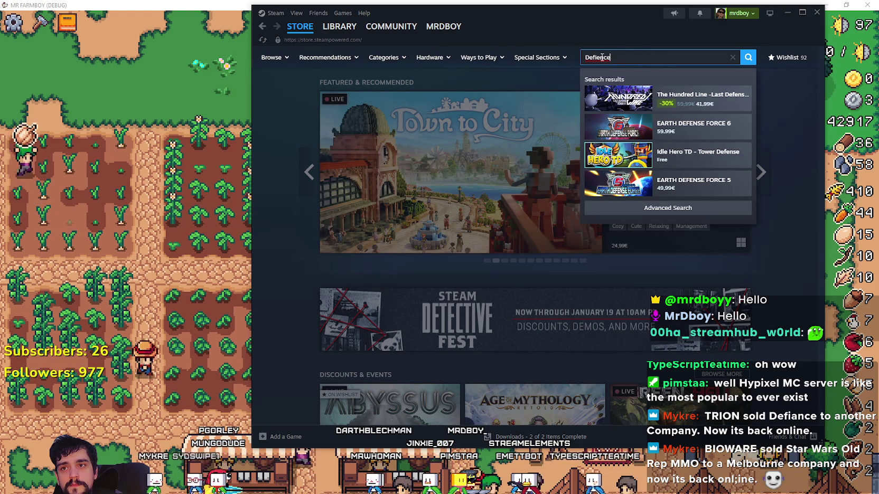
text(Defiance)
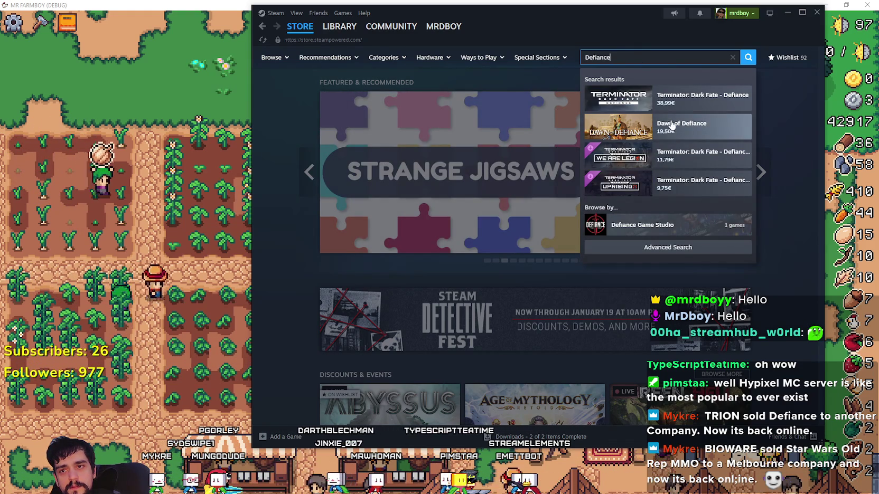
key(Return)
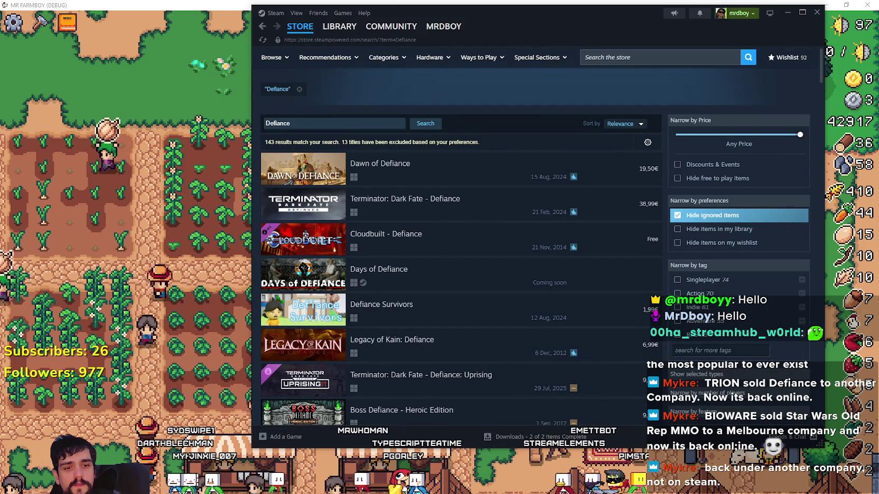
key(alt+Tab)
scroll(403, 198, up, 15)
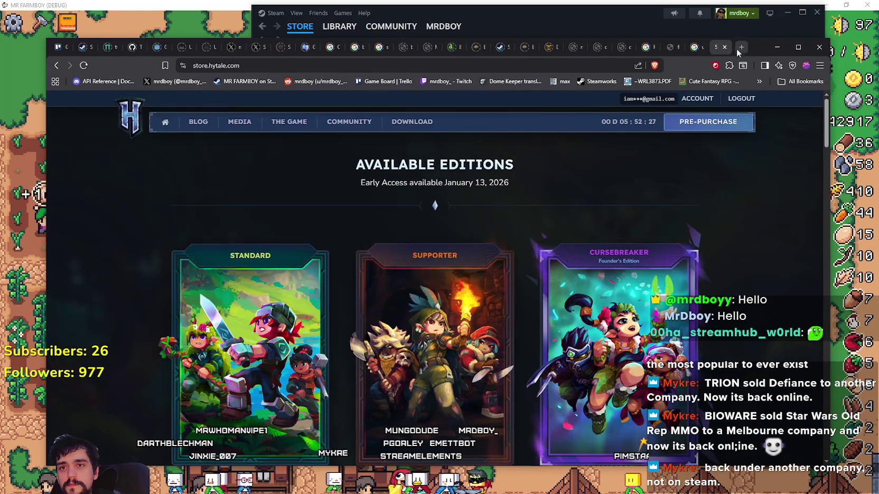
right_click(682, 194)
click(719, 228)
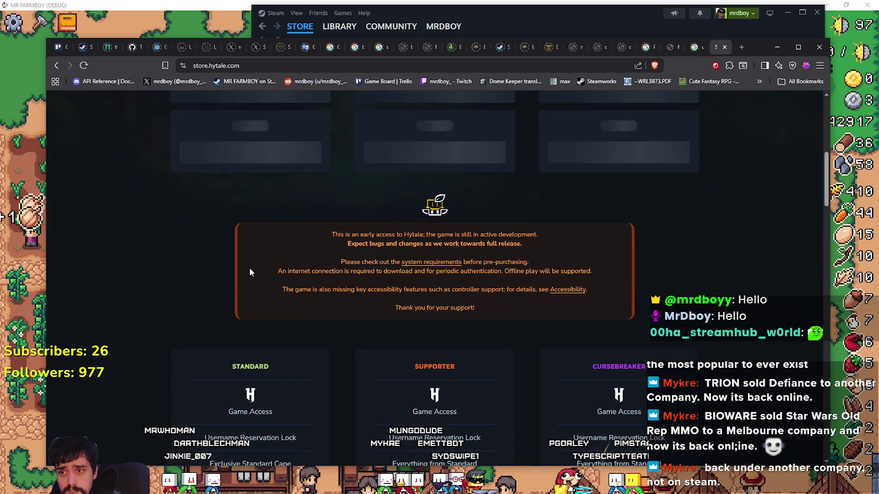
scroll(293, 306, down, 3)
scroll(292, 306, down, 3)
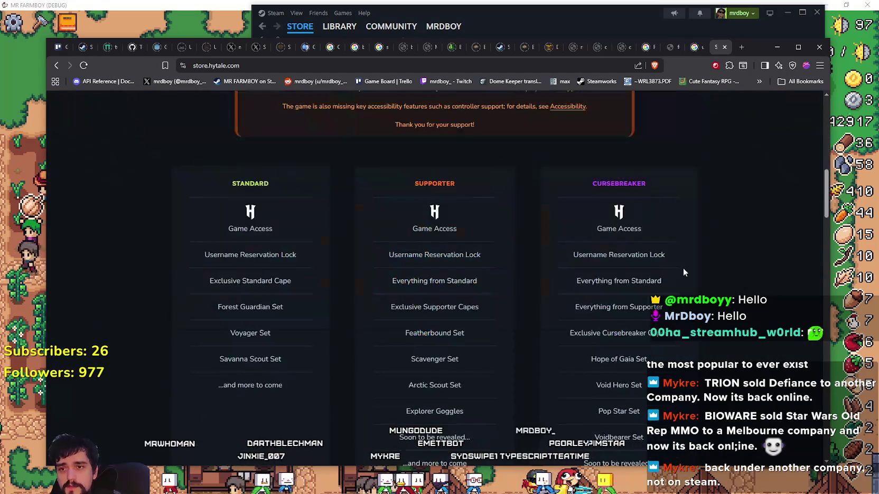
scroll(660, 262, up, 7)
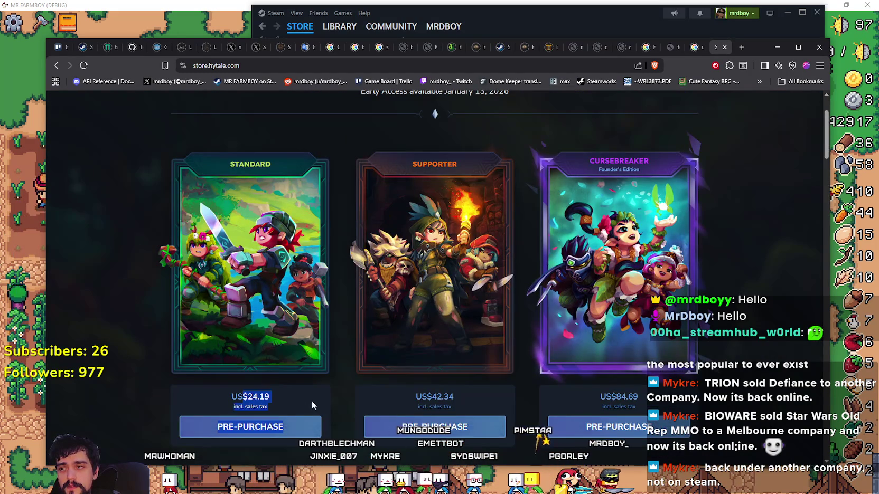
scroll(676, 185, up, 3)
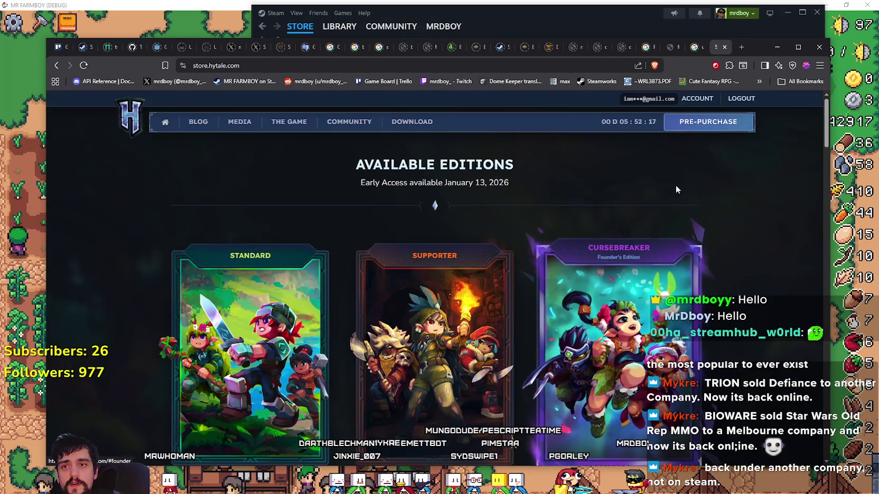
click(736, 49)
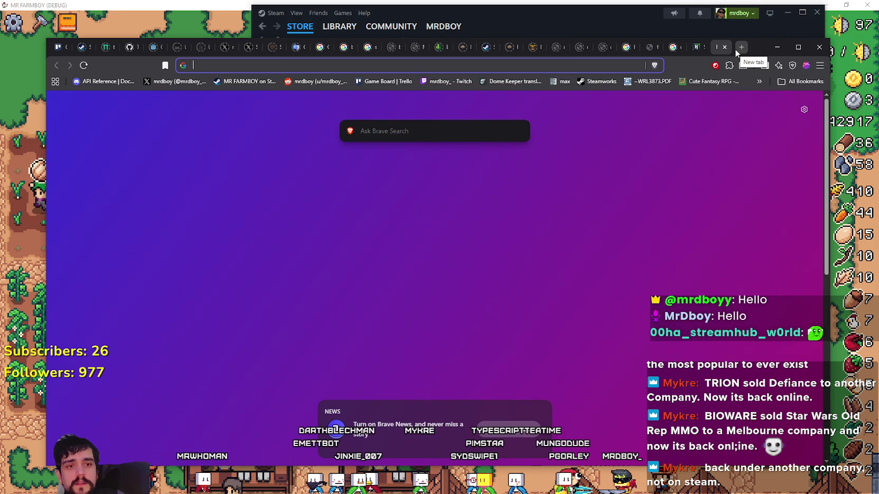
- Search Google for defiance and scroll through the results
text(defiance)
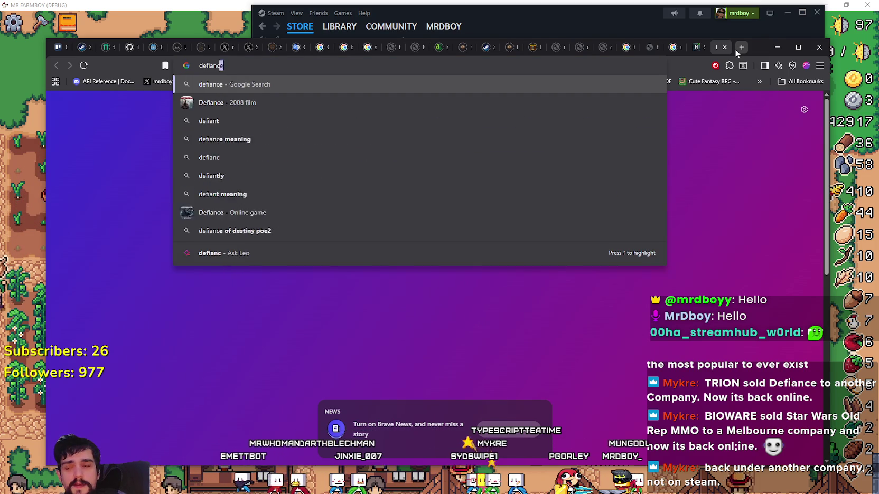
key(Return)
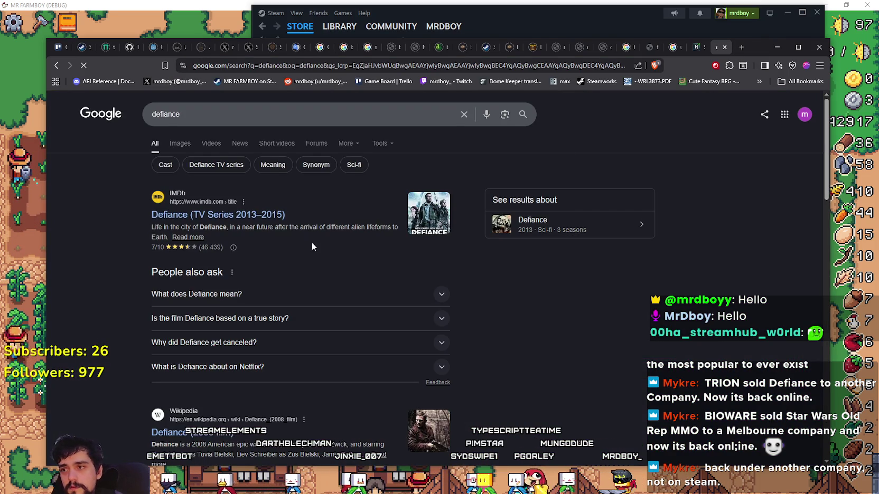
scroll(319, 255, down, 5)
scroll(206, 260, down, 2)
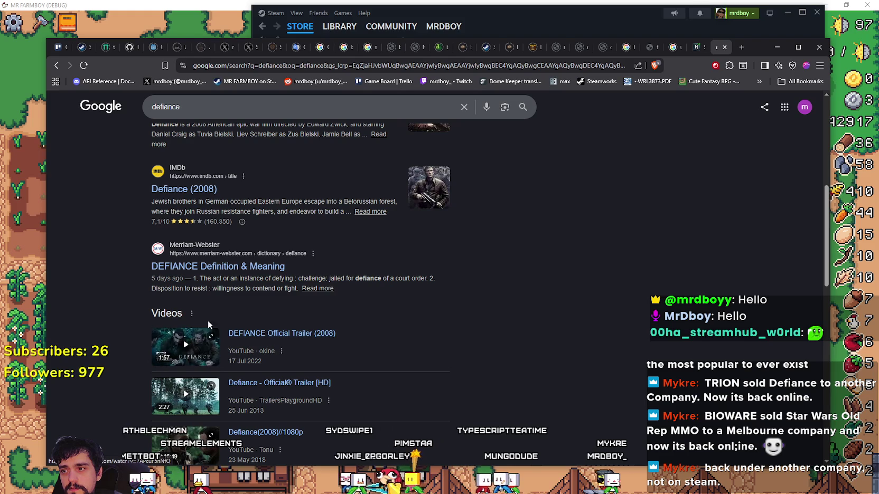
scroll(100, 307, down, 4)
scroll(100, 308, down, 1)
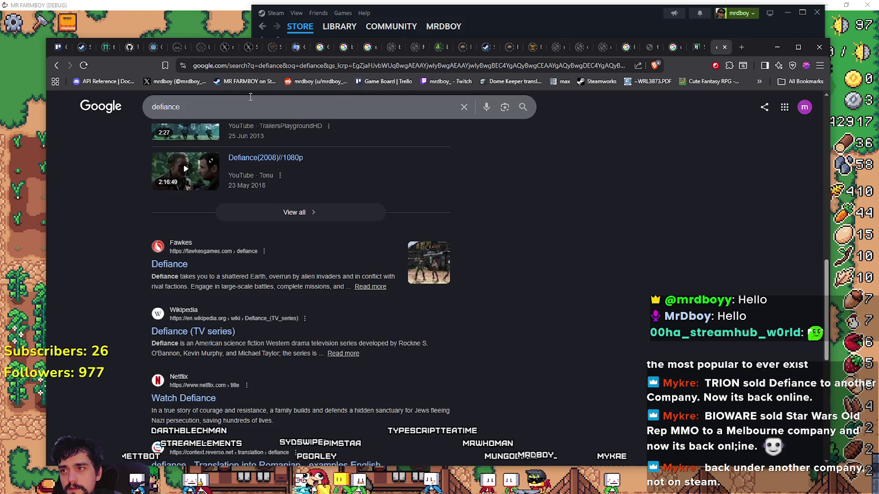
- Refine the query to 'defiance game' and open the Defiance on Steam result in a new tab
click(251, 106)
text(game)
key(Return)
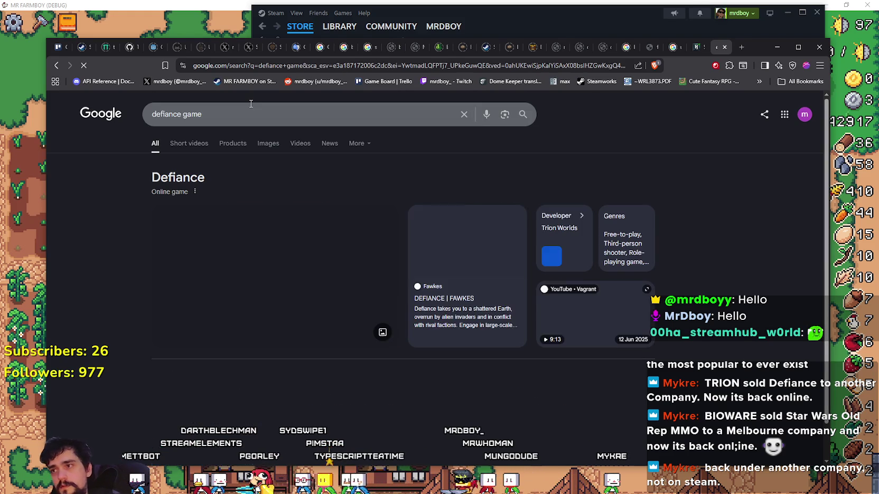
scroll(127, 317, down, 3)
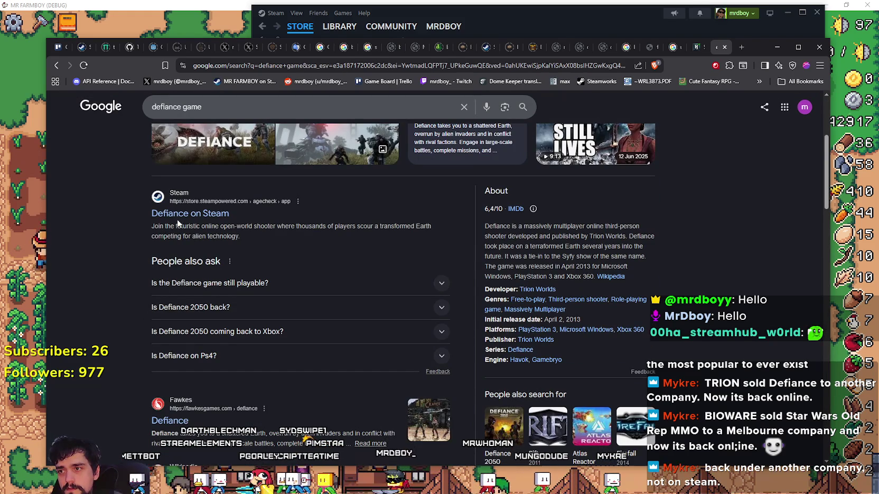
scroll(153, 239, down, 2)
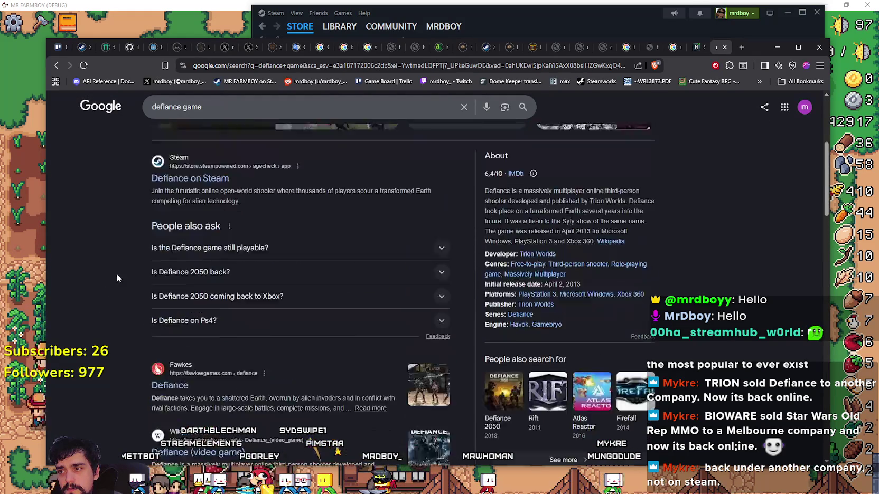
scroll(116, 275, up, 2)
right_click(214, 216)
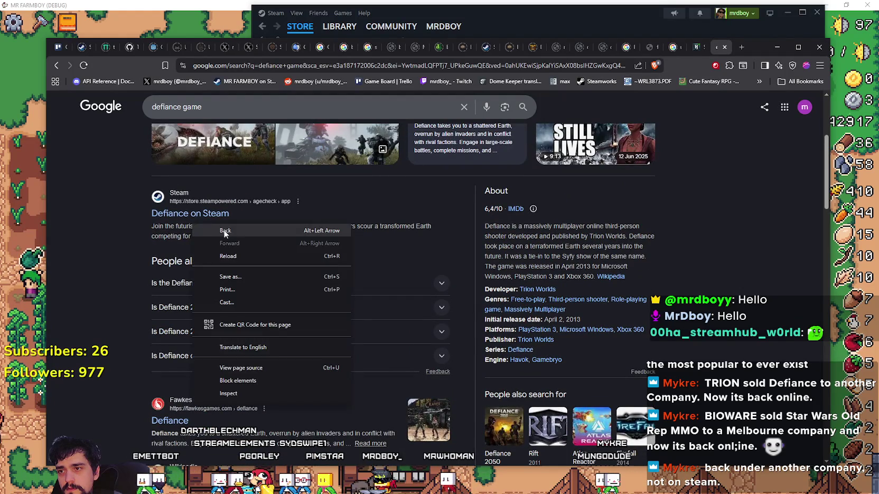
right_click(214, 216)
click(250, 229)
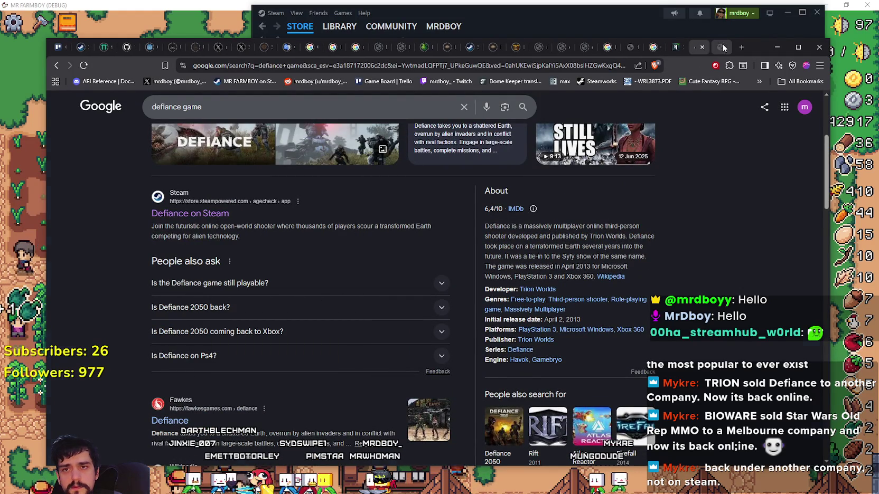
- Pass the Steam age check with birth year 1953 and read the Defiance page notice
click(720, 47)
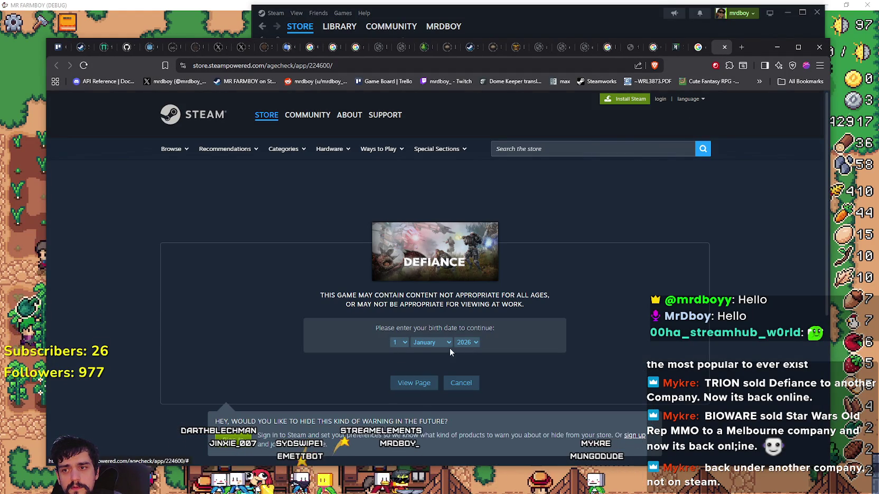
click(467, 342)
click(461, 186)
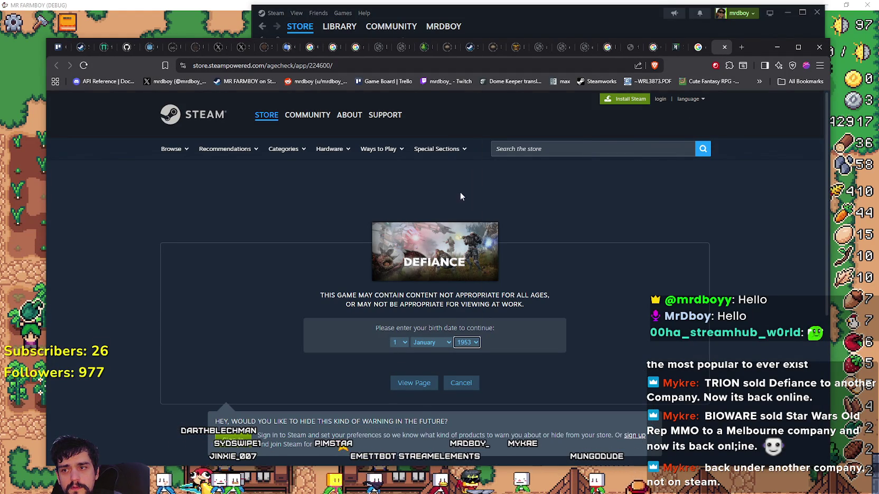
click(414, 383)
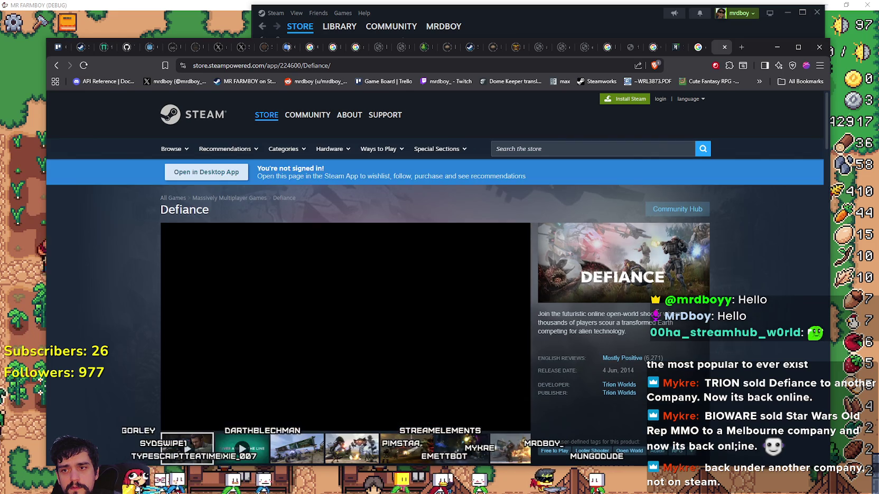
scroll(383, 324, down, 1)
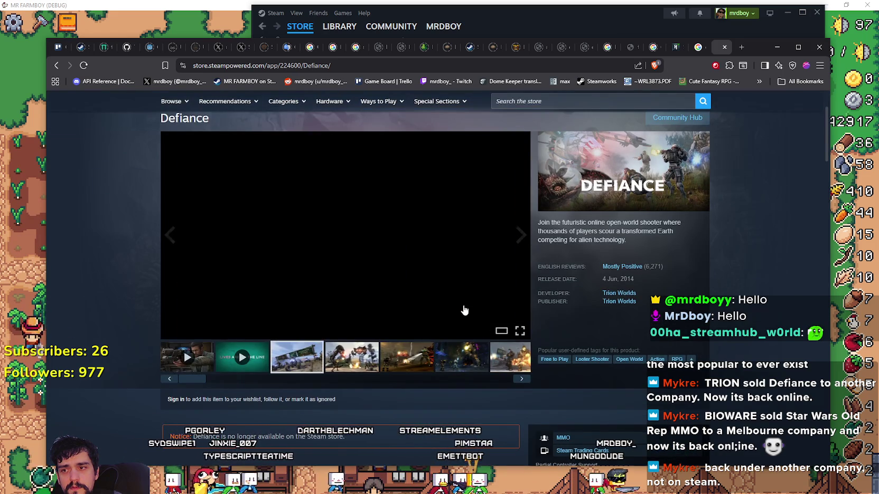
scroll(464, 310, up, 2)
scroll(444, 301, down, 5)
scroll(425, 294, up, 3)
scroll(370, 328, down, 3)
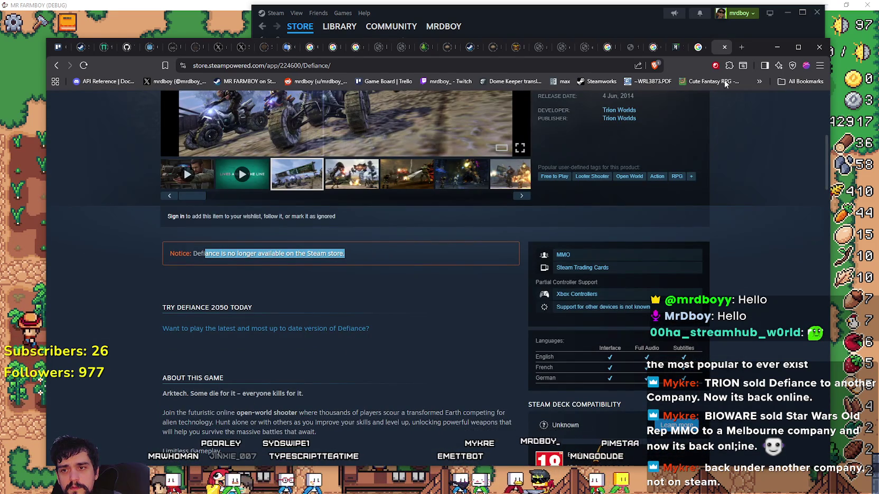
- Close the Defiance Steam tab and bring up options for the Fawkes Games Defiance result
click(725, 47)
scroll(374, 293, down, 3)
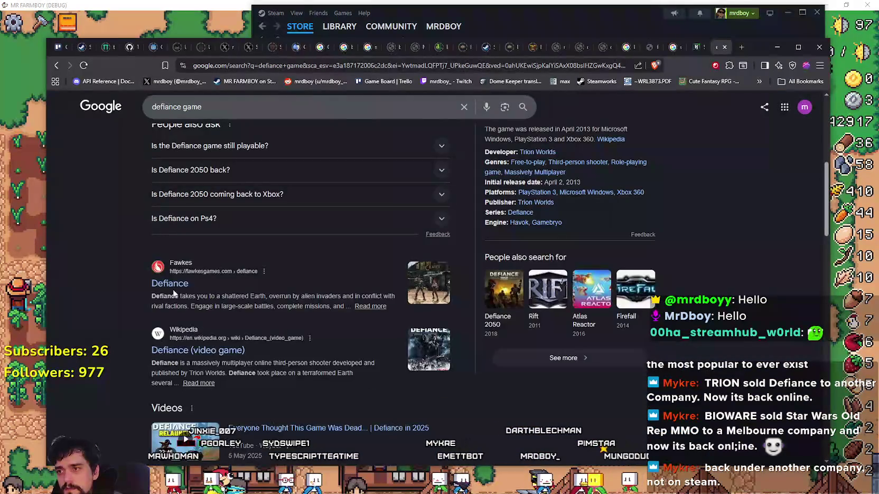
right_click(182, 289)
- Open the Fawkes Defiance update article in a new tab and start reading it
click(209, 297)
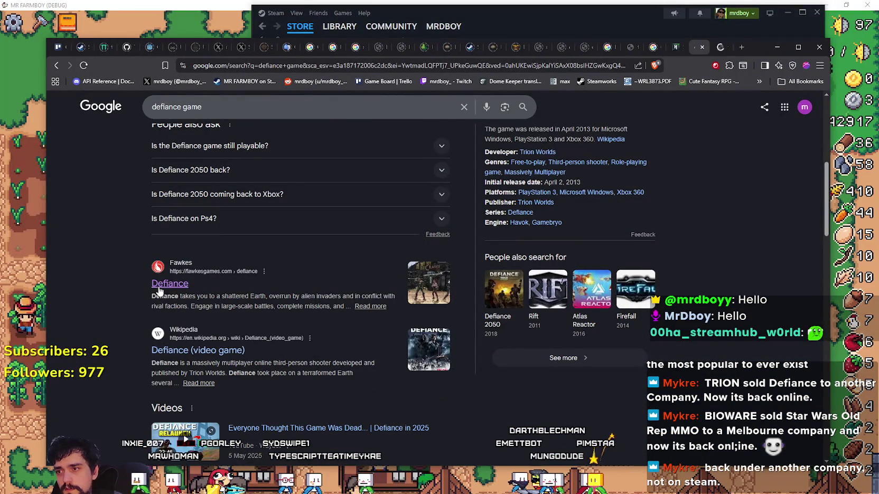
click(723, 48)
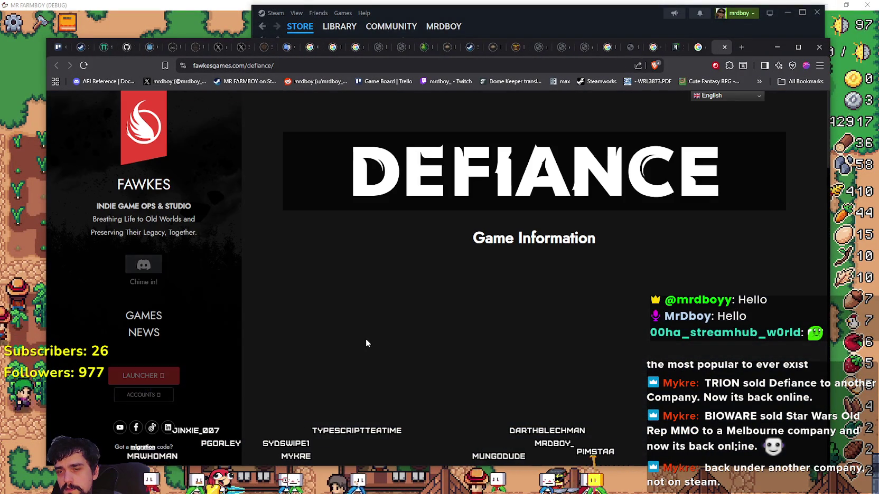
scroll(254, 345, down, 2)
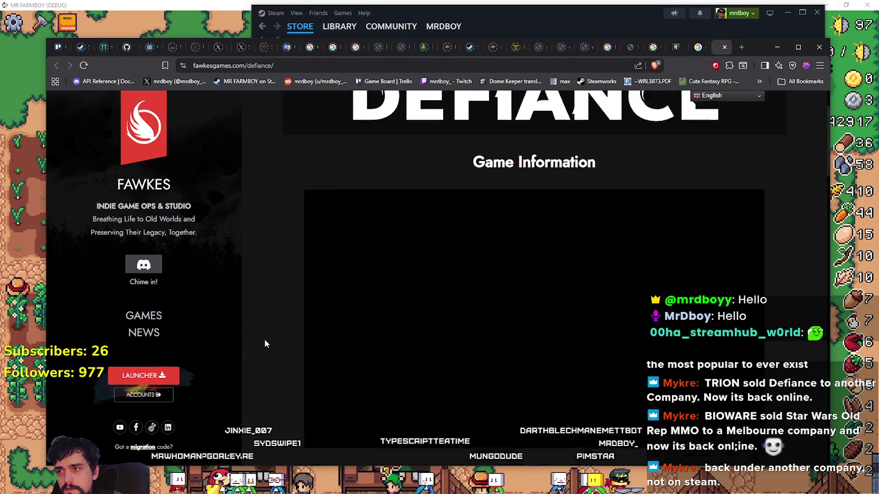
scroll(265, 339, up, 2)
mouse_move(97, 206)
mouse_down()
mouse_move(205, 221)
mouse_move(203, 229)
mouse_up()
scroll(257, 256, down, 6)
scroll(199, 278, down, 4)
scroll(288, 246, down, 4)
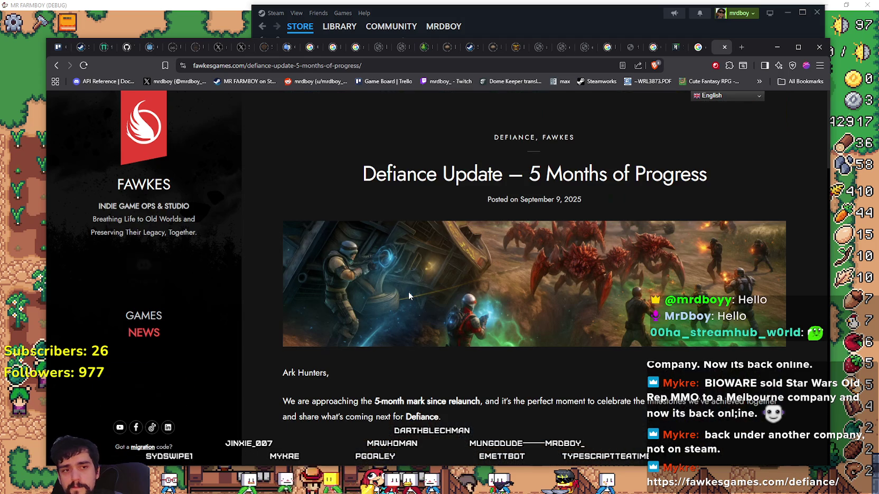
scroll(442, 318, down, 7)
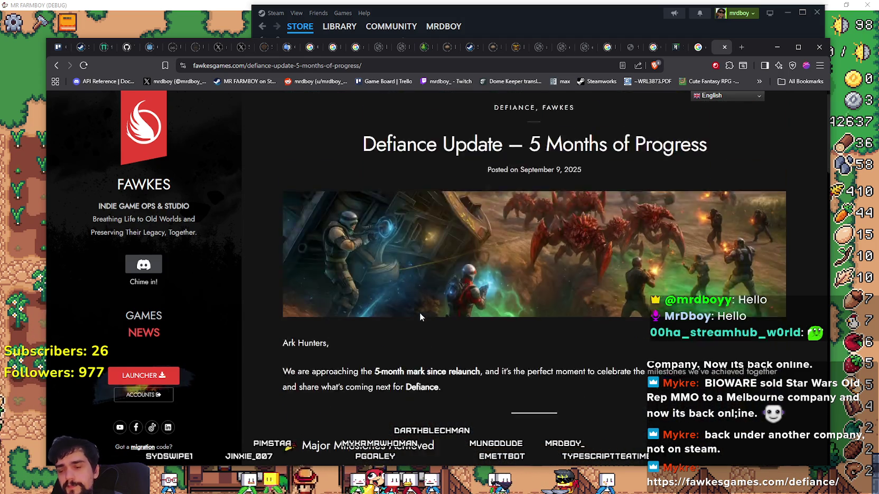
- Select the Major Milestones Achieved section and the text around the Berk Abuse heading
mouse_move(274, 103)
mouse_down()
mouse_move(507, 170)
mouse_move(607, 238)
mouse_move(607, 384)
mouse_up()
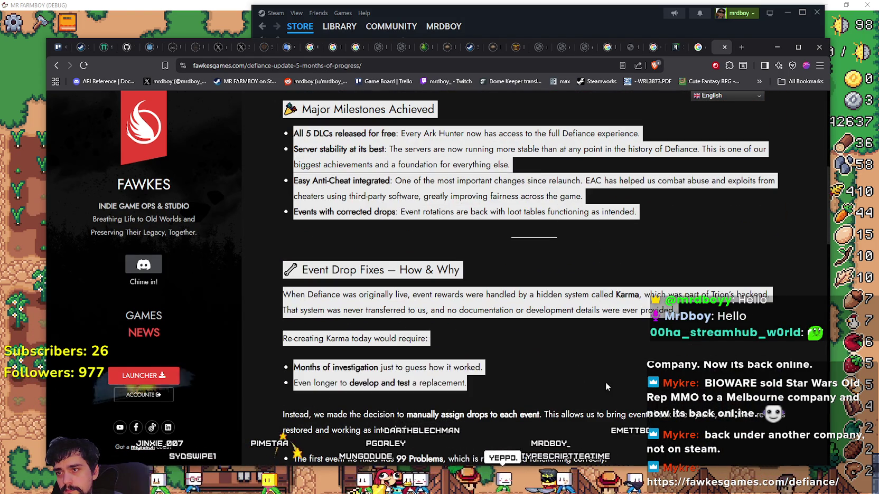
scroll(607, 384, down, 5)
scroll(588, 332, down, 2)
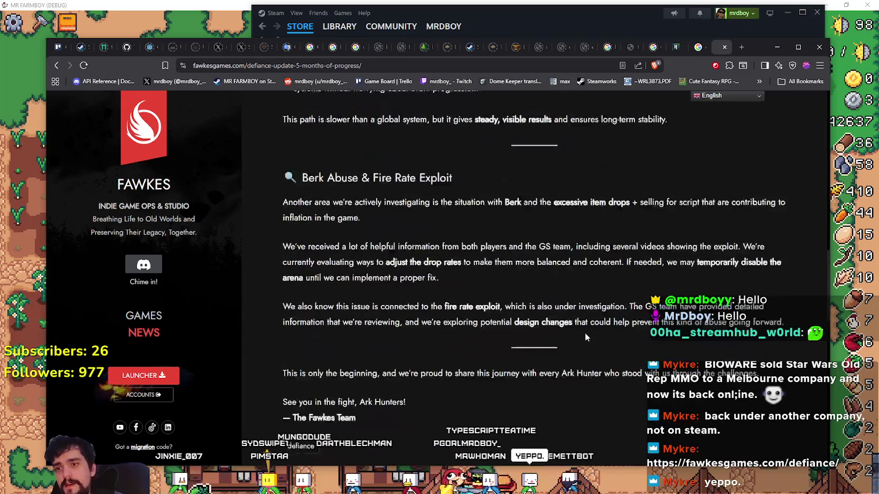
scroll(588, 333, down, 5)
scroll(565, 324, up, 4)
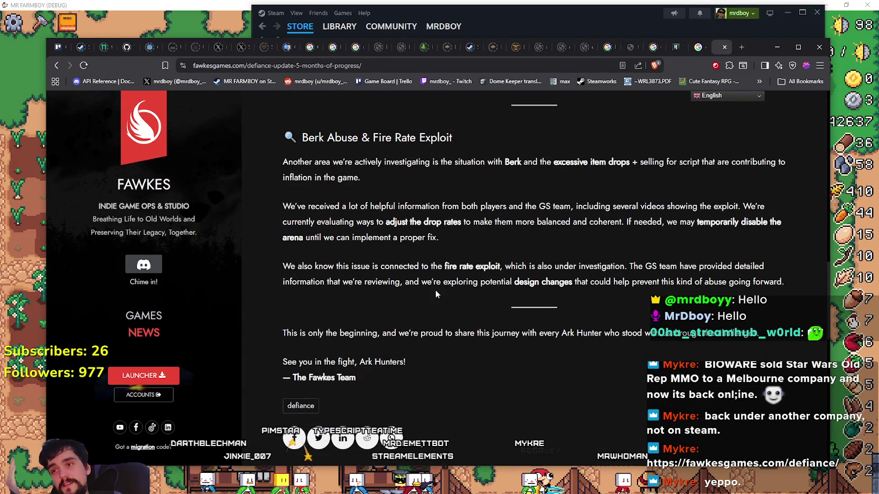
scroll(436, 293, up, 2)
mouse_move(487, 254)
mouse_down()
mouse_move(360, 169)
mouse_move(370, 132)
mouse_move(474, 358)
mouse_up()
scroll(468, 335, down, 4)
click(514, 275)
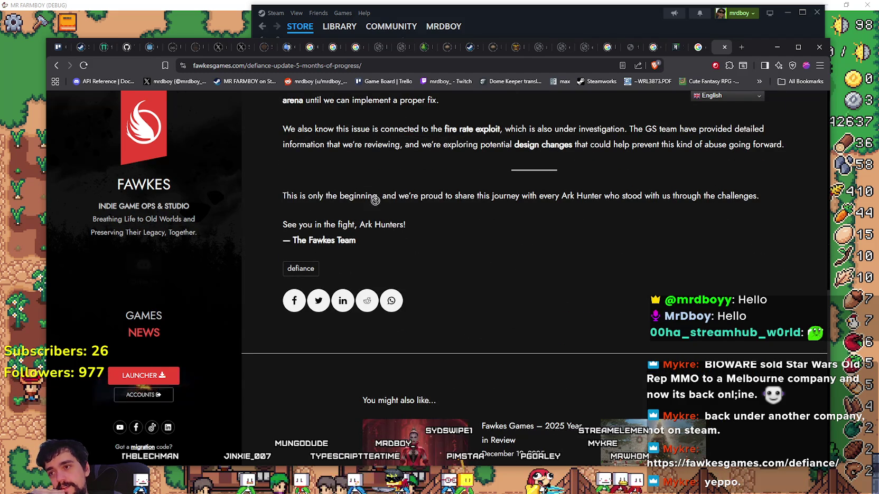
- Highlight the article text up from the sign-off through the intro paragraph, then clear it
mouse_move(371, 249)
mouse_down()
mouse_move(283, 168)
mouse_move(291, 232)
mouse_move(276, 233)
mouse_up()
scroll(283, 168, up, 10)
scroll(286, 233, up, 3)
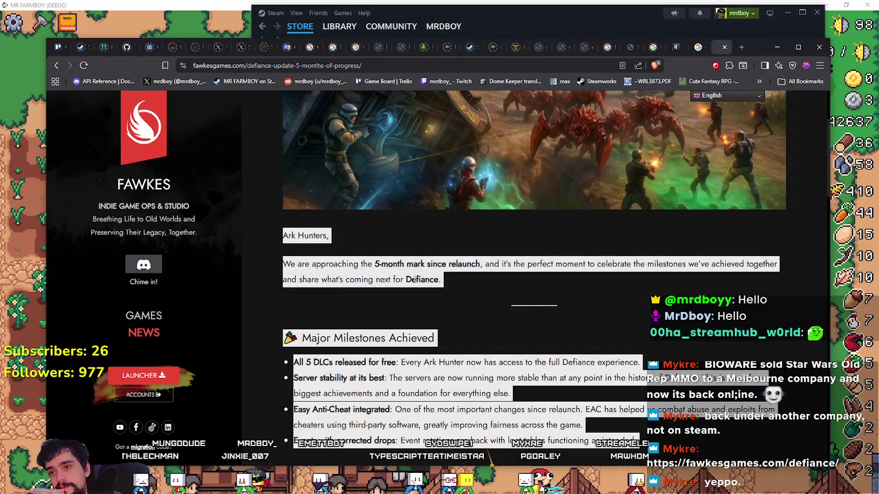
scroll(415, 280, up, 3)
click(415, 281)
scroll(370, 254, down, 6)
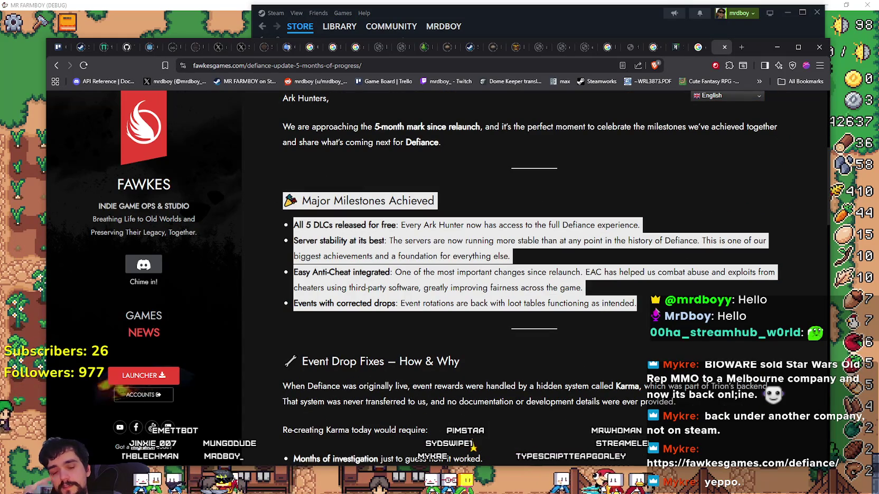
scroll(640, 291, down, 1)
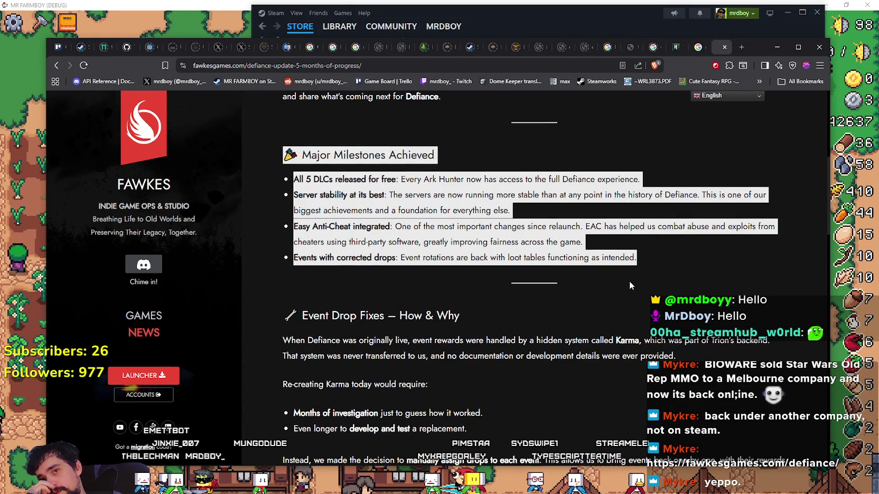
- Highlight the Major Milestones Achieved heading, then bring Steam's store front page forward
click(561, 179)
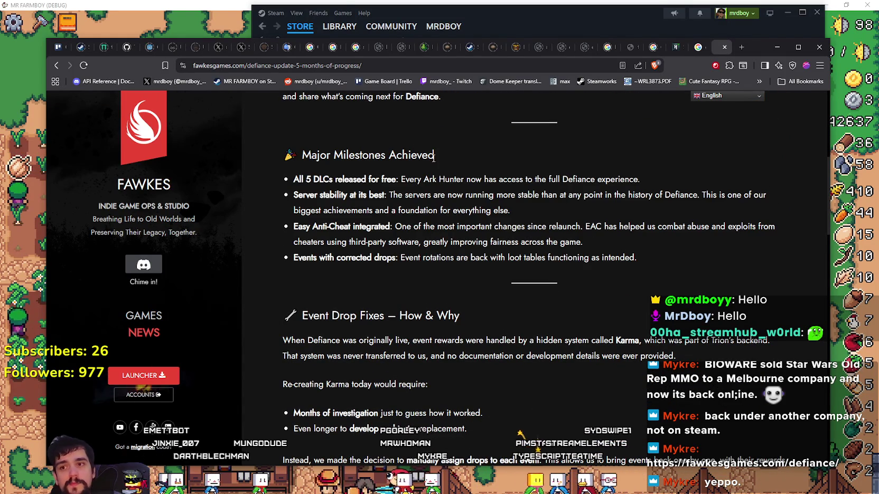
drag(436, 155, 266, 148)
scroll(516, 251, down, 2)
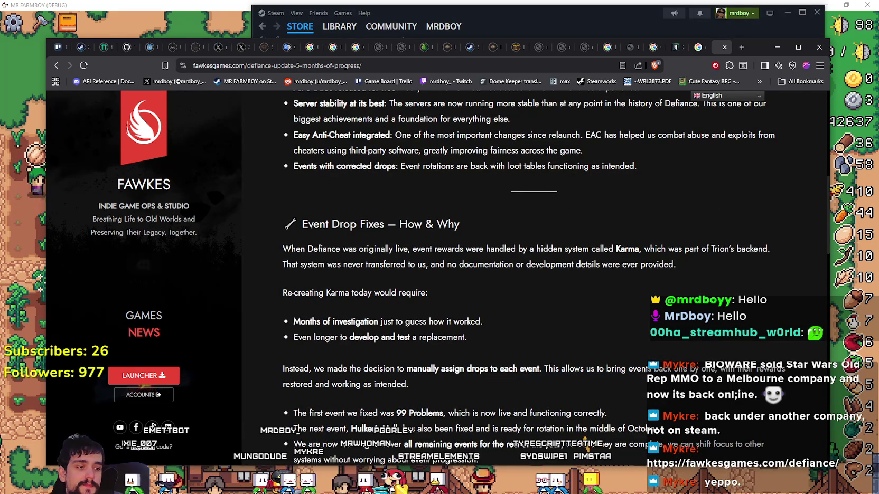
key(alt+Tab)
click(300, 27)
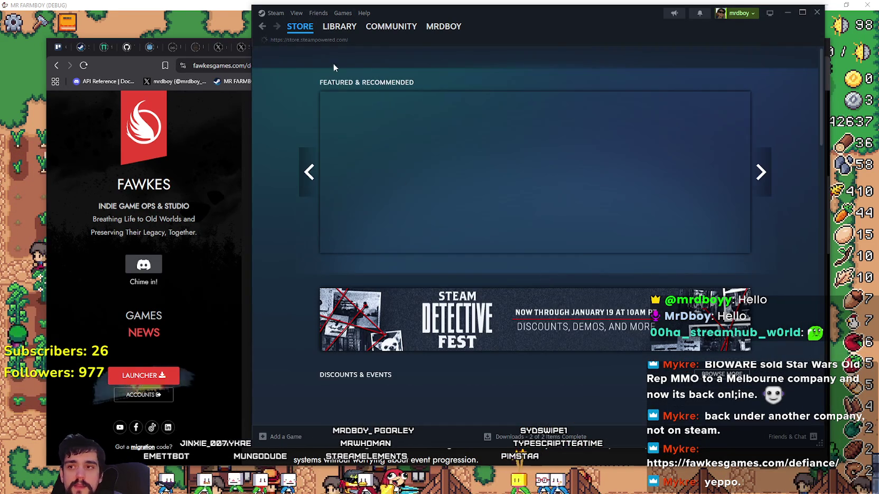
- Open the MR FARMBOY store page from the Library and expand its full description
click(340, 27)
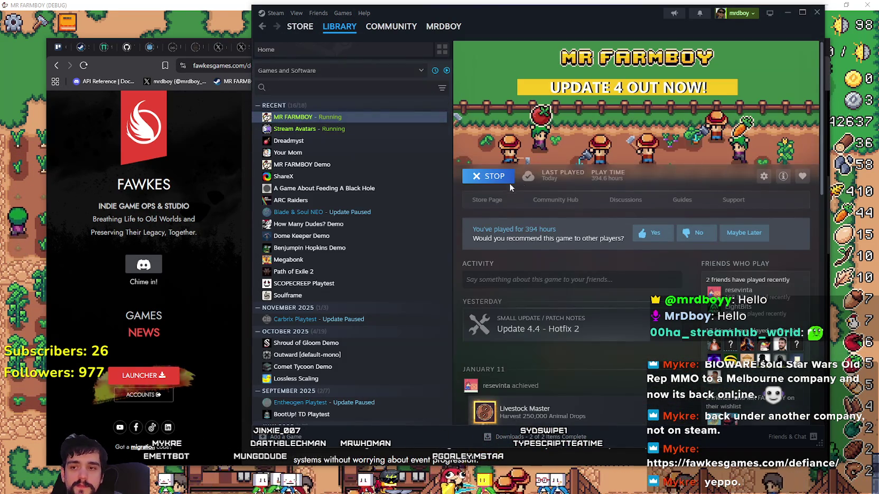
click(486, 200)
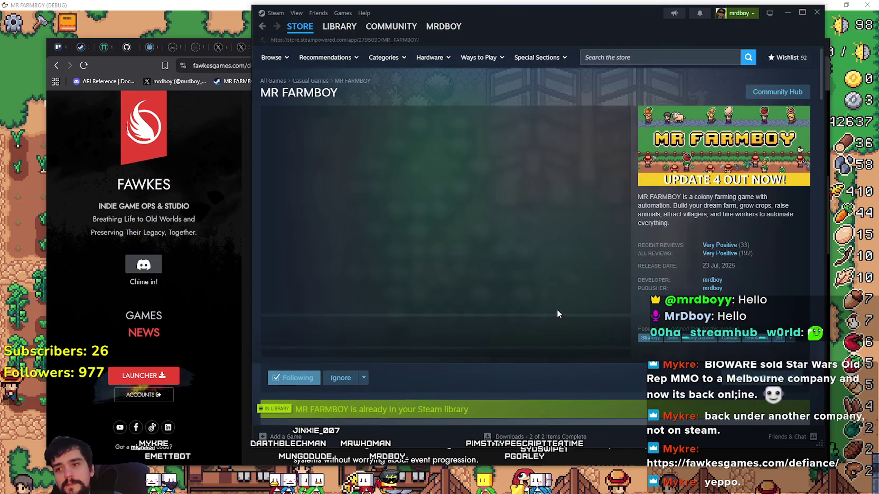
scroll(493, 233, down, 3)
scroll(442, 193, down, 3)
scroll(442, 192, down, 10)
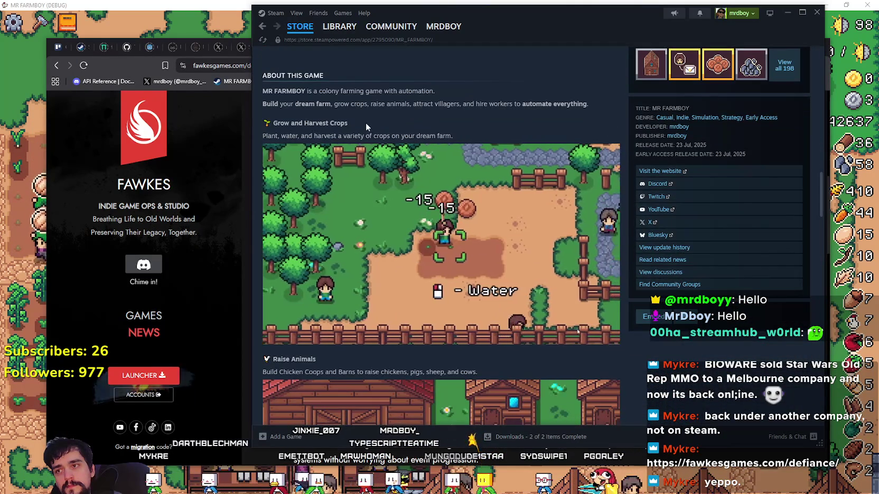
scroll(334, 284, down, 2)
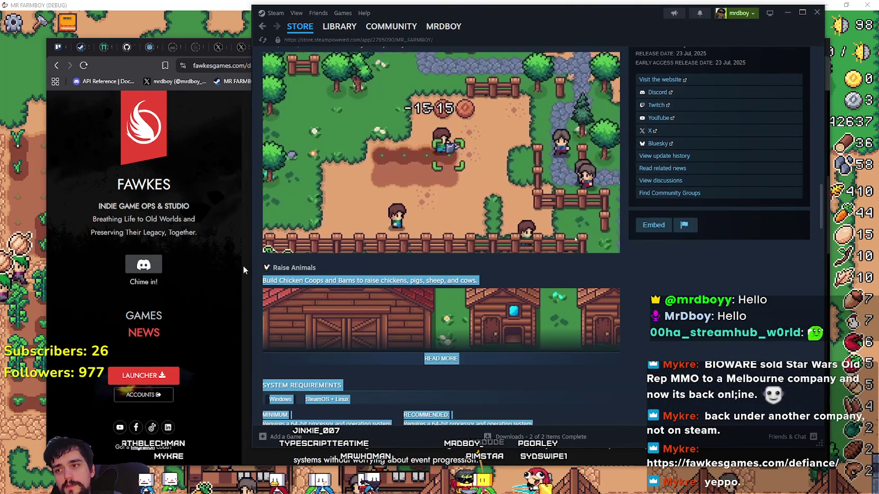
click(448, 359)
scroll(417, 341, down, 6)
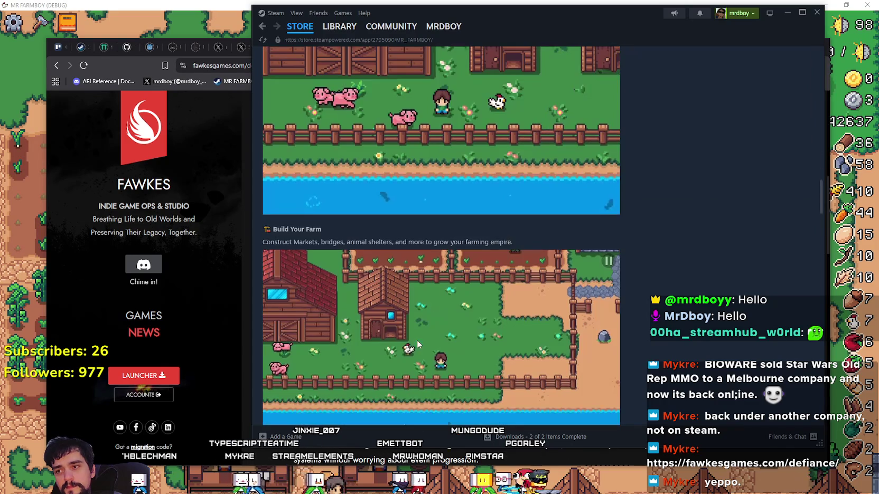
- Highlight the Build Your Farm text, return to the store front, and minimize Steam
drag(263, 228, 333, 243)
scroll(333, 267, down, 15)
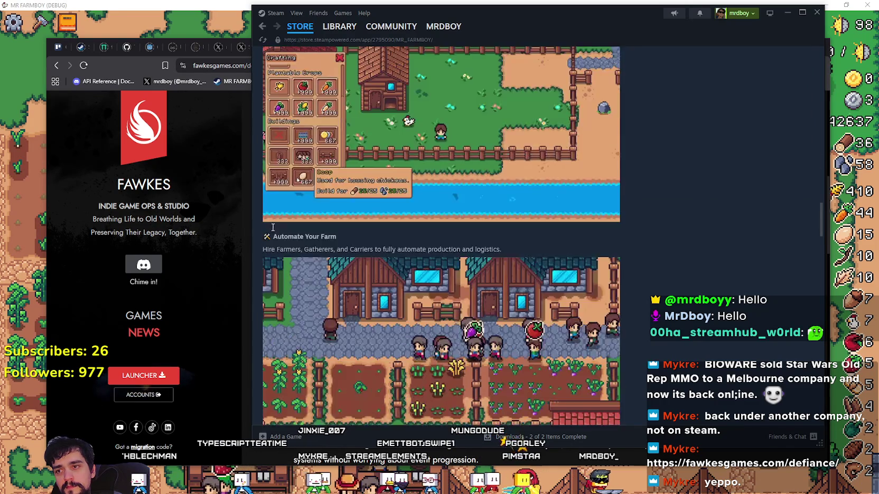
scroll(334, 267, up, 12)
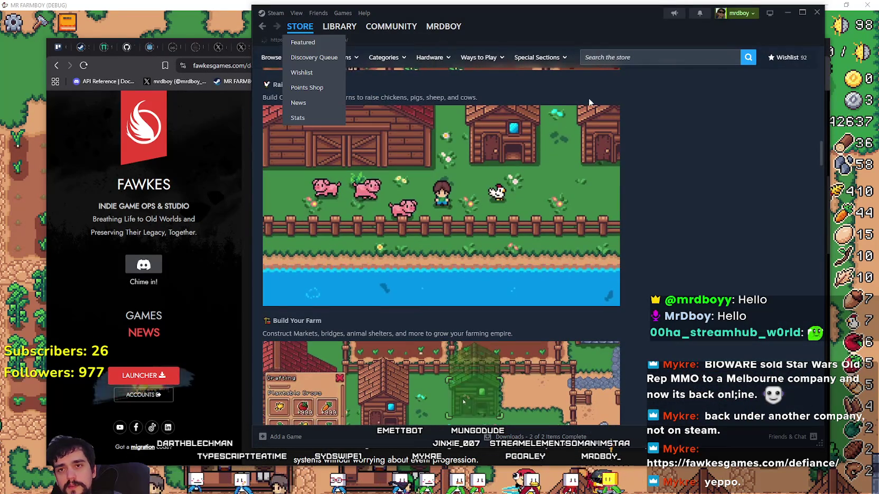
click(299, 26)
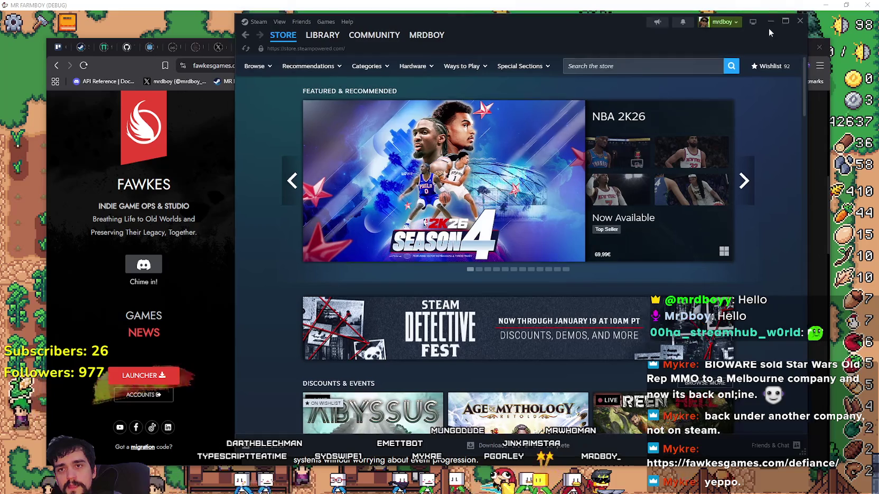
click(785, 15)
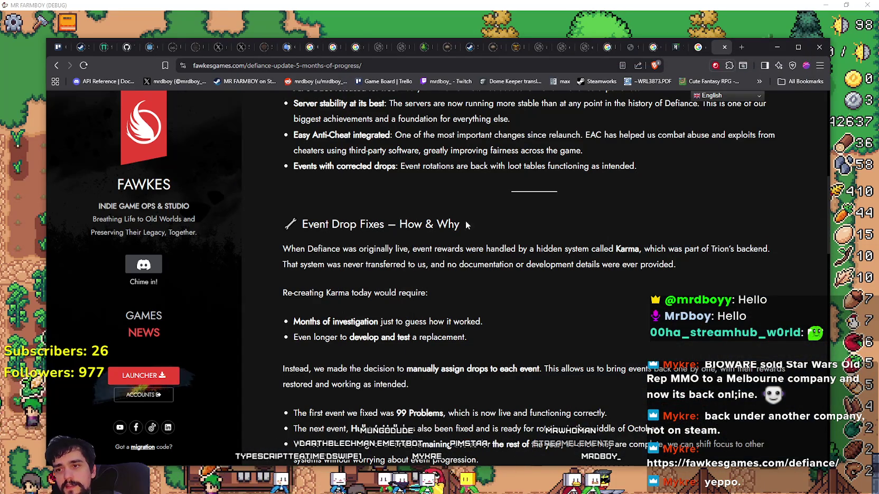
- Scroll the Defiance article and highlight the paragraph about Berk item drops
scroll(424, 354, up, 4)
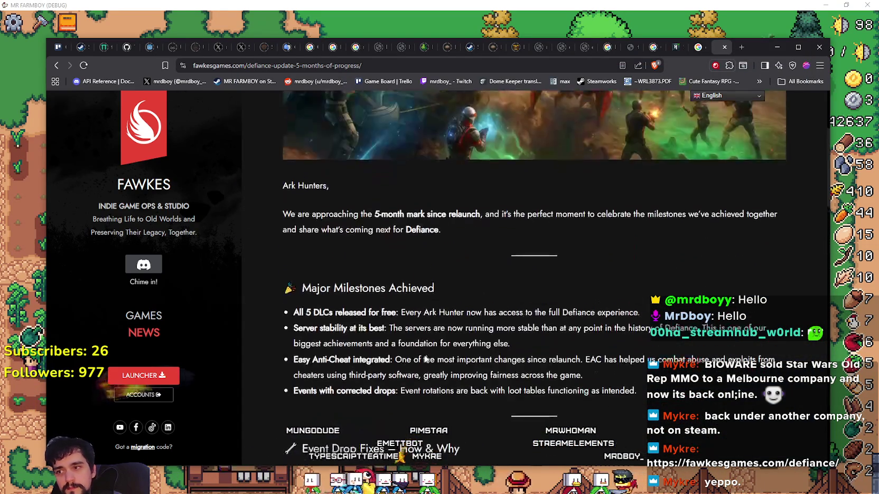
scroll(424, 354, up, 2)
scroll(424, 355, down, 8)
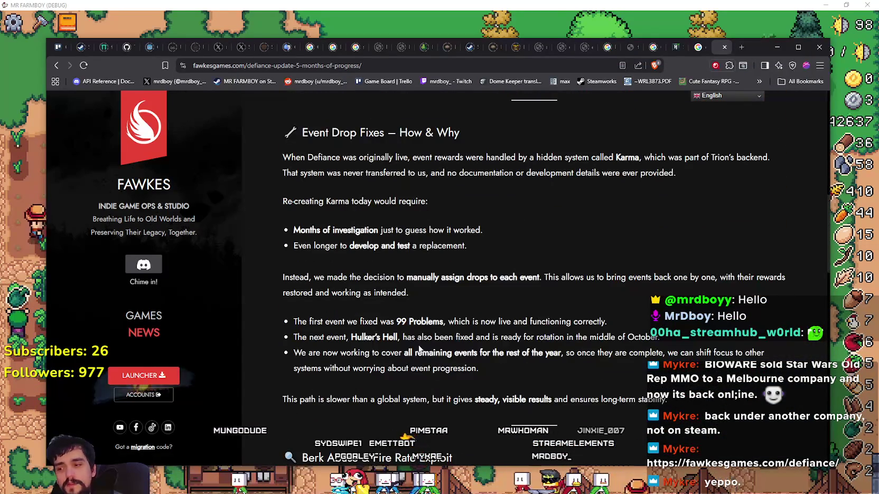
scroll(419, 349, down, 3)
drag(502, 299, 342, 274)
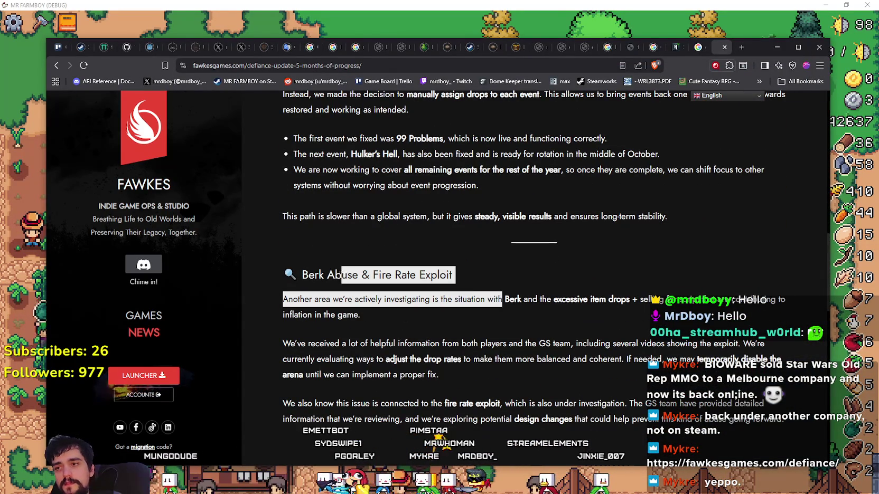
click(307, 297)
drag(387, 329, 304, 299)
- Select the Berk Abuse heading and first sentence, scroll back up, and minimize the browser
click(422, 314)
drag(373, 311, 283, 268)
drag(367, 303, 284, 268)
click(345, 329)
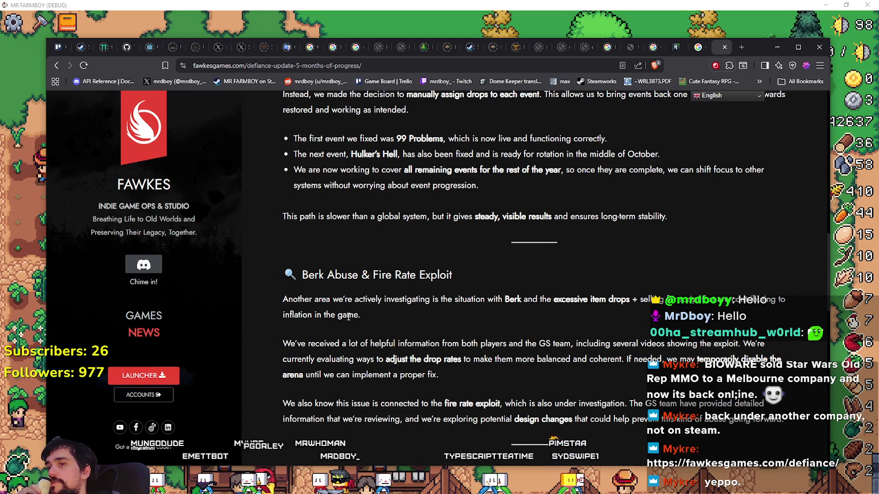
scroll(348, 316, up, 2)
drag(453, 366, 286, 368)
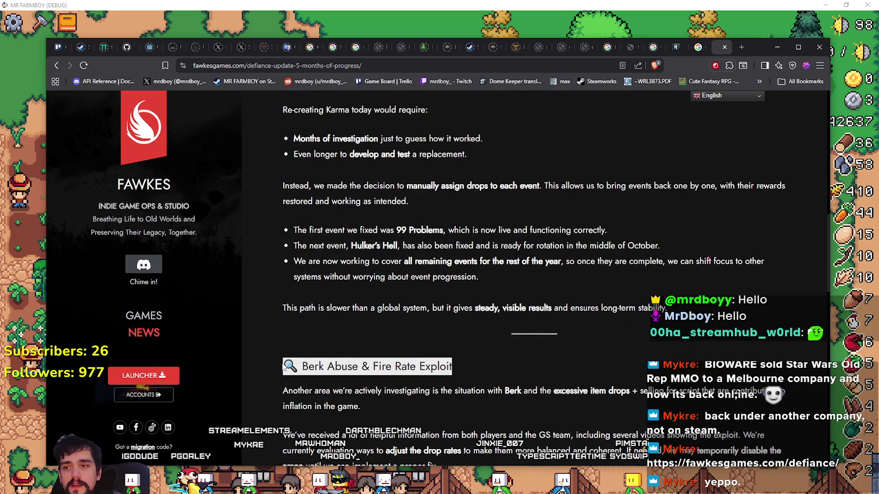
scroll(365, 349, up, 3)
scroll(373, 317, up, 5)
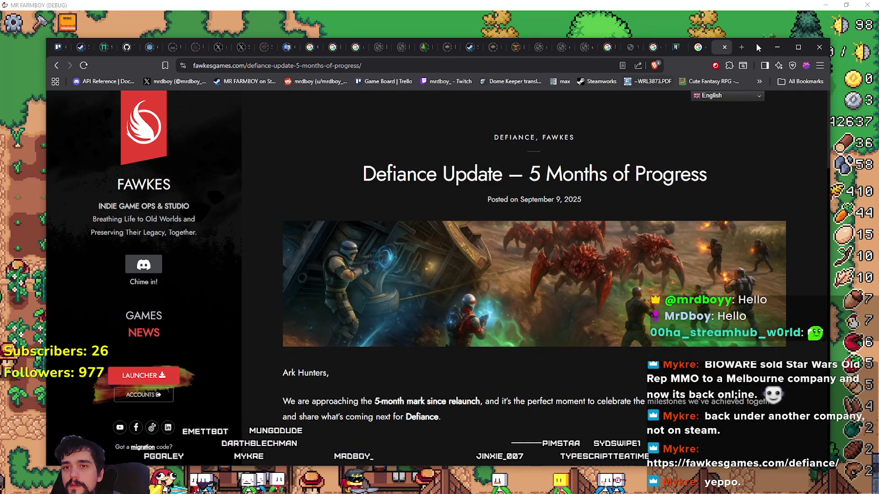
click(777, 49)
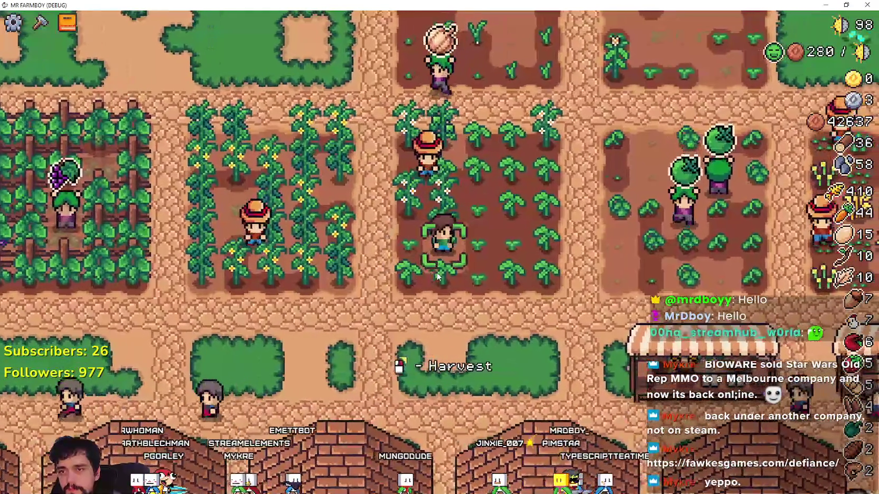
- Pause MR FARMBOY to show its Stats panel with 22085 coins, then return to the browser
scroll(437, 277, down, 2)
scroll(437, 277, up, 2)
scroll(437, 276, down, 2)
scroll(458, 282, up, 1)
scroll(507, 299, up, 2)
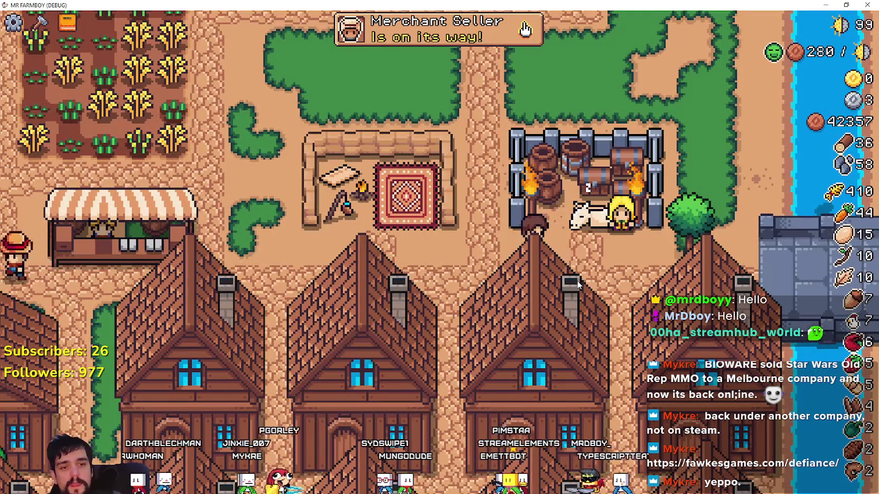
key(Escape)
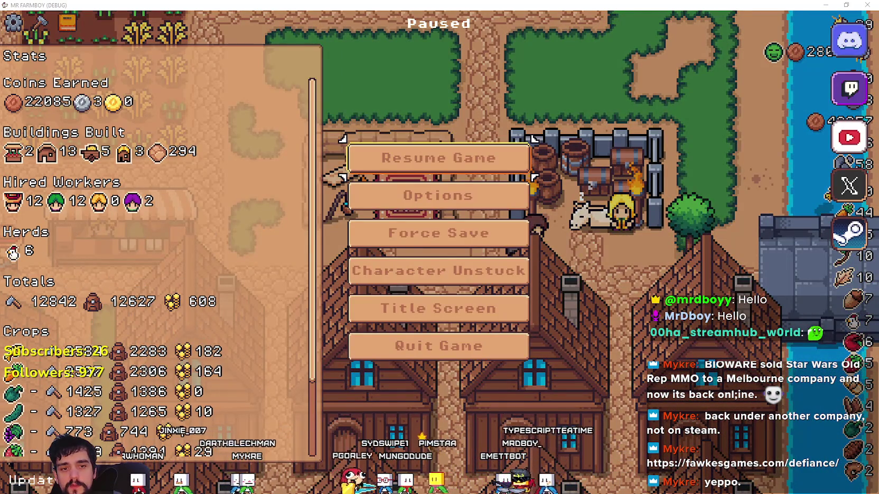
key(alt+Tab)
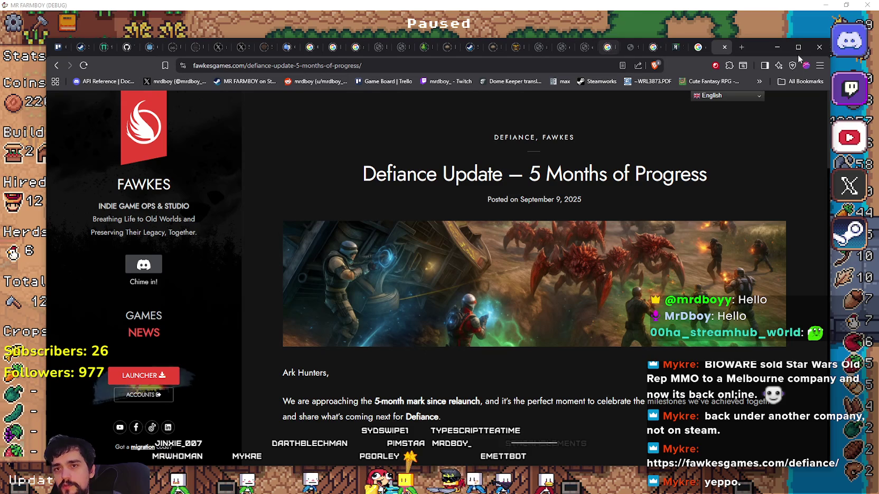
- Search 'star wars old republic' in a new tab and browse the official swtor.com homepage
click(740, 47)
text(star)
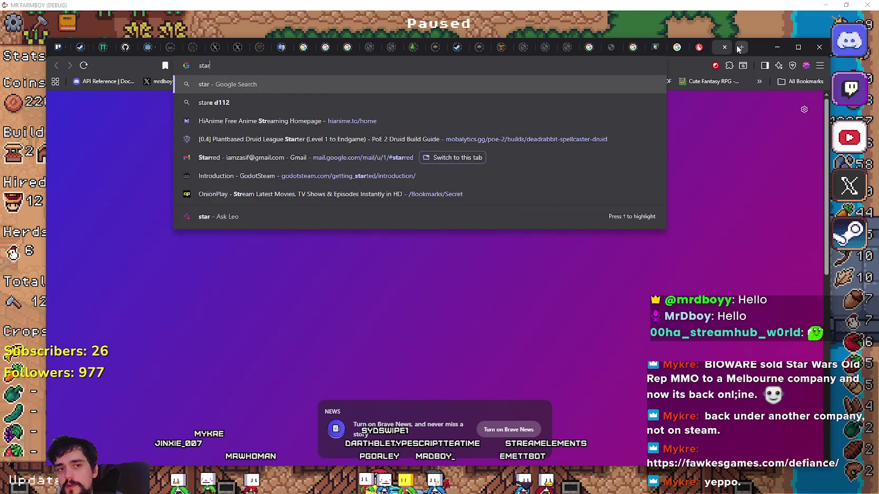
text( wars old repo)
key(BackSpace)
text(ublic)
key(Return)
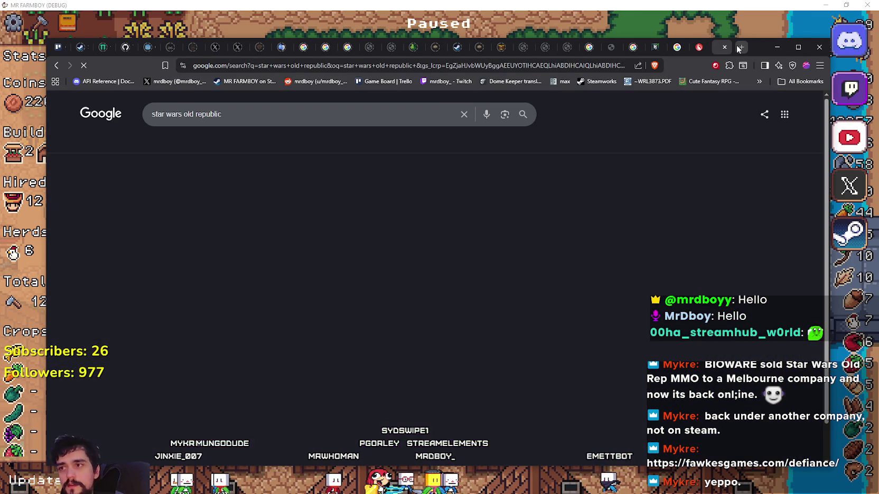
scroll(156, 406, down, 4)
click(260, 318)
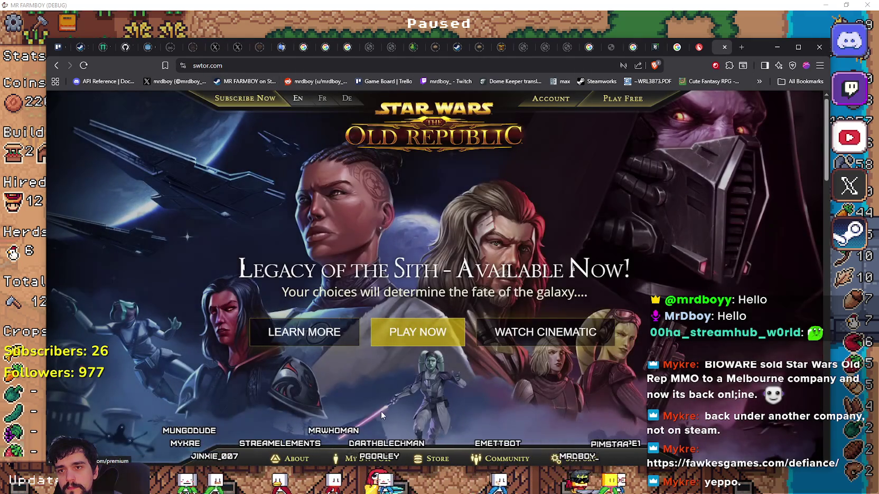
scroll(383, 406, down, 15)
scroll(378, 395, down, 5)
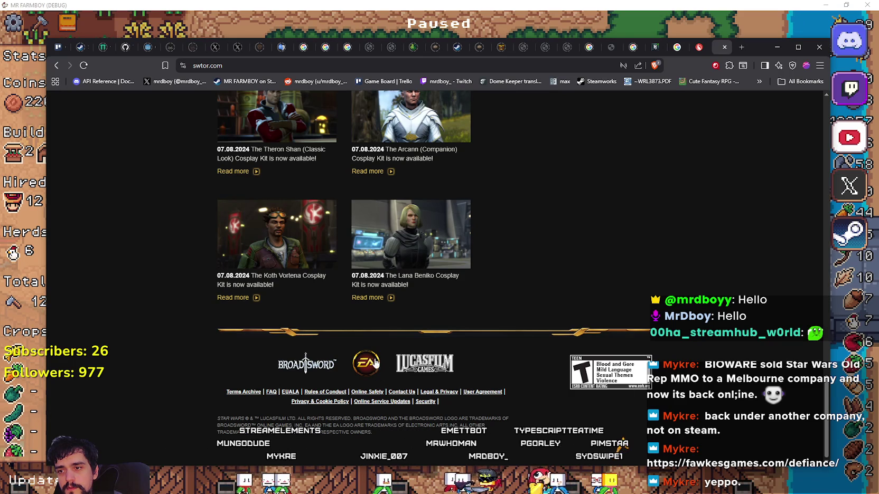
scroll(310, 373, up, 15)
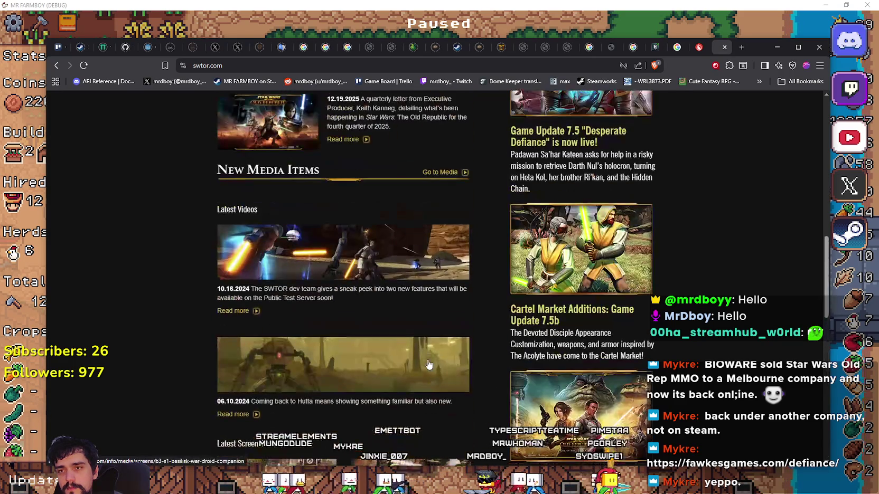
scroll(192, 290, up, 5)
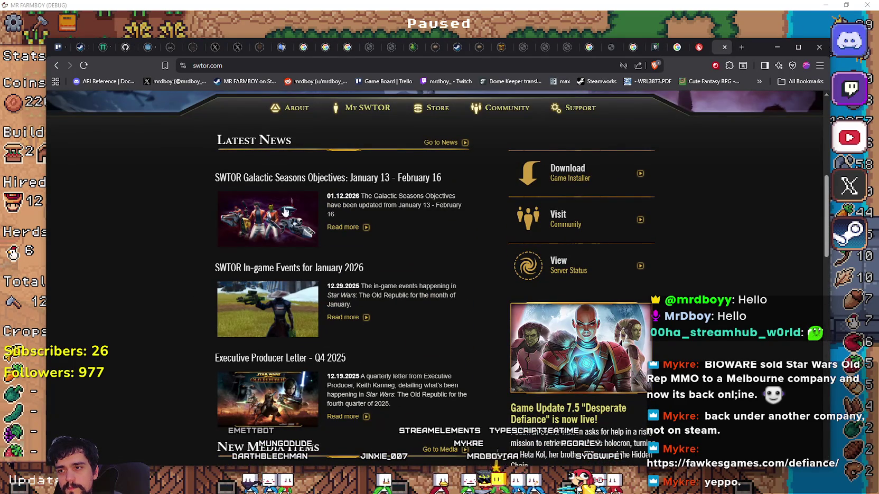
- Read through the January Galactic Seasons objectives news article
click(271, 181)
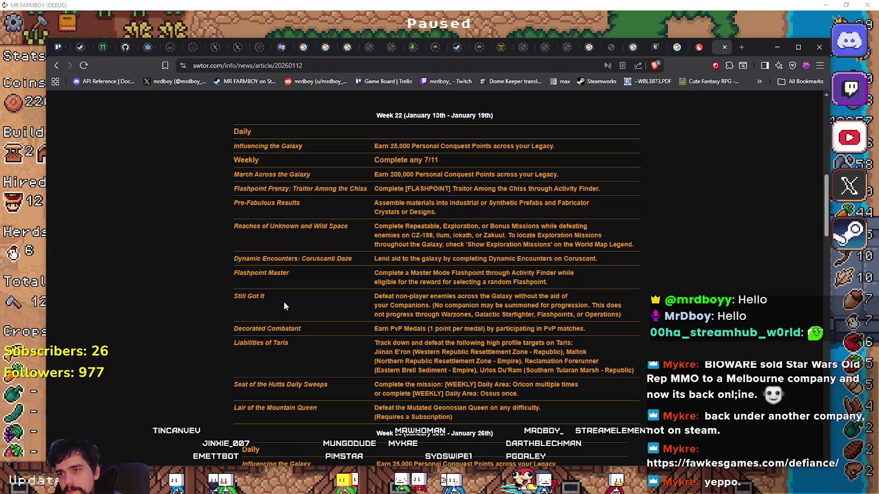
scroll(284, 305, down, 5)
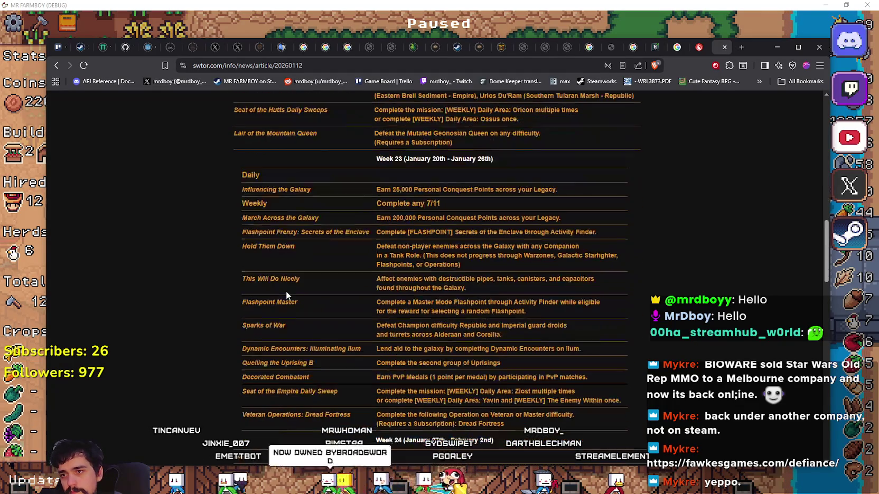
scroll(286, 290, down, 10)
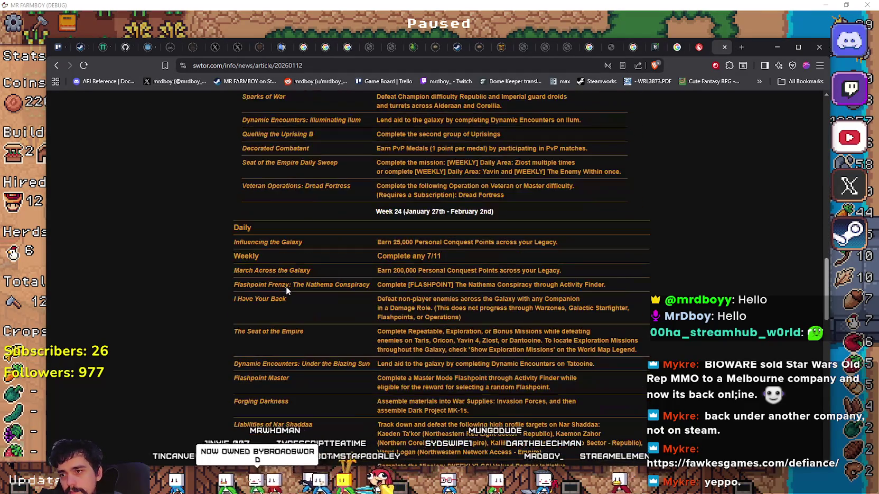
scroll(285, 288, down, 10)
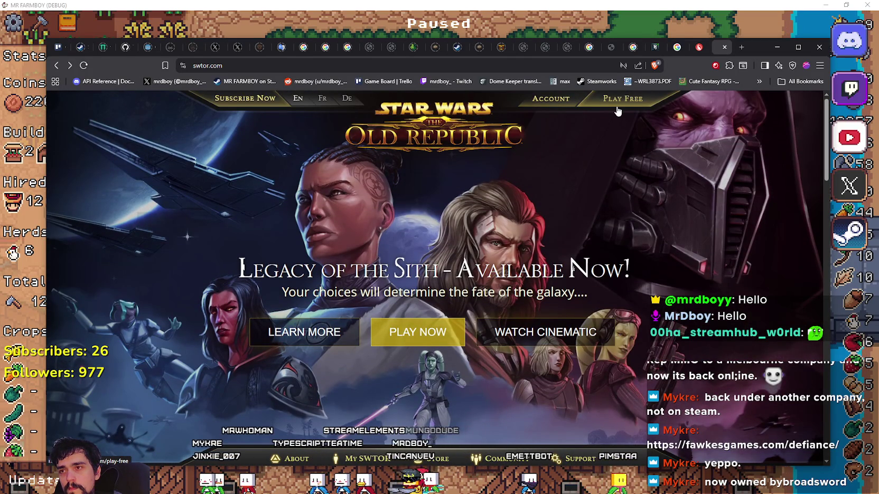
scroll(773, 158, down, 4)
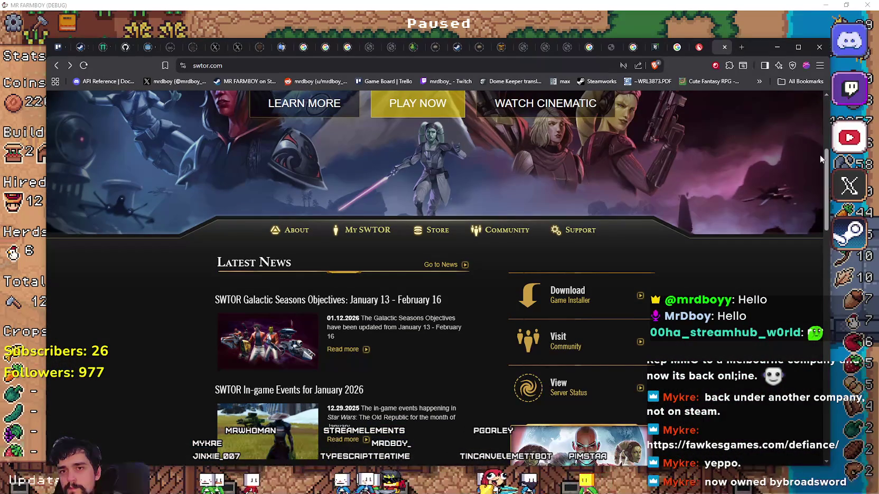
drag(824, 190, 791, 463)
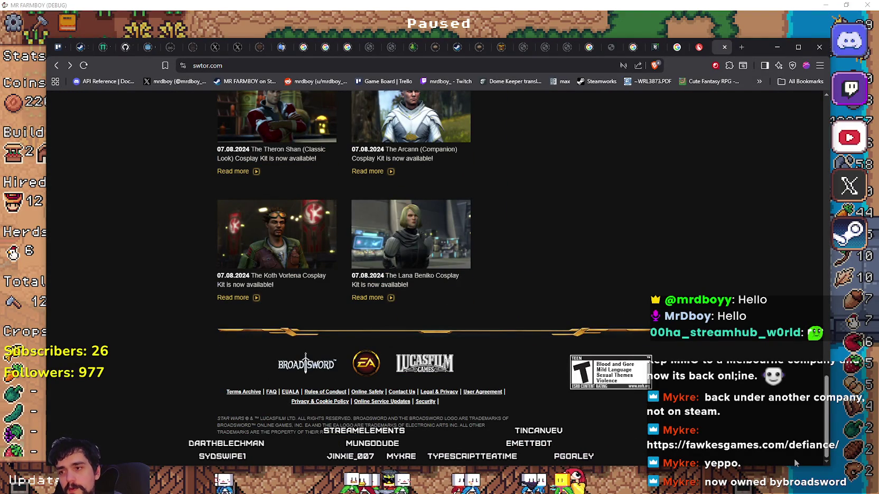
drag(794, 459, 766, 232)
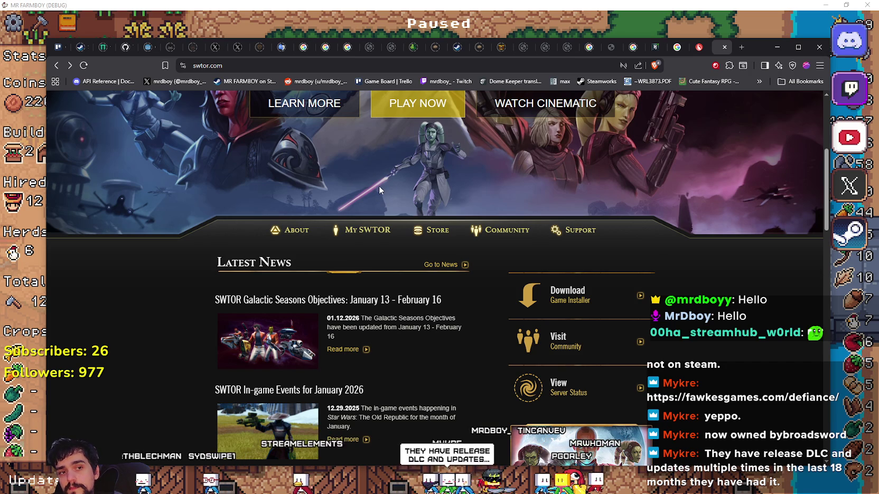
mouse_move(501, 229)
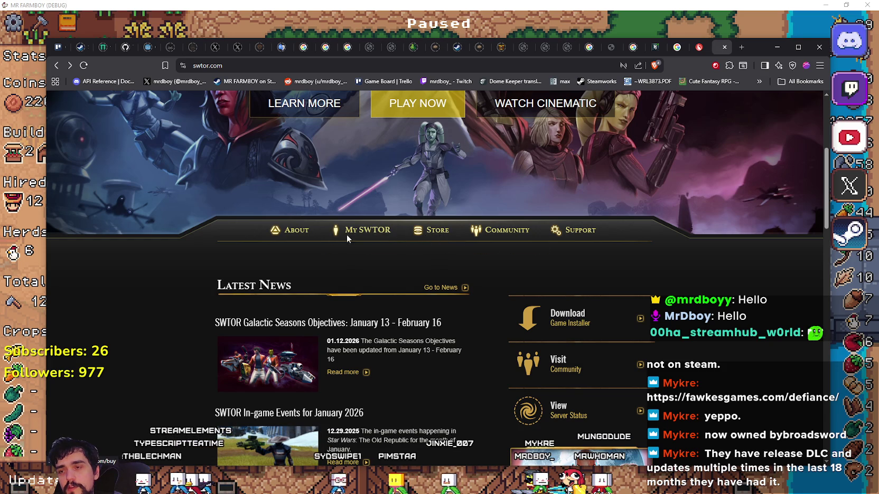
- Open SWTOR customer service help and check EA's server status list, all Online
mouse_move(585, 235)
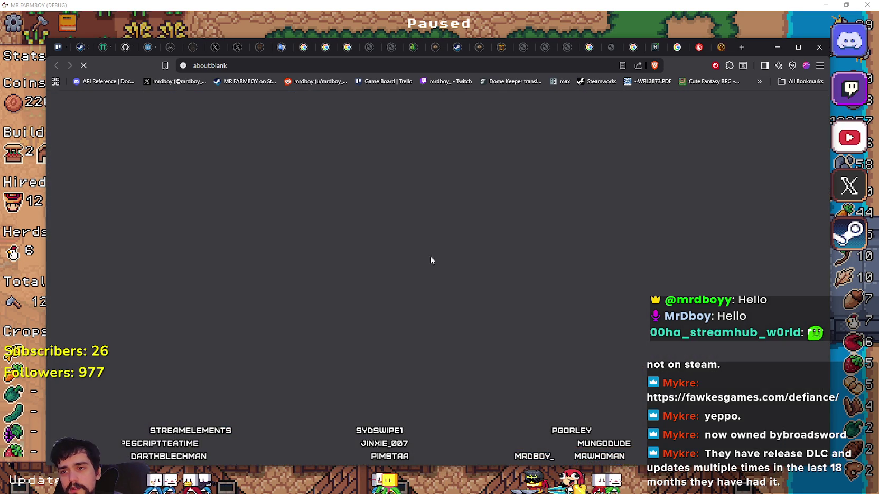
click(419, 250)
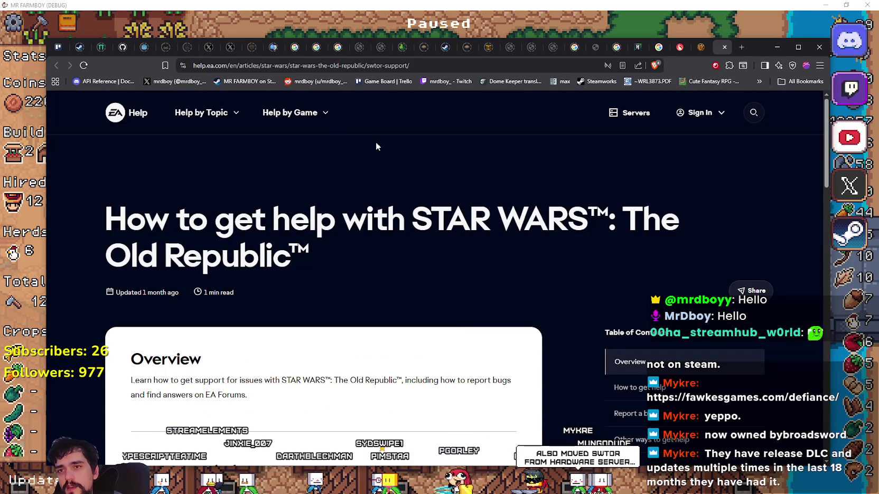
click(640, 119)
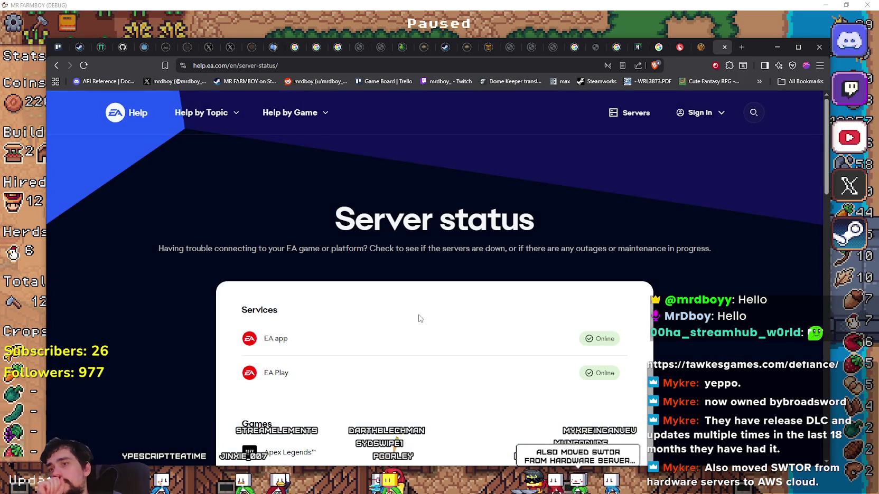
scroll(426, 309, down, 7)
scroll(396, 308, up, 5)
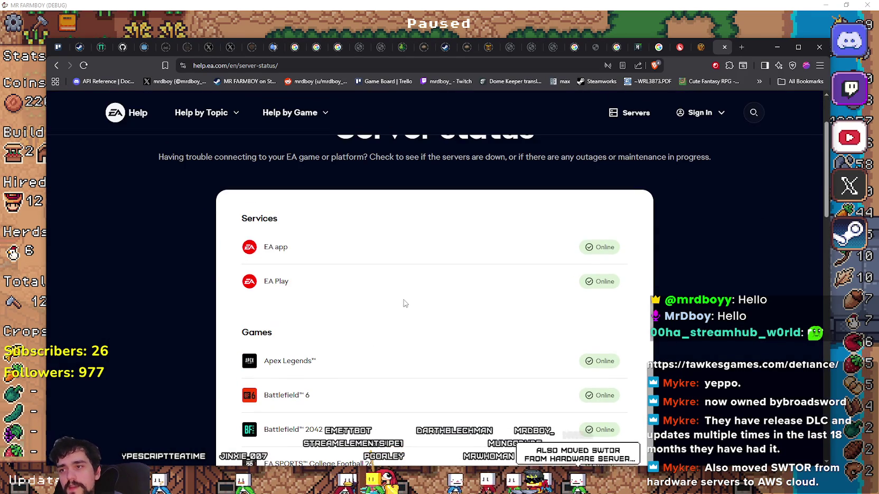
drag(249, 238, 398, 305)
scroll(398, 301, down, 15)
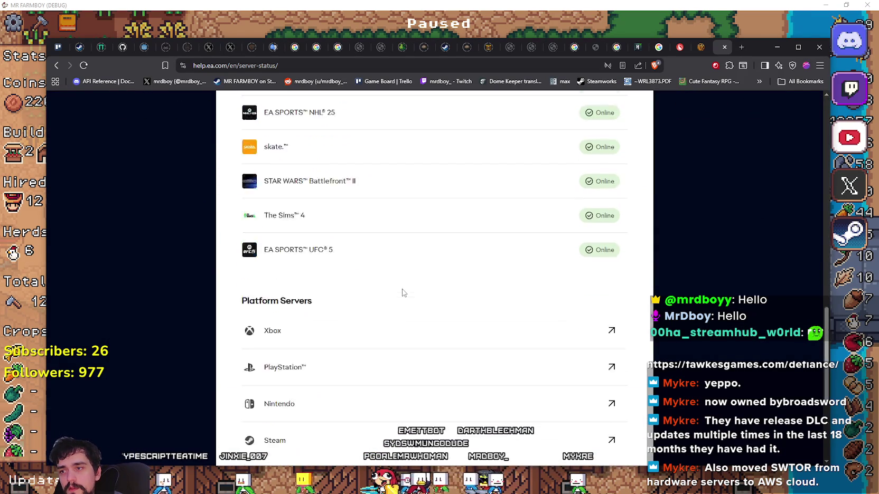
- Close the EA help and SWTOR tabs and start a fresh tab
click(724, 48)
click(724, 48)
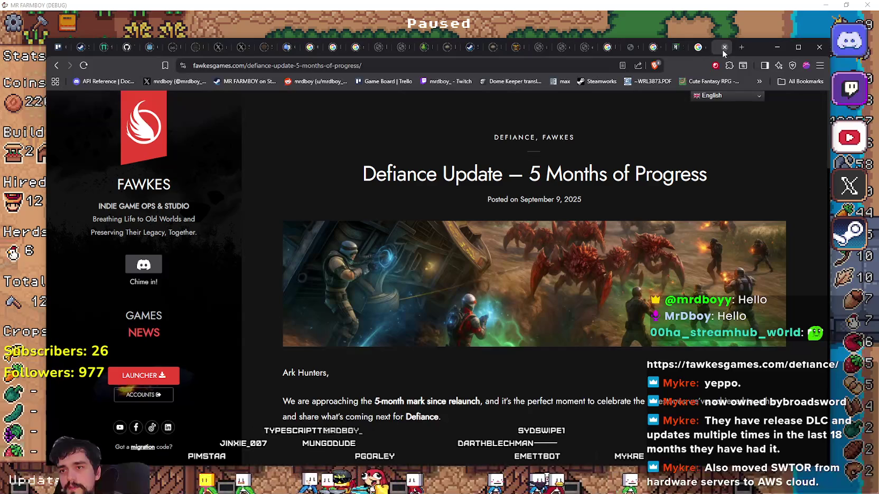
click(745, 47)
- Google 'star wars old republic by broadsword' from the new tab's address bar
text(star wars)
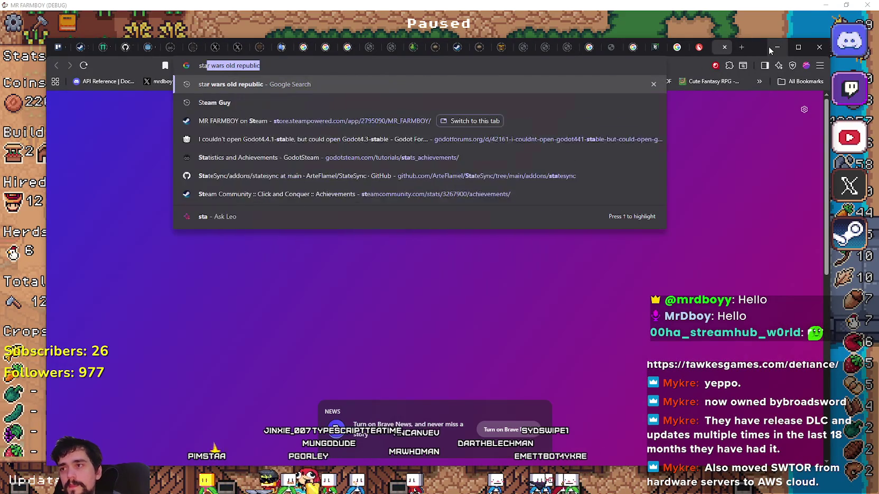
key(Right)
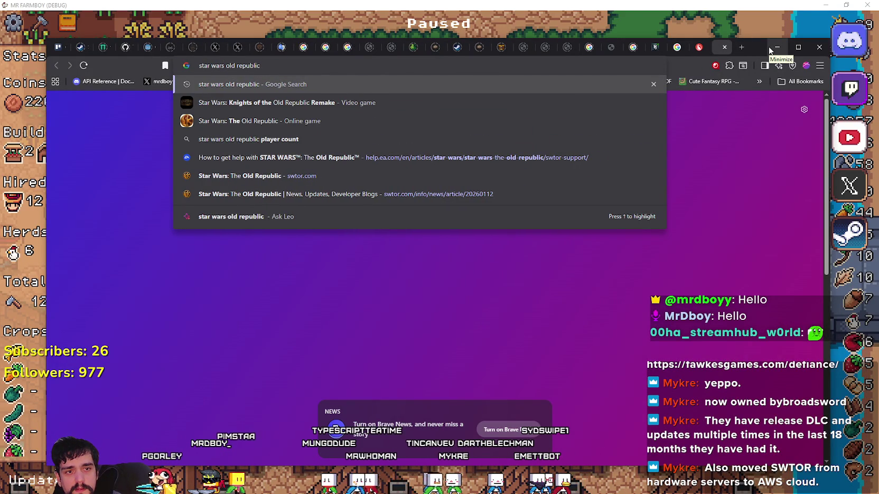
text(ybroadsword)
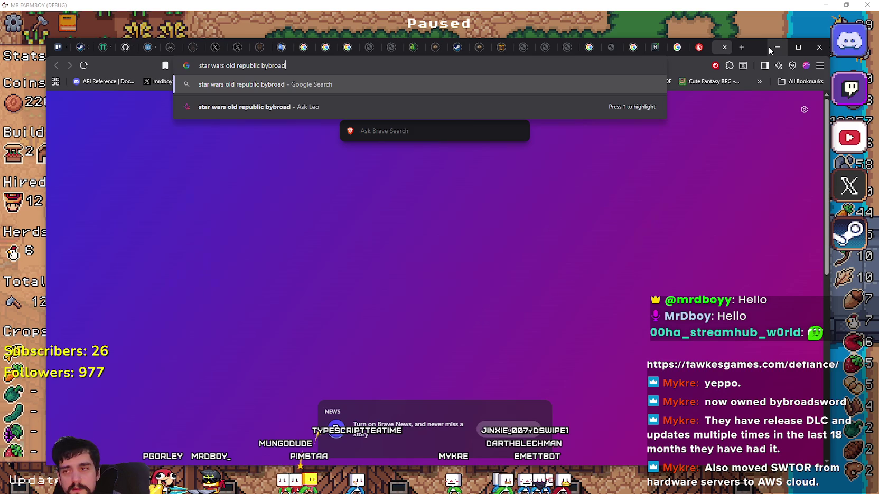
key(Return)
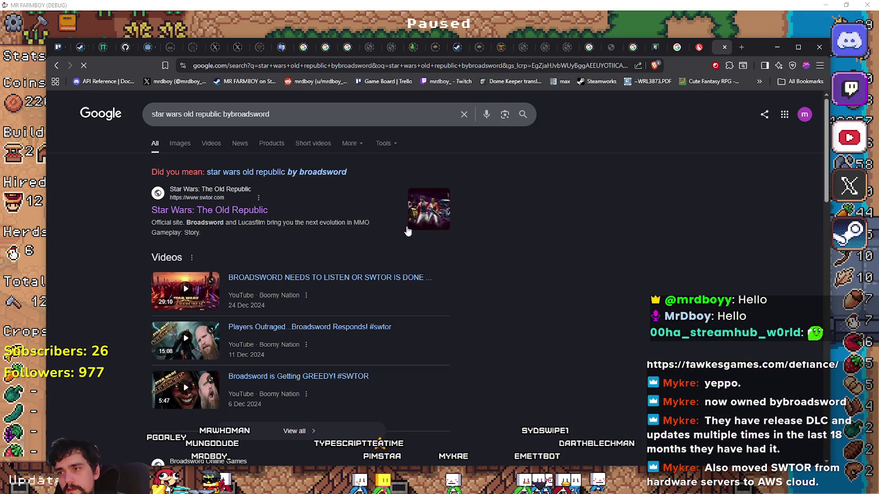
- Browse broadsword.com and follow its link to the official SWTOR website
scroll(121, 328, down, 4)
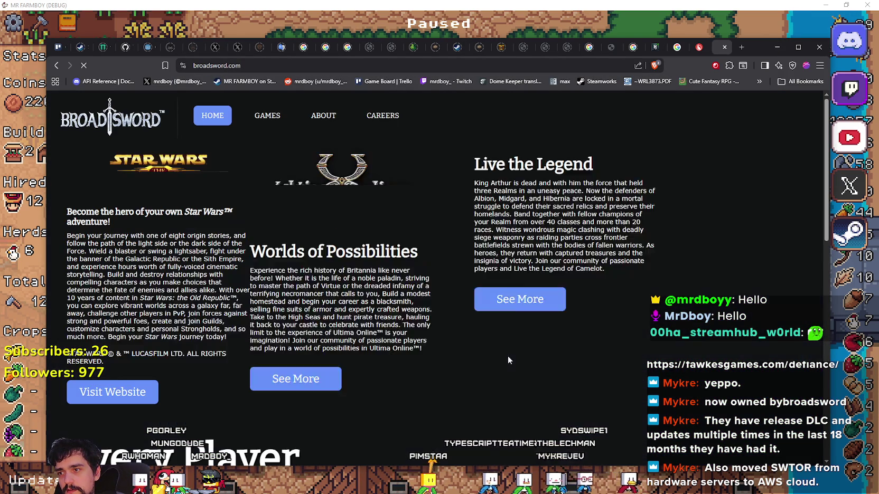
scroll(230, 257, down, 9)
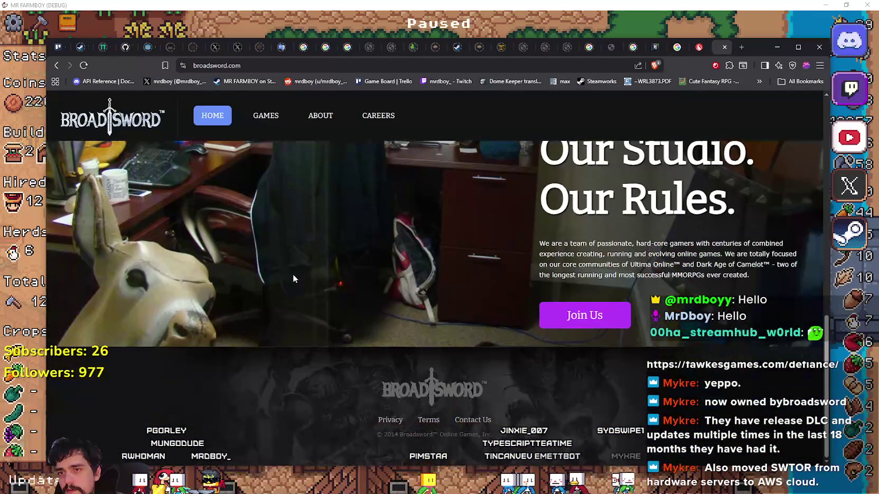
scroll(293, 274, up, 7)
scroll(292, 279, down, 3)
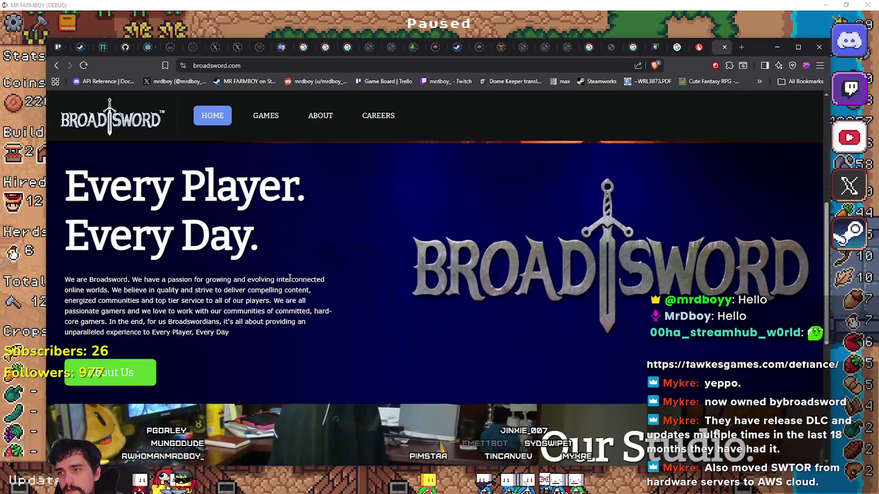
scroll(118, 355, up, 4)
scroll(118, 355, up, 2)
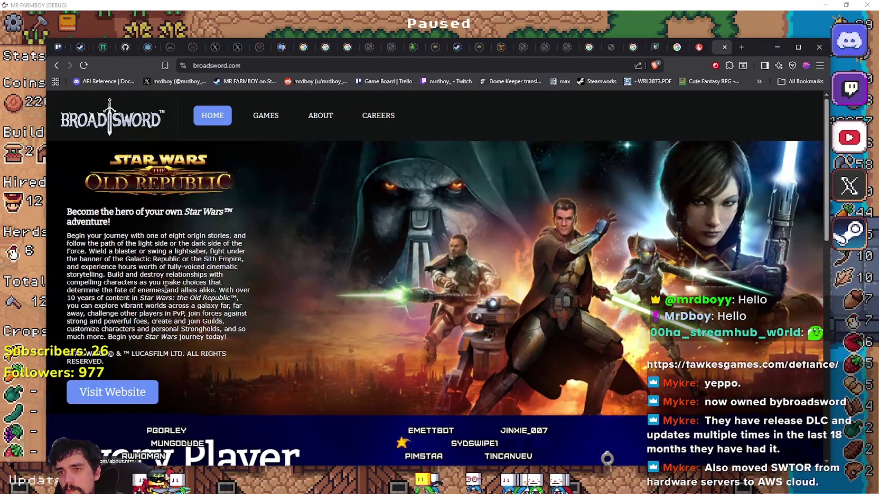
scroll(124, 362, down, 1)
click(125, 354)
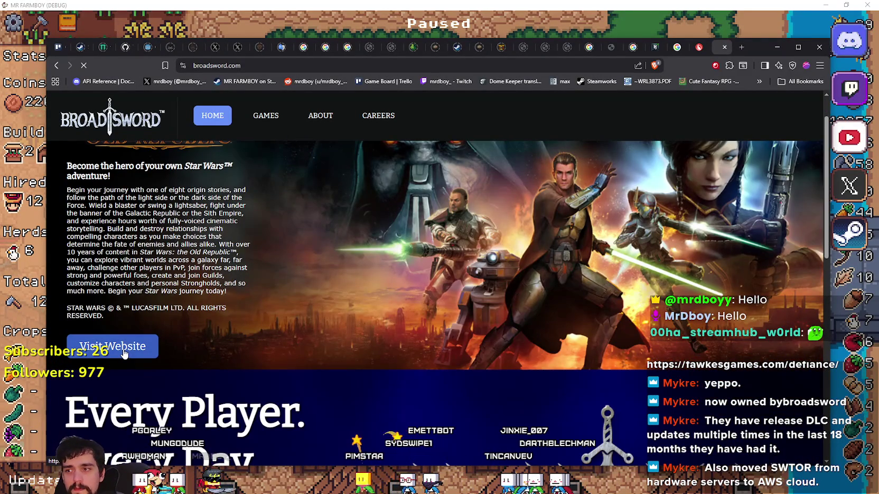
- Read the Legacy of the Sith page down past Manaan and Elom to the footer, then go back
scroll(548, 233, down, 5)
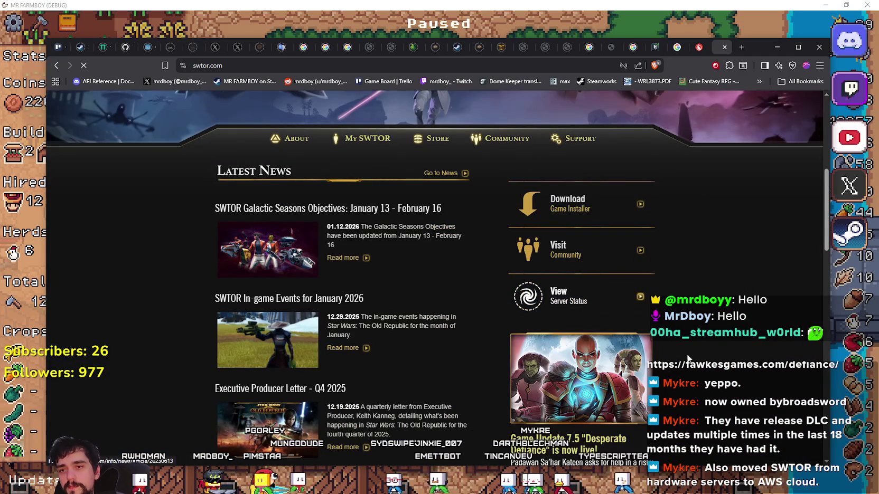
scroll(344, 318, down, 3)
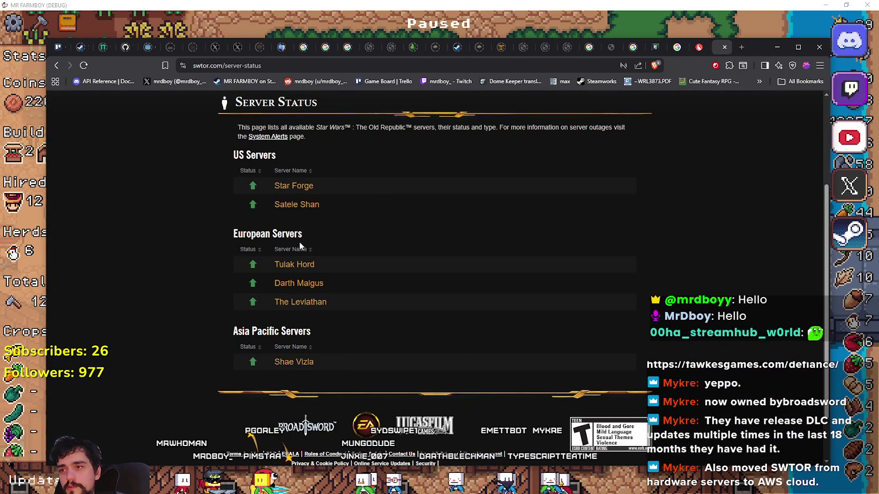
drag(343, 318, 197, 244)
click(361, 291)
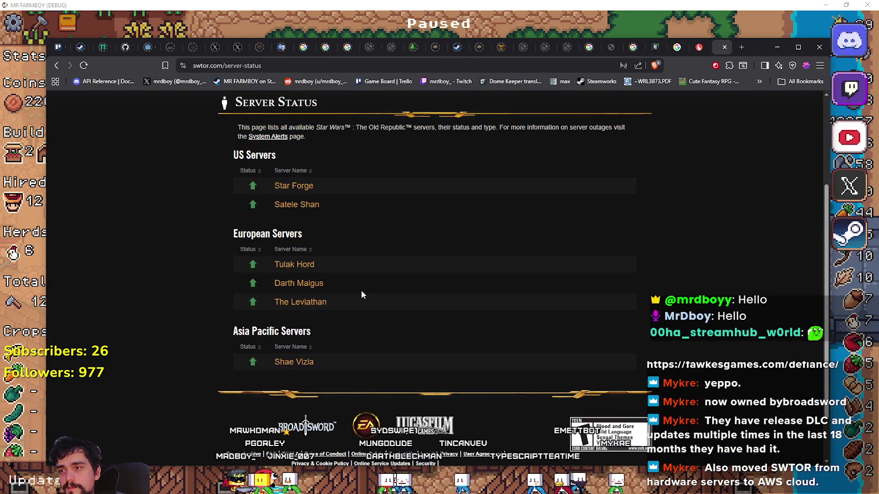
scroll(361, 294, up, 2)
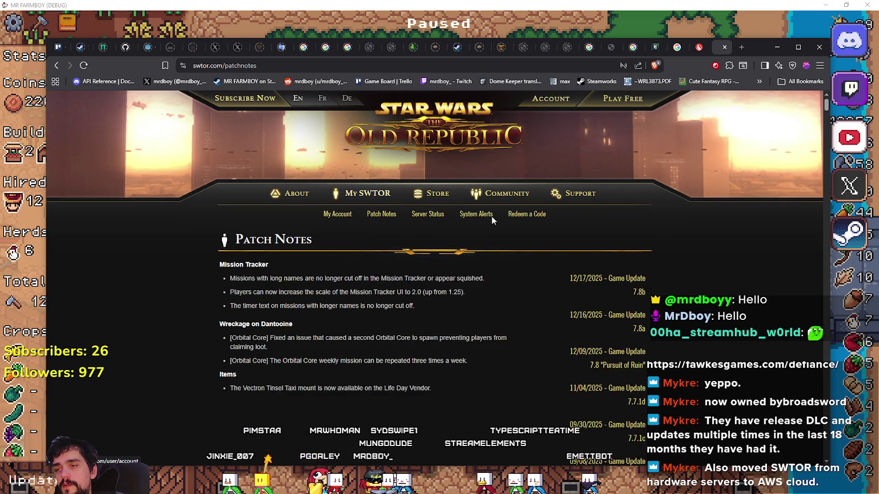
scroll(543, 250, down, 2)
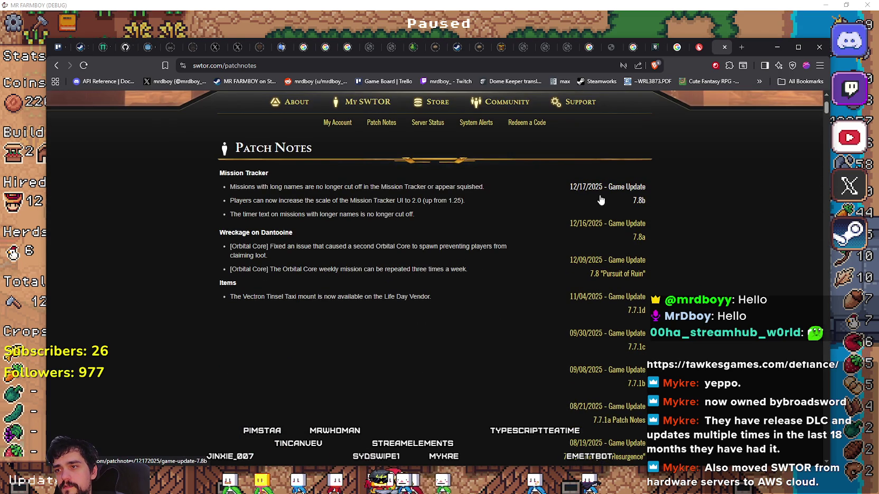
scroll(600, 200, down, 4)
scroll(602, 242, up, 6)
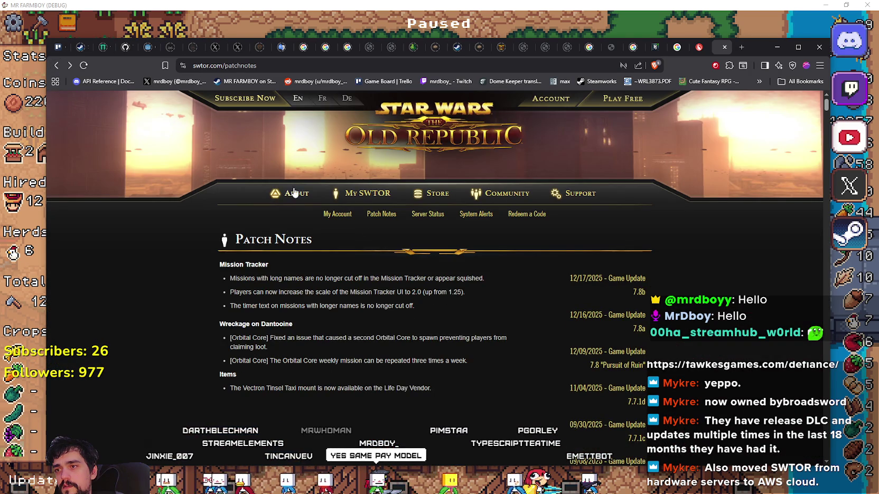
scroll(462, 280, down, 8)
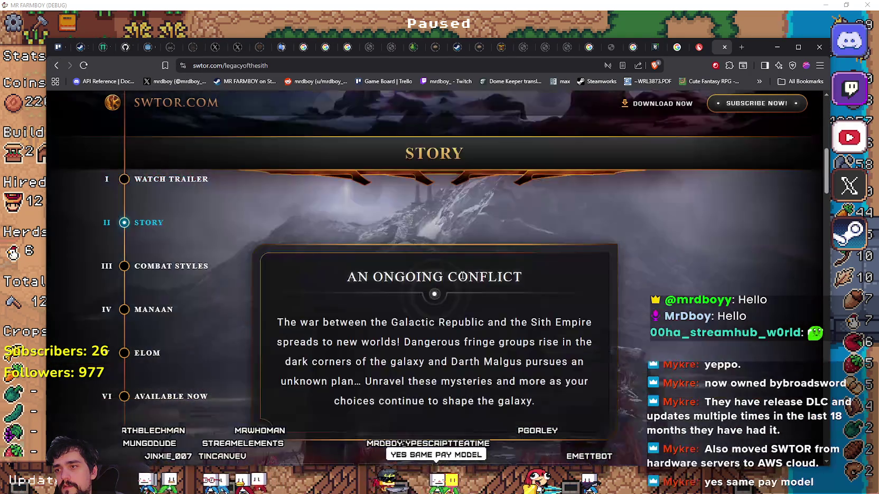
scroll(461, 277, down, 2)
scroll(474, 271, down, 10)
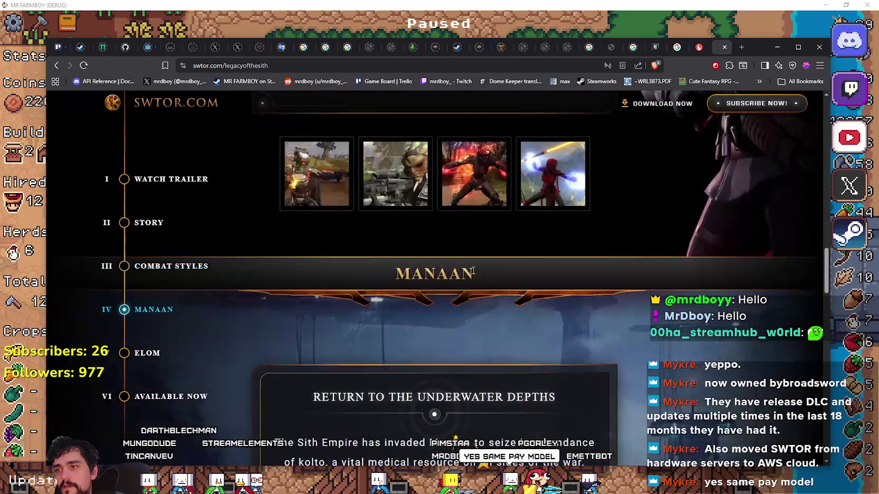
scroll(253, 200, down, 5)
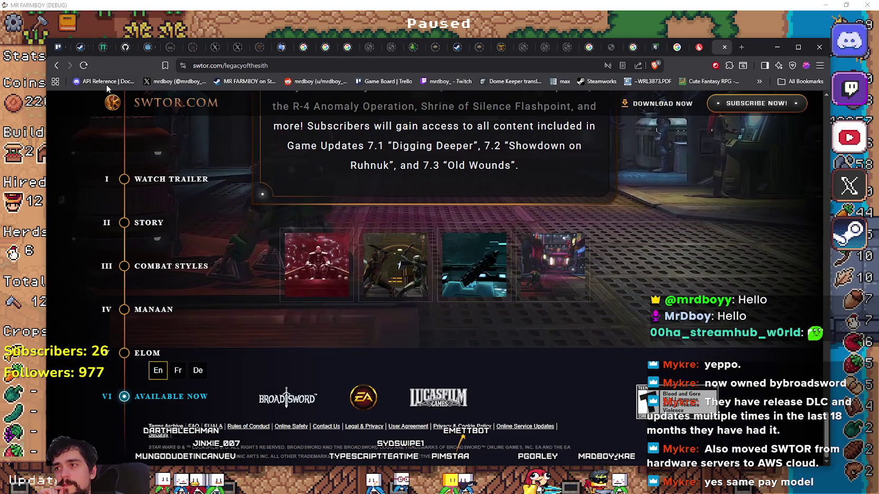
click(61, 69)
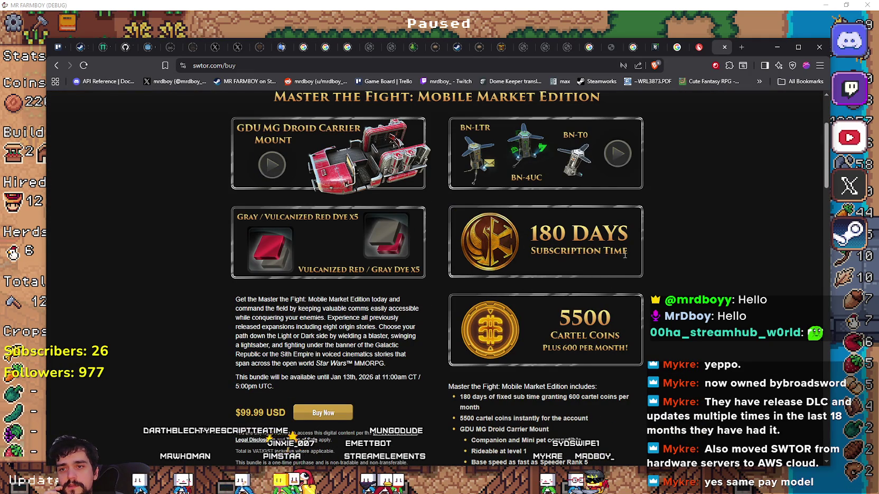
- Select the 180 Days subscription, bundle contents and bundle description on the buy page
drag(625, 256, 518, 228)
drag(608, 338, 560, 314)
scroll(599, 326, down, 4)
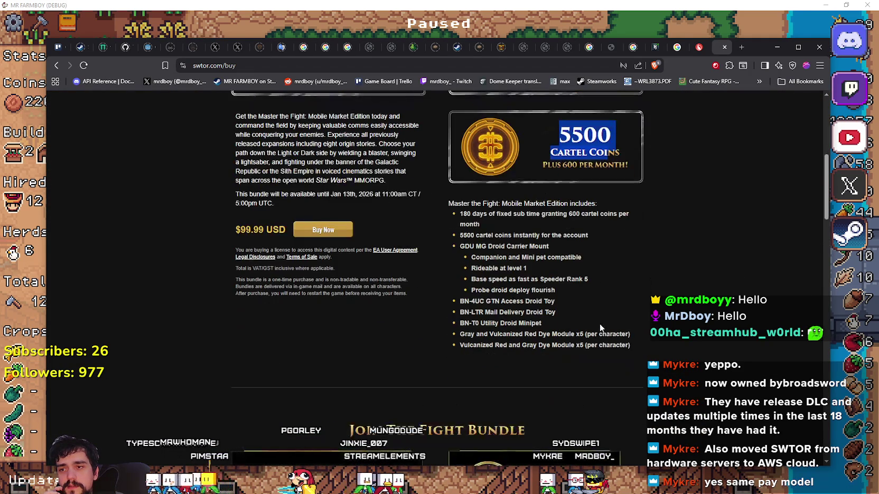
drag(651, 350, 476, 213)
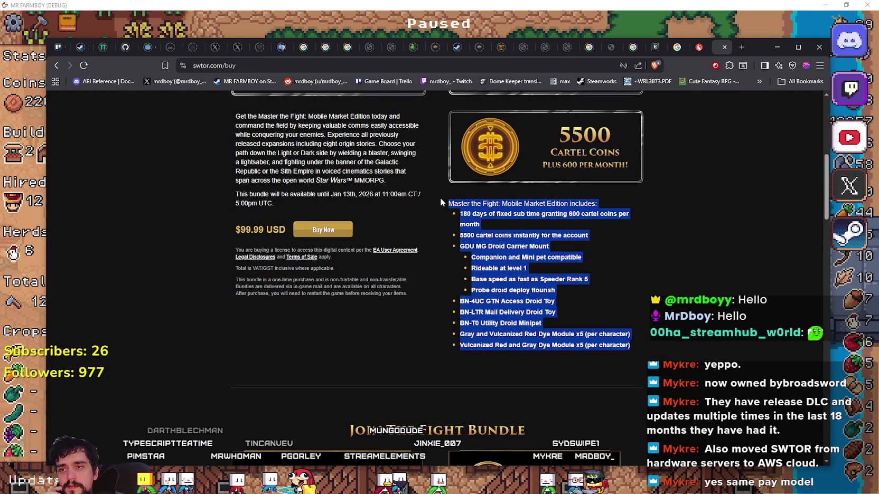
scroll(605, 328, up, 3)
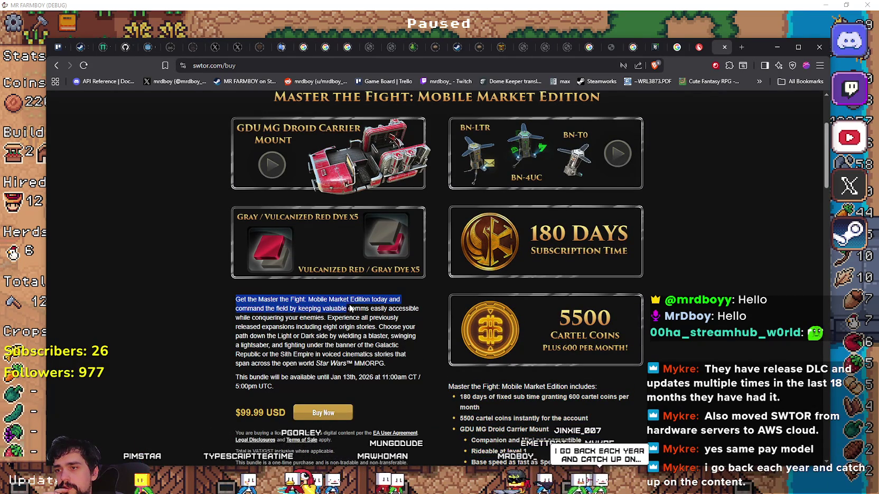
drag(397, 356, 402, 389)
scroll(403, 386, down, 4)
scroll(399, 373, up, 4)
scroll(404, 373, up, 2)
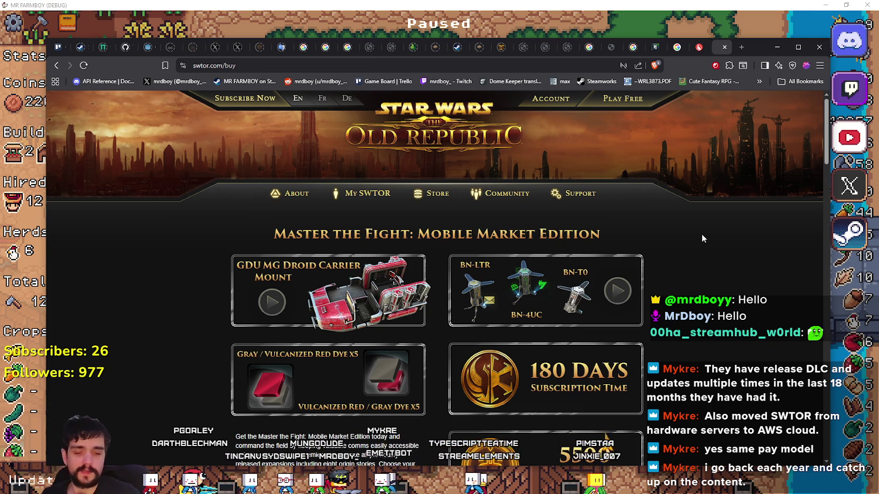
- Scroll down to the Subscription Plans ($12.99/month for 180 days) and Cartel Coins packs
scroll(610, 287, down, 5)
scroll(585, 262, down, 2)
scroll(301, 287, down, 5)
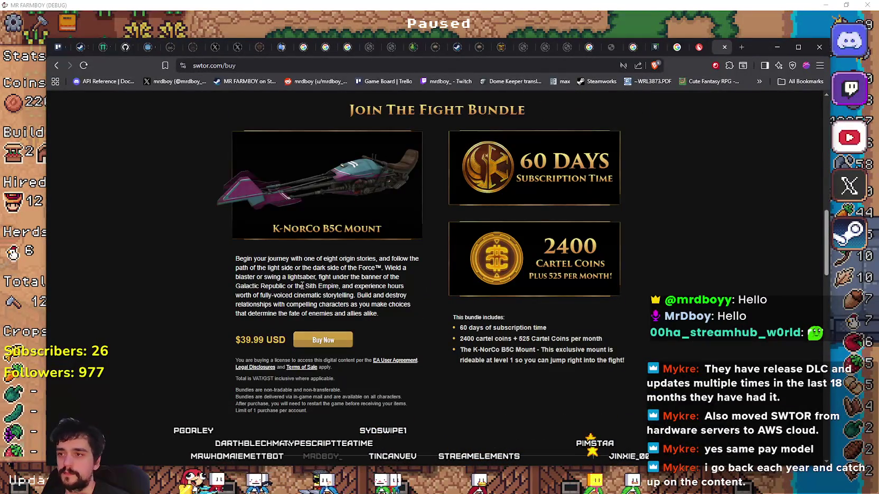
scroll(692, 156, down, 7)
scroll(684, 148, down, 5)
scroll(683, 152, down, 2)
scroll(495, 271, down, 2)
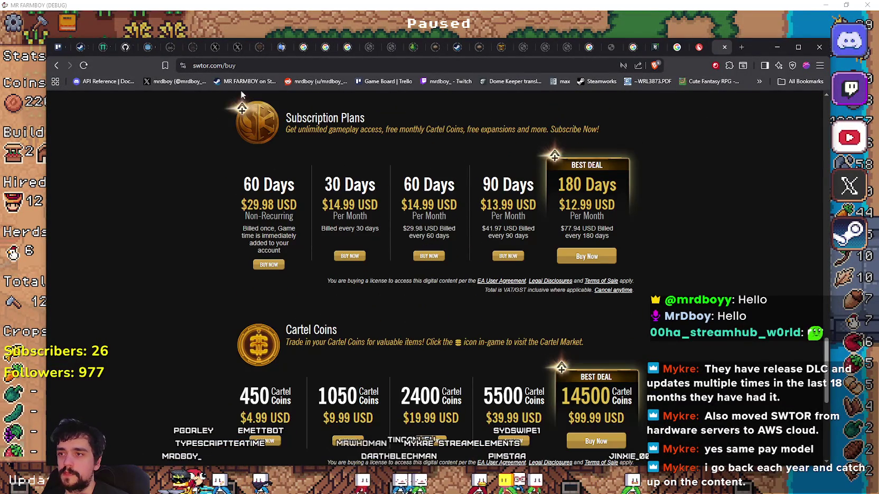
scroll(380, 130, down, 6)
scroll(607, 337, up, 2)
scroll(608, 335, up, 3)
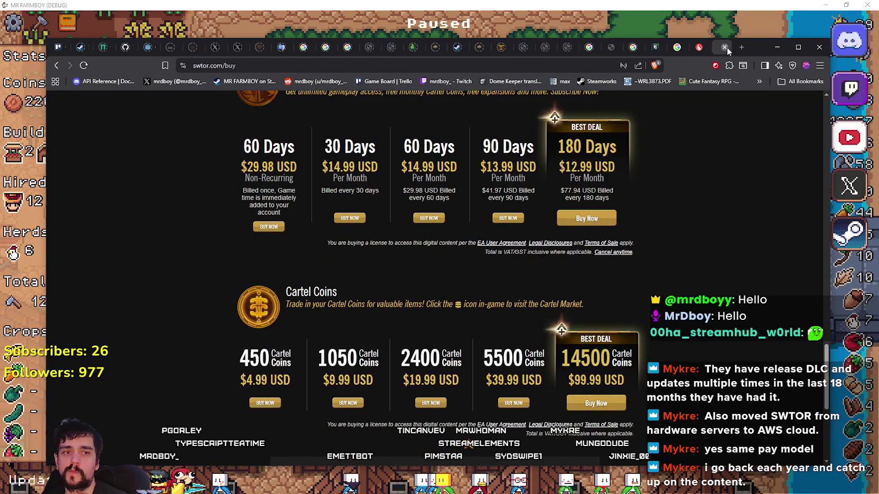
- Close the swtor.com tab and scroll through the Fawkes 'Defiance Update — 5 Months of Progress' article
click(725, 48)
scroll(539, 326, down, 3)
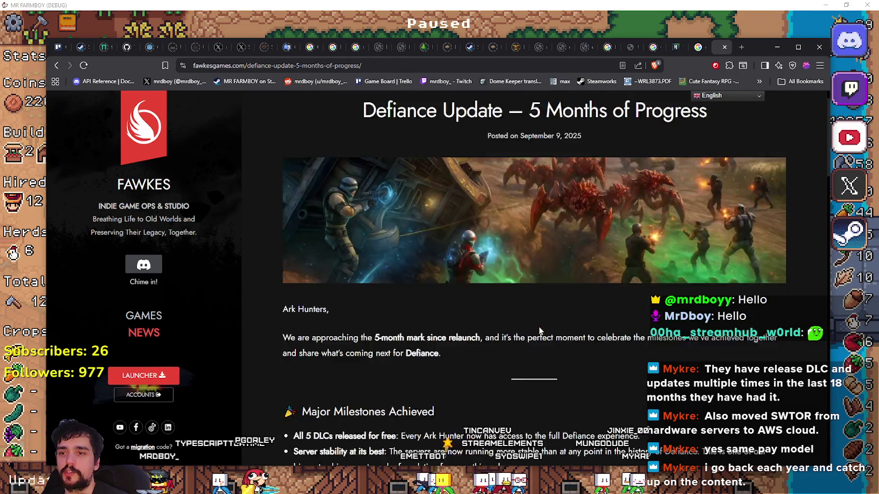
scroll(539, 326, up, 3)
scroll(543, 328, down, 5)
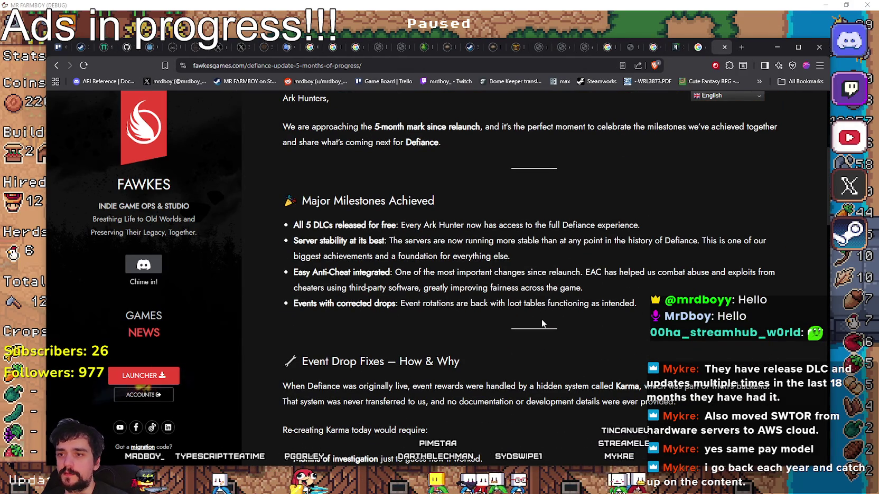
scroll(542, 324, down, 6)
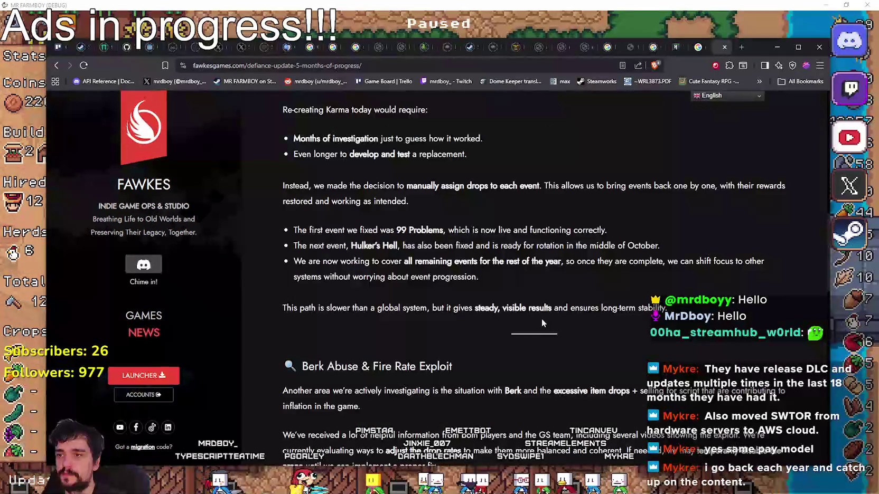
scroll(541, 319, up, 10)
scroll(540, 323, down, 15)
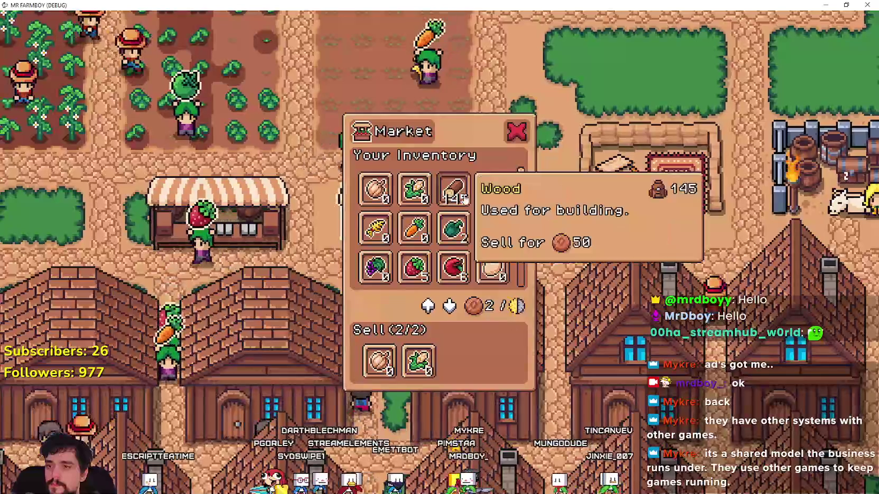
- Collect the carrot, strawberry, cucumber and pepper stock from the first warehouses into the inventory
key(s)
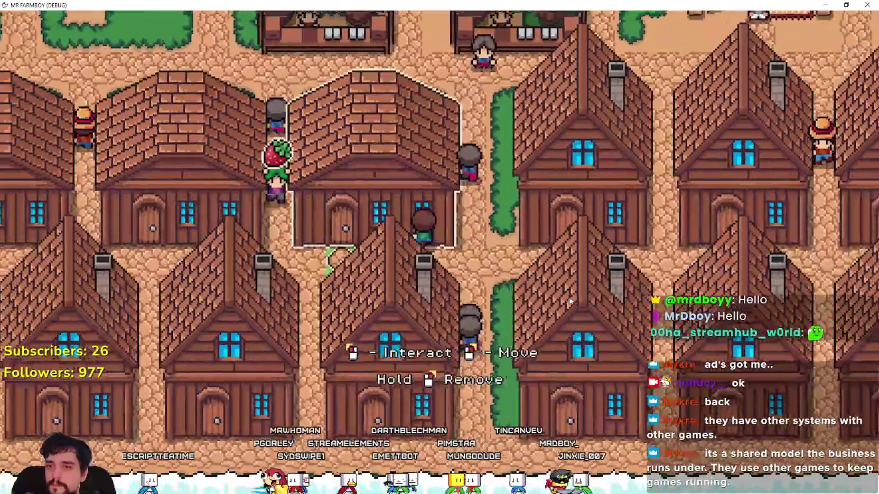
key(e)
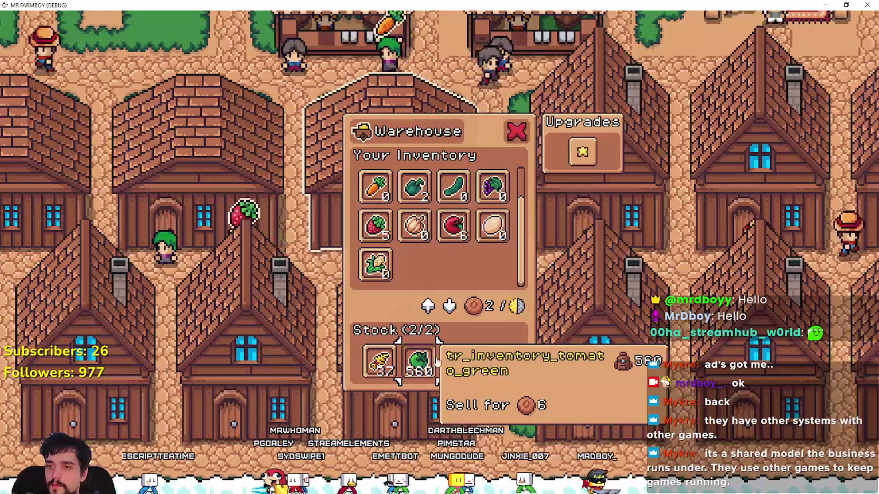
key(a)
key(e)
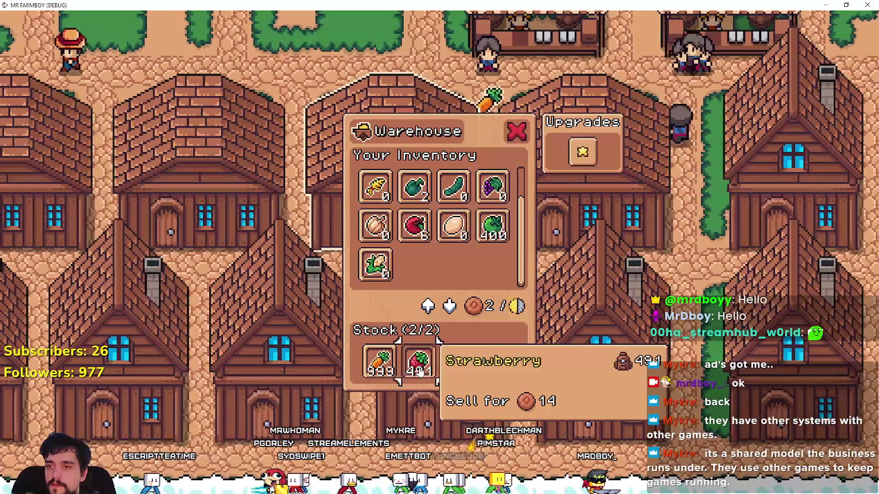
click(379, 364)
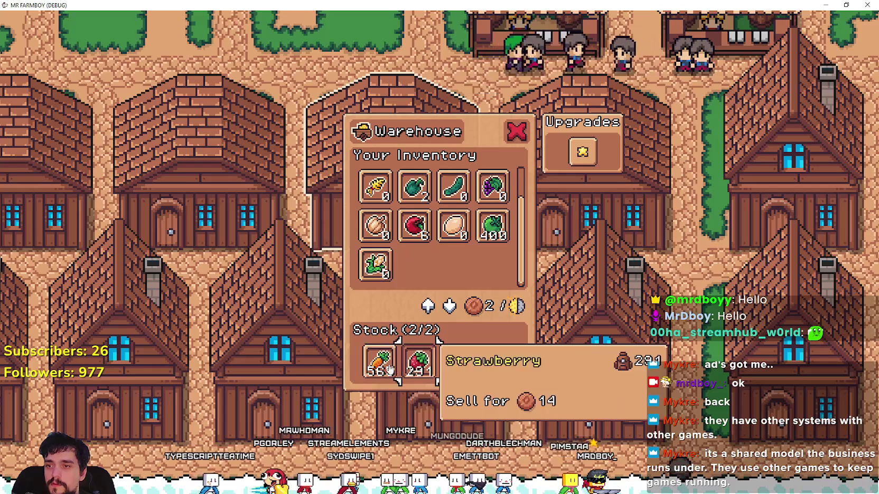
click(418, 364)
key(d)
key(e)
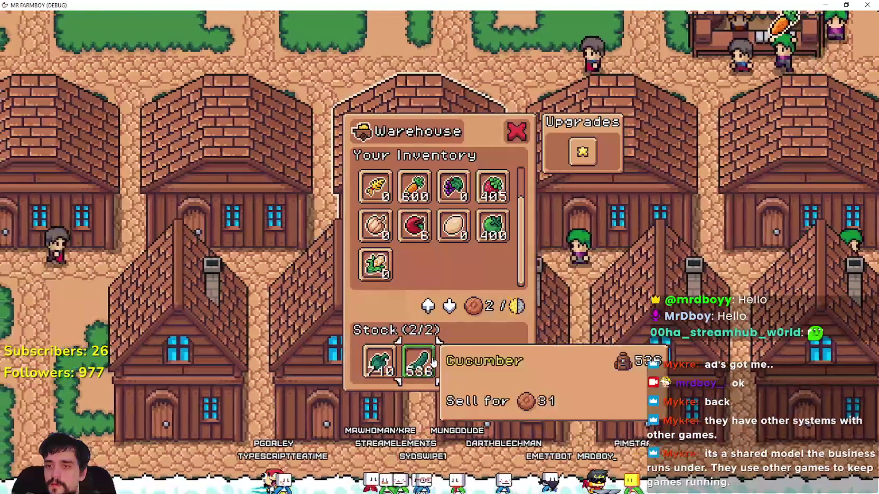
click(418, 363)
click(379, 363)
- Collect the corn stock from the next warehouse, then recheck and close the warehouse window
key(a)
key(e)
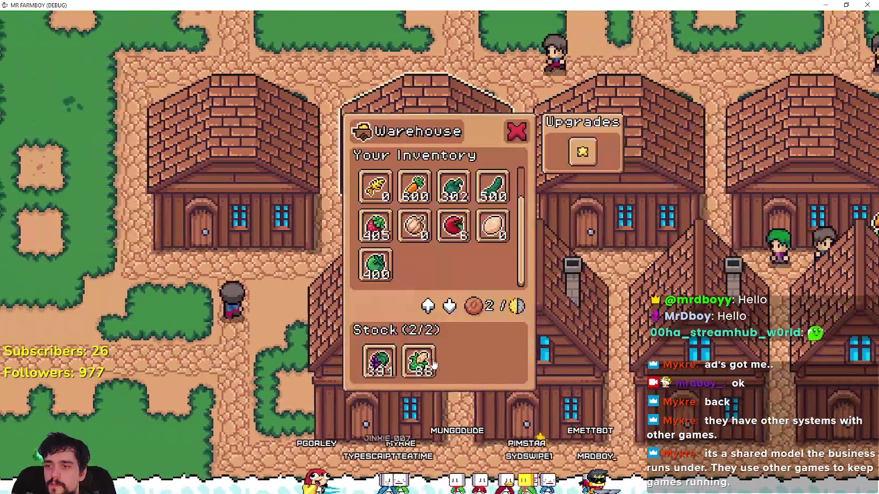
click(418, 364)
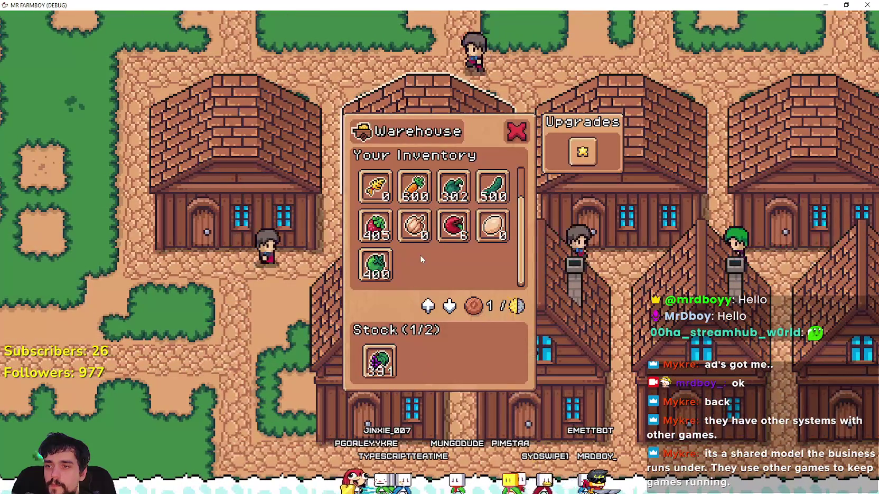
scroll(482, 246, up, 1)
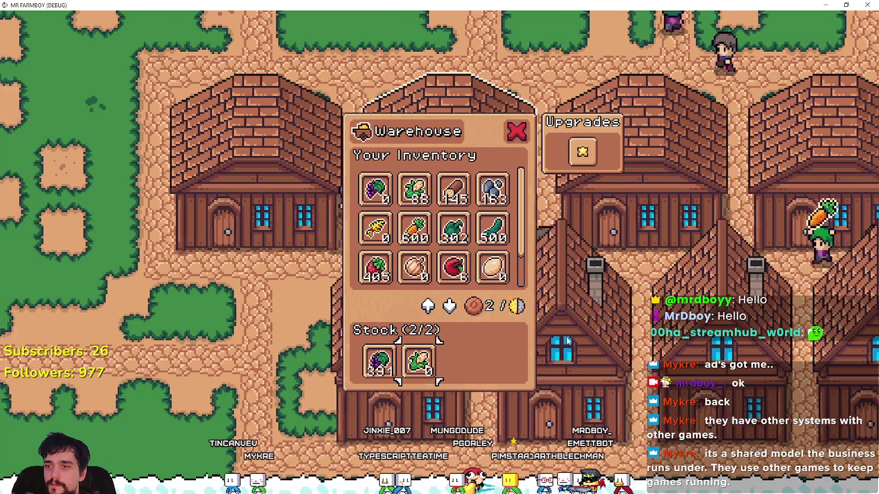
key(Escape)
click(566, 338)
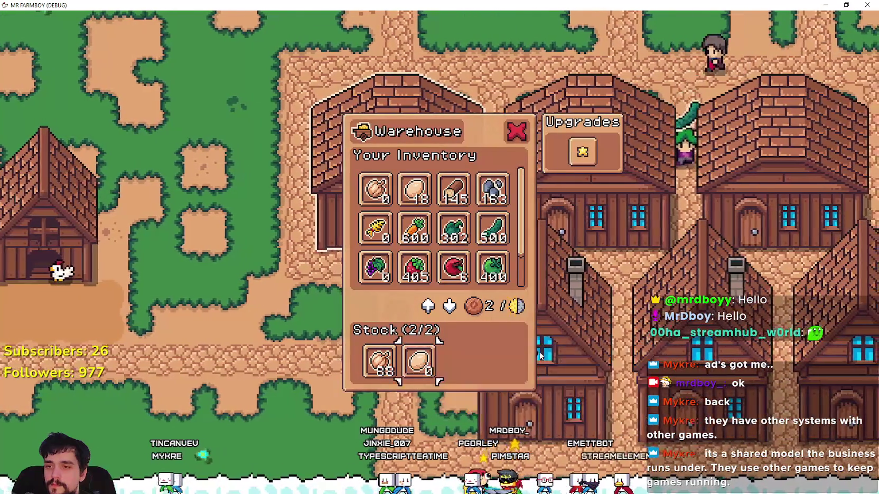
key(Escape)
scroll(538, 340, down, 5)
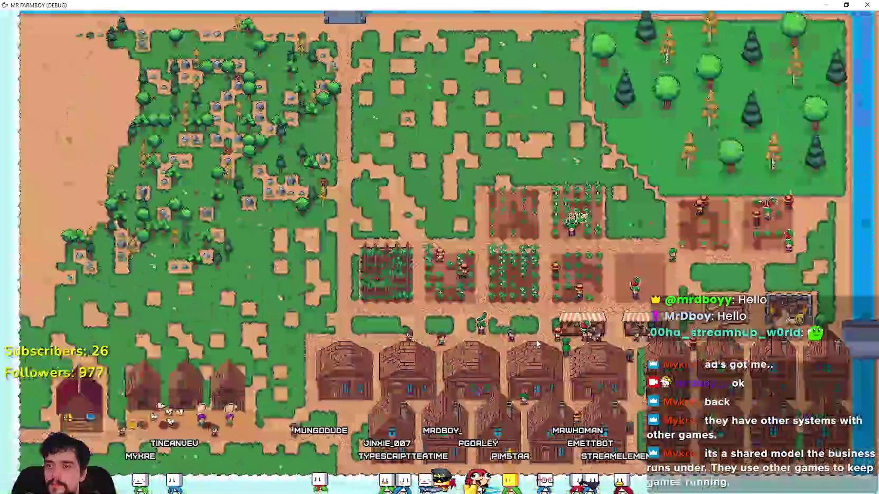
scroll(534, 330, up, 5)
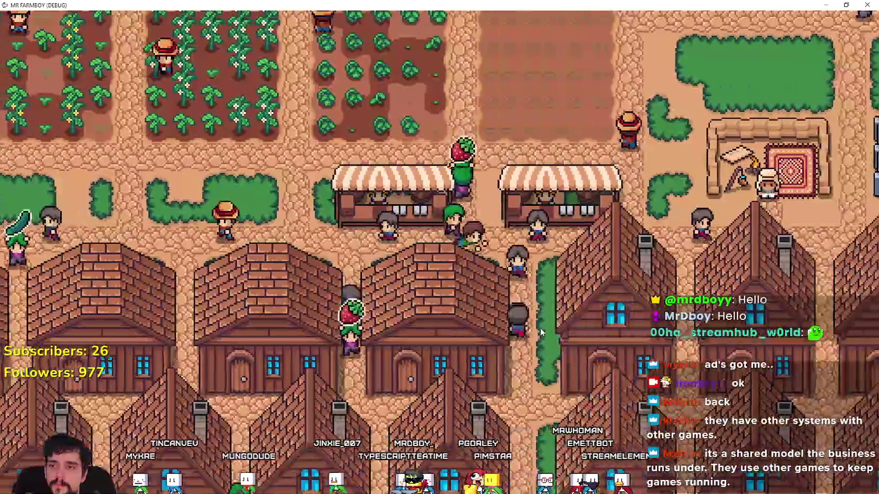
- Hand green tomatoes, carrots, green peppers and eggs to the King's Envoy task, then close it
key(d)
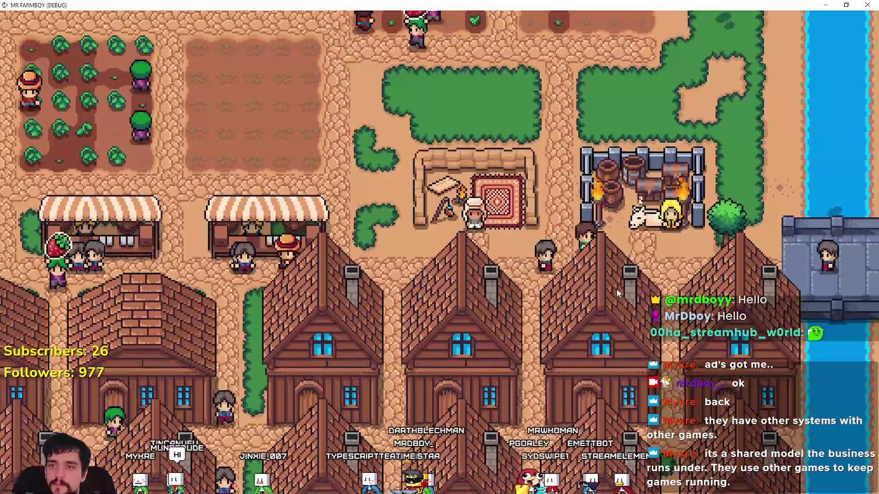
key(d)
key(e)
click(385, 166)
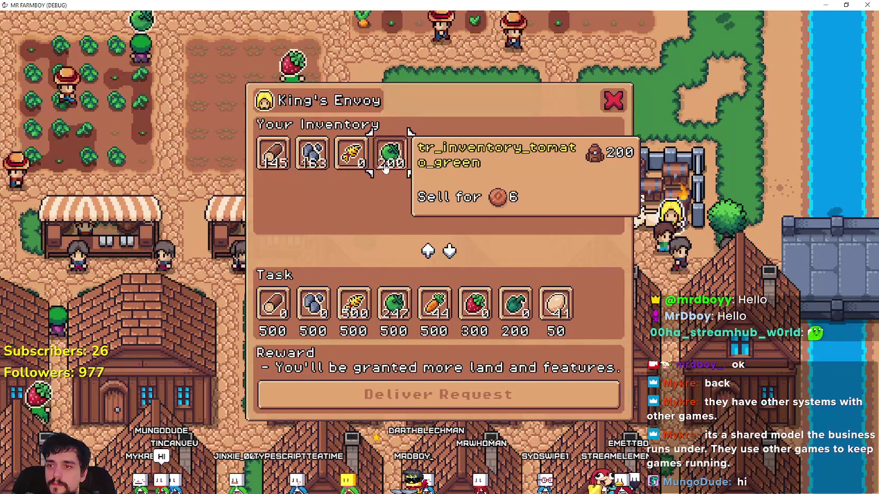
click(429, 157)
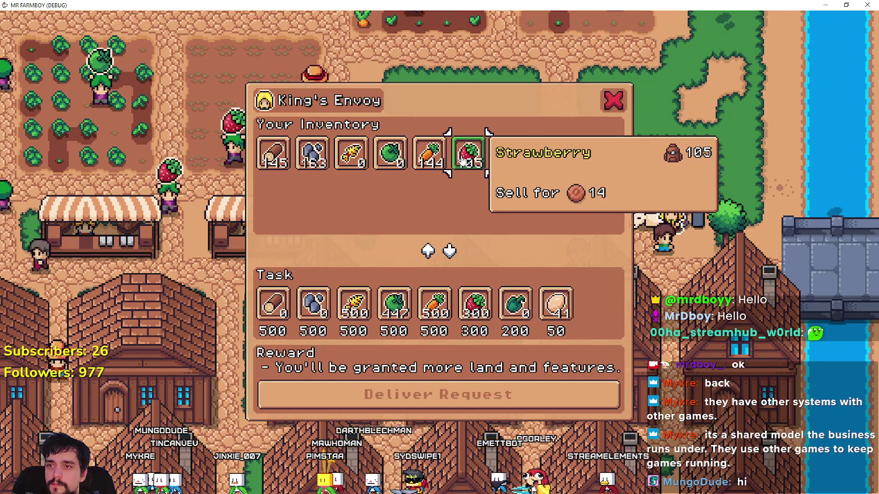
click(510, 167)
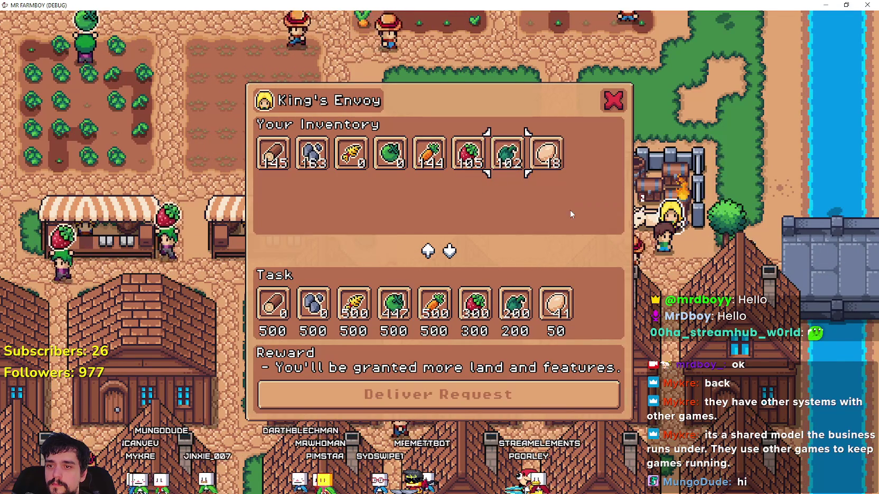
click(547, 157)
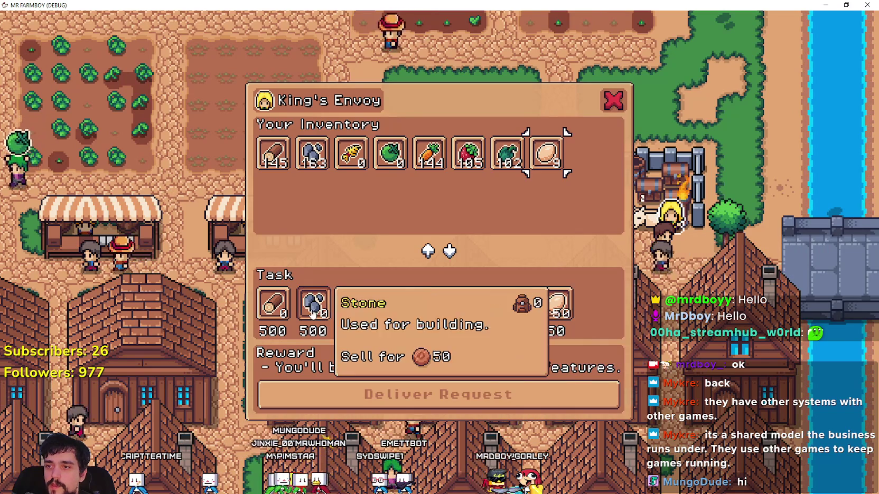
key(Escape)
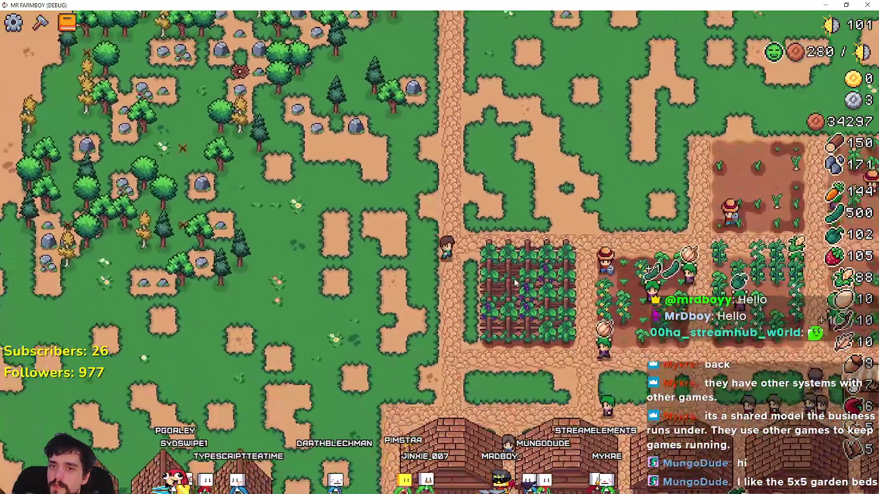
- Browse the Crops and Land/Buildings tabs of the Advancements tree, then close it
click(67, 22)
click(40, 22)
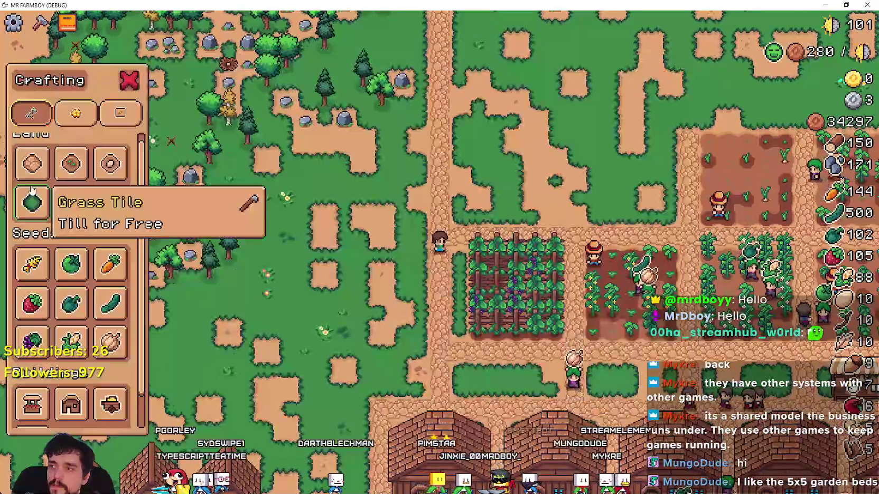
click(67, 22)
click(335, 104)
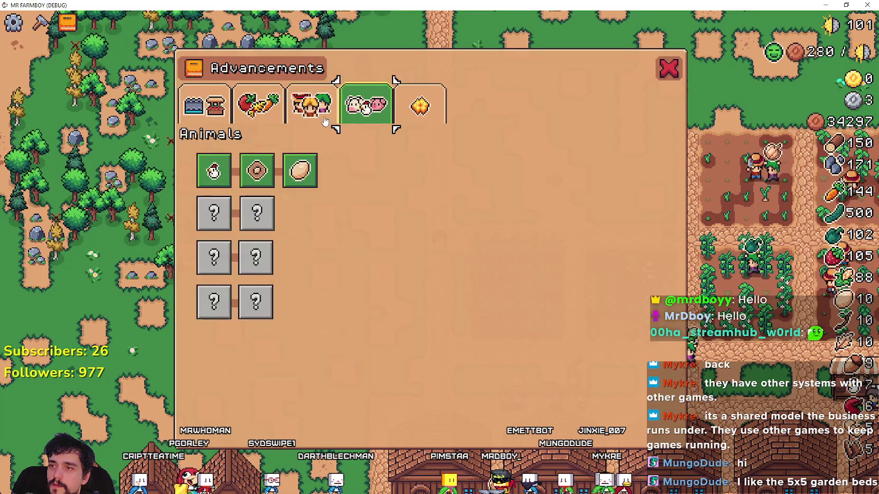
click(271, 112)
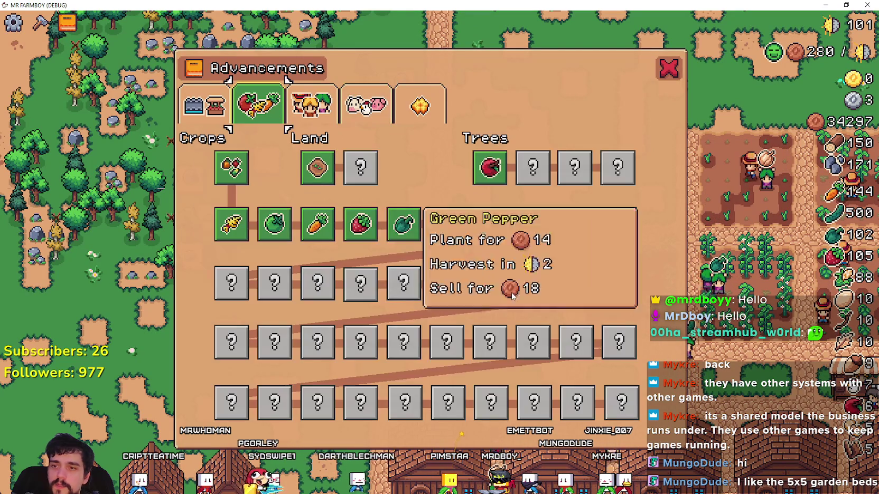
click(205, 104)
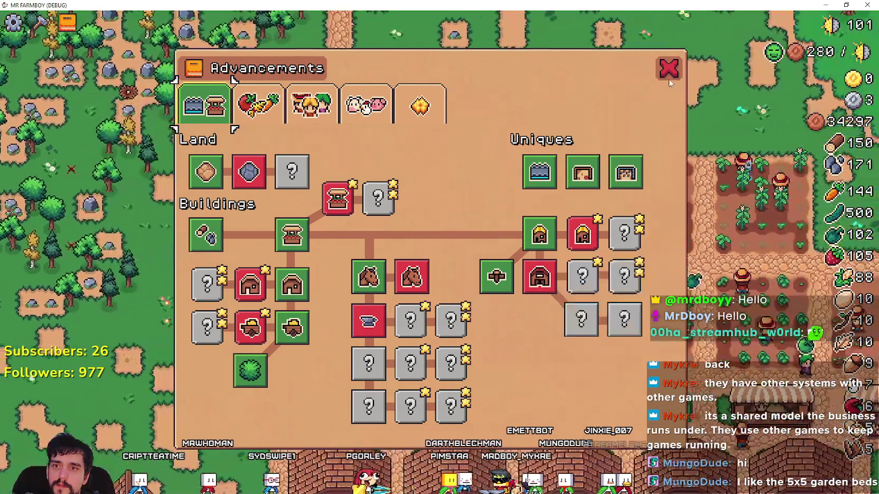
click(669, 68)
- Select Farm Tile from Crafting and till the first strip of soil above the grape patch
key(c)
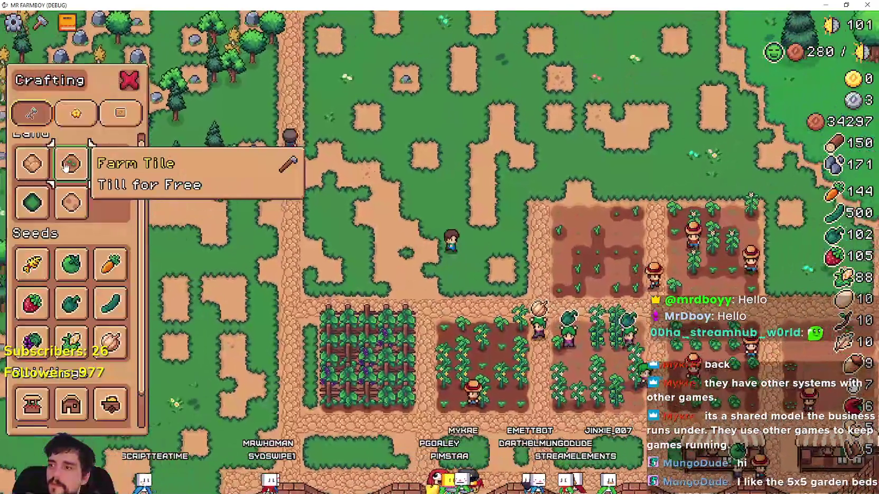
click(71, 164)
key(s)
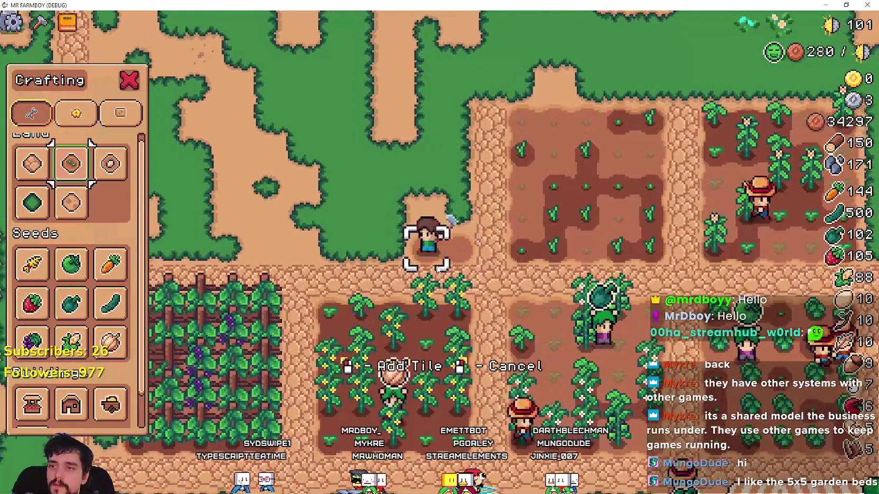
key(a)
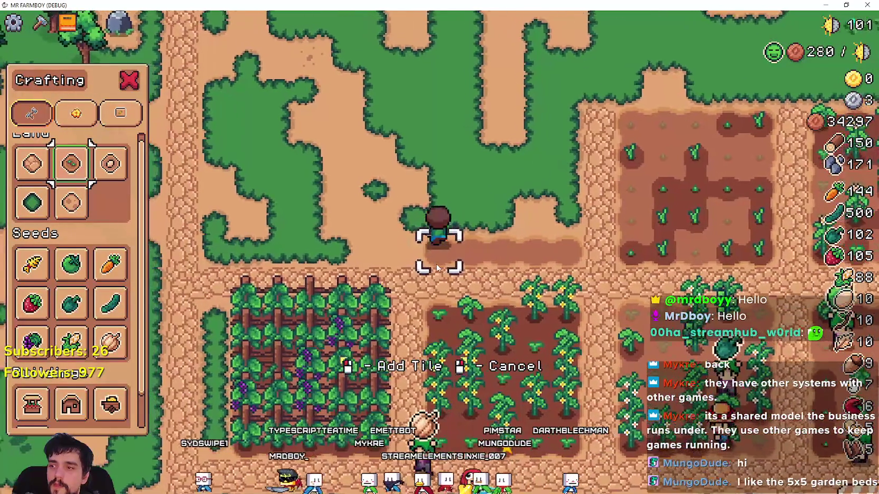
key(d)
key(w)
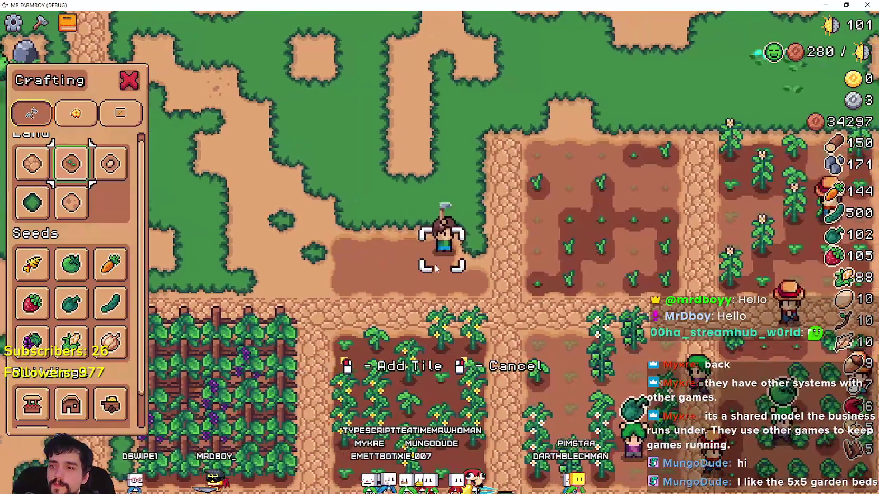
key(d)
key(w)
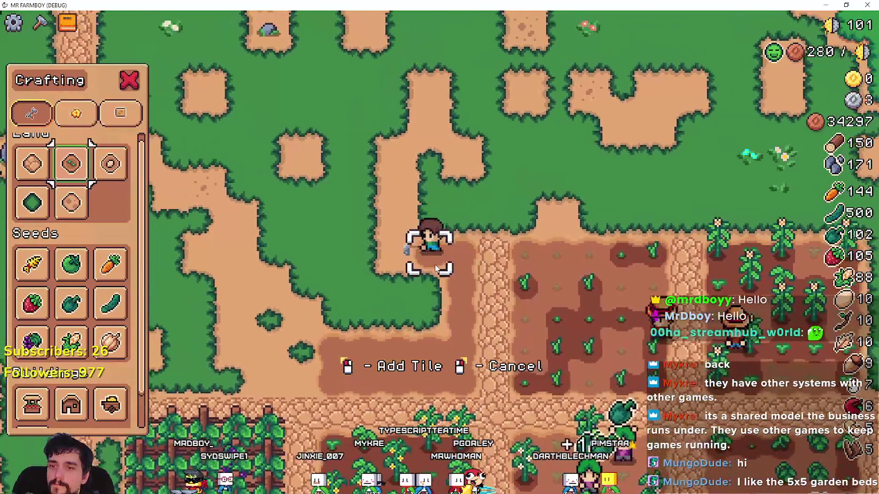
key(a)
click(435, 264)
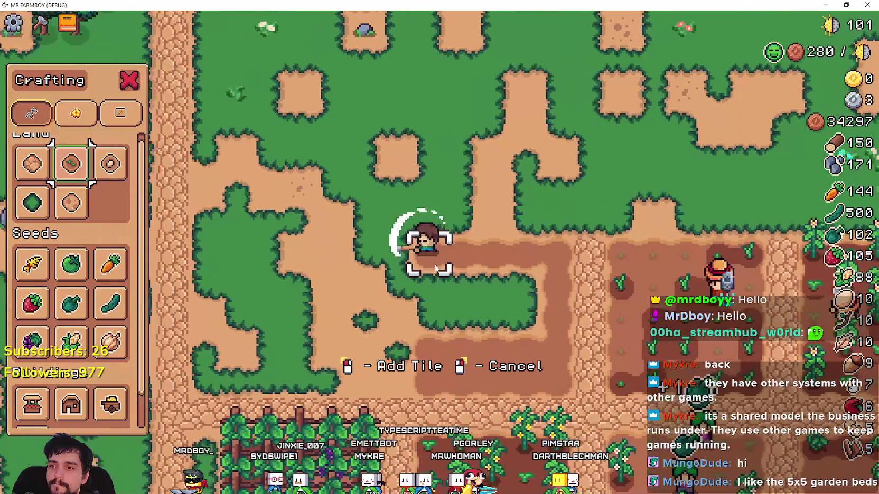
key(d)
key(s)
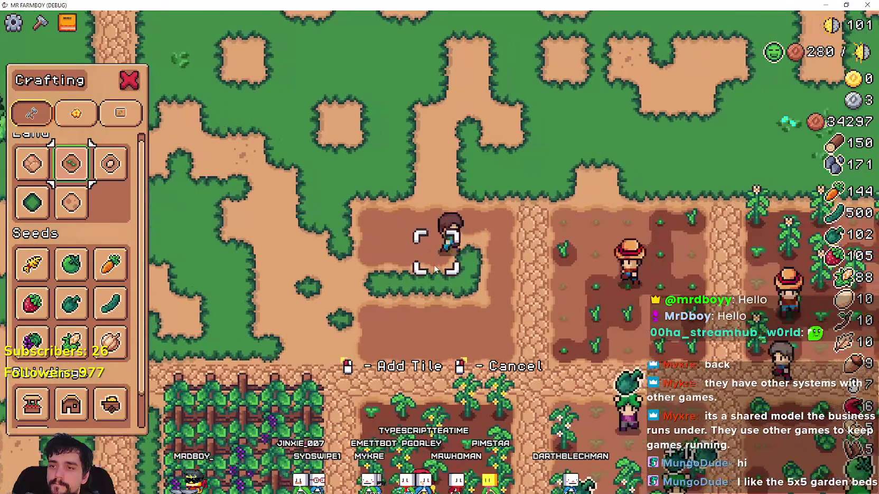
key(a)
key(s)
click(435, 270)
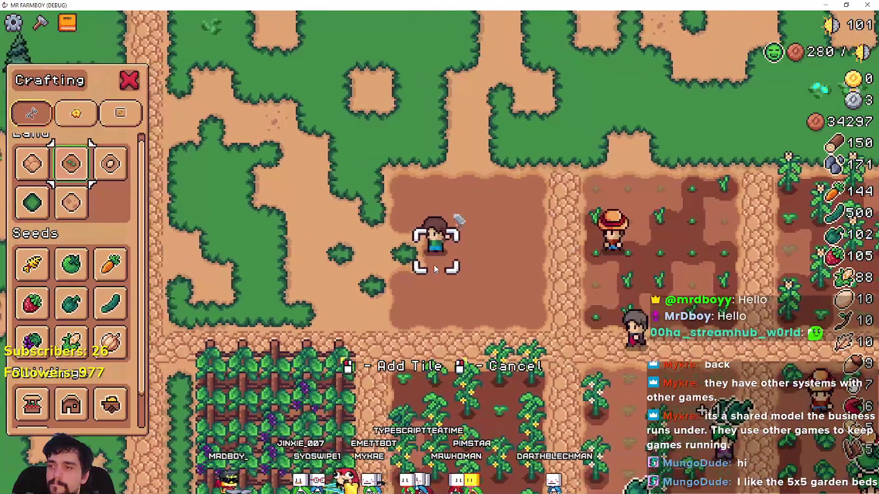
- Till more soil tiles, adding columns to build out the new plots
scroll(434, 270, up, 1)
key(a)
key(s)
key(w)
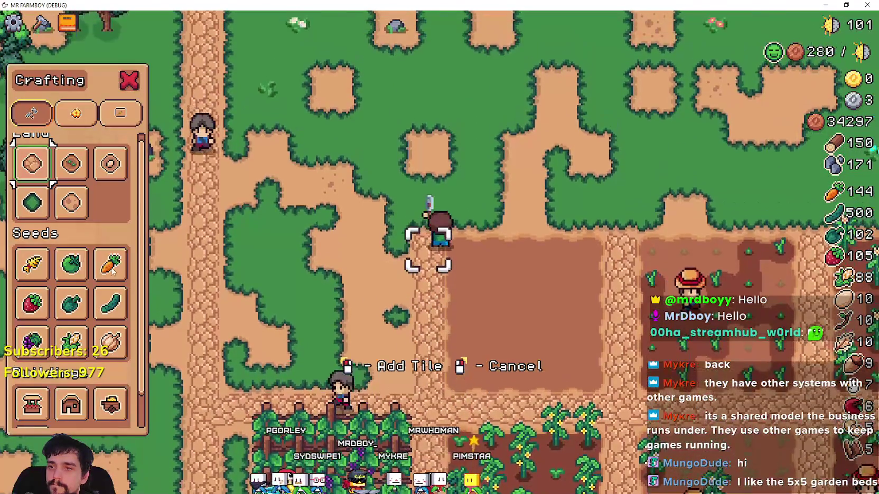
scroll(455, 258, down, 1)
key(a)
key(s)
click(454, 258)
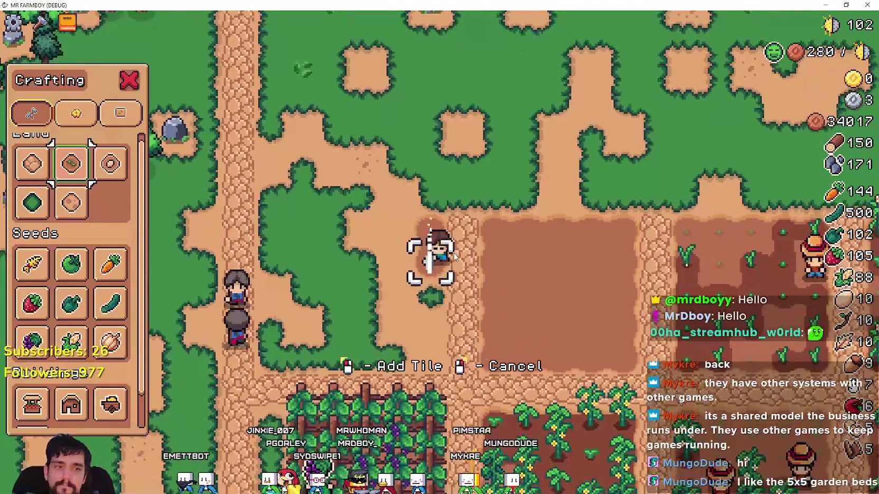
key(s)
click(454, 257)
key(w)
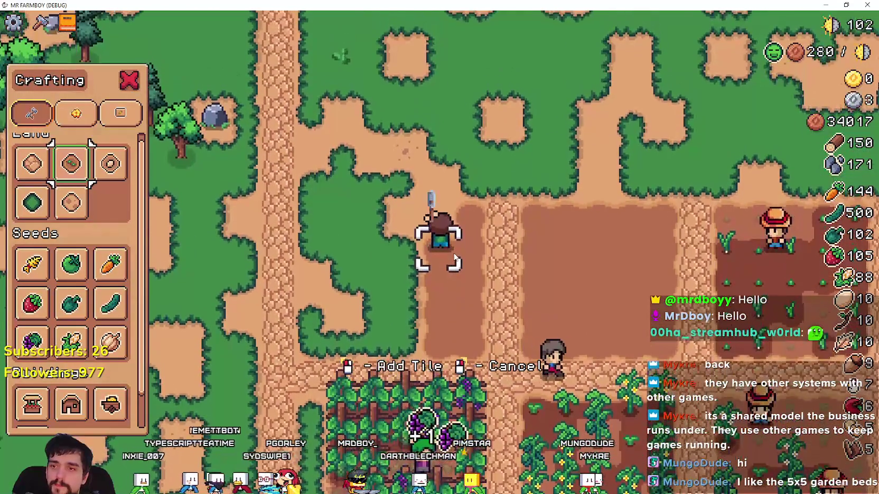
key(a)
key(s)
click(454, 258)
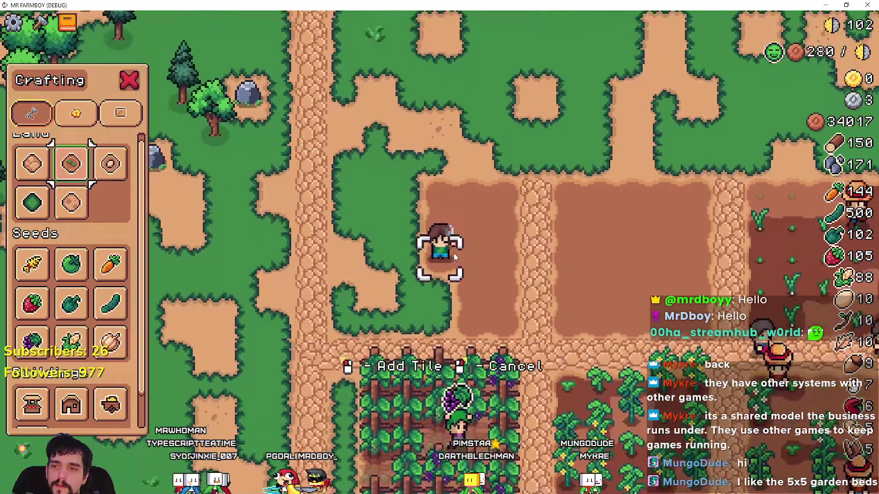
- Extend the left plot by another column of farm tiles and put away Crafting
key(s)
key(a)
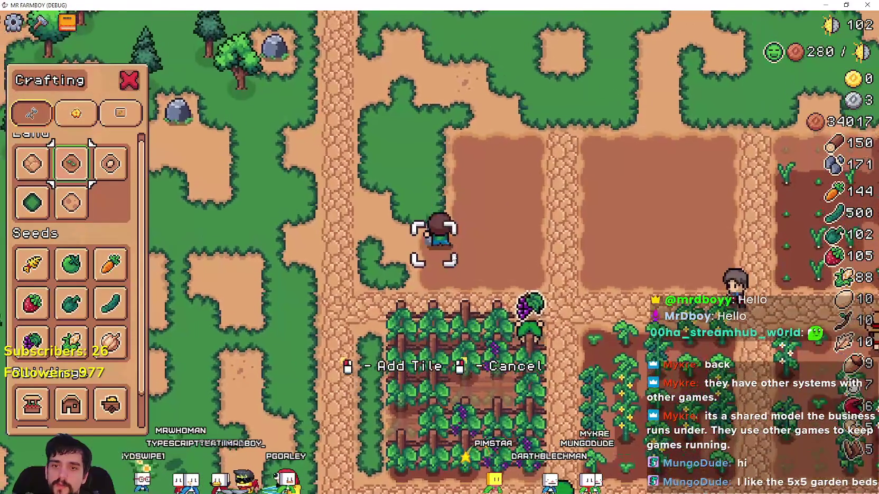
key(w)
key(a)
click(450, 253)
key(s)
click(400, 235)
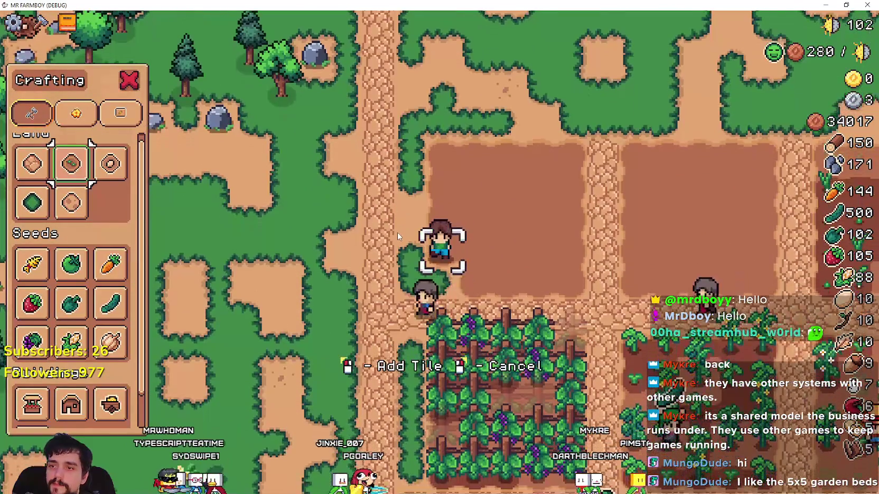
key(Escape)
- Review the Coop Upgrade 1, Barn and House Upgrade 1 requirements in Advancements, then close it
key(s)
key(a)
key(b)
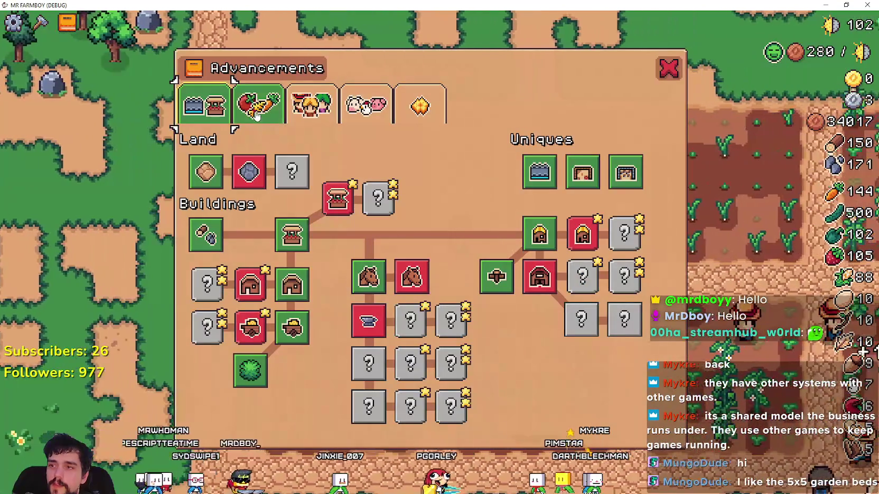
click(256, 115)
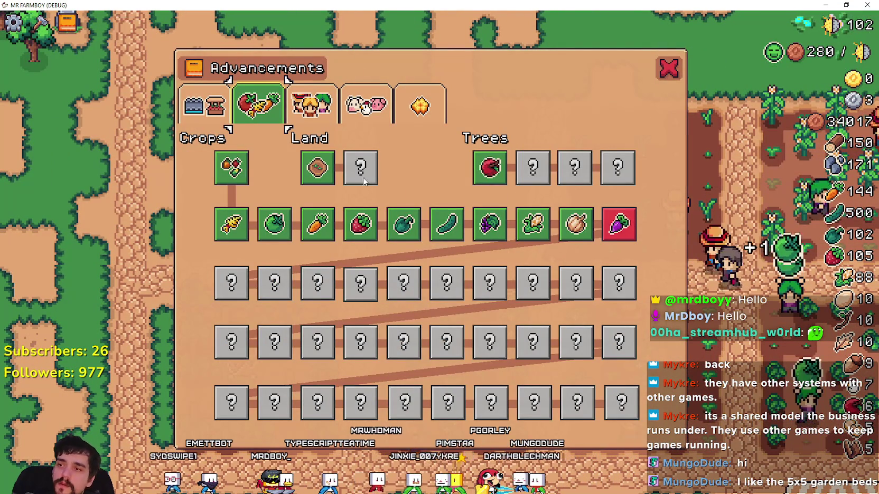
click(208, 101)
mouse_move(594, 238)
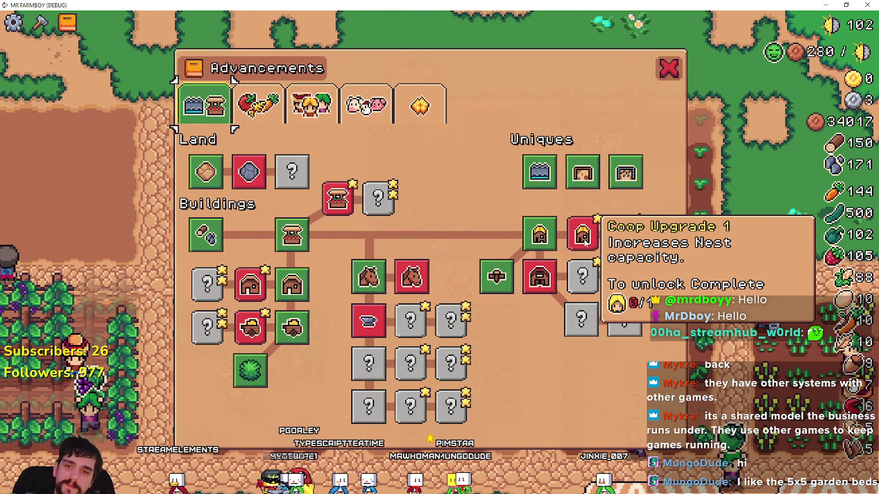
mouse_move(535, 286)
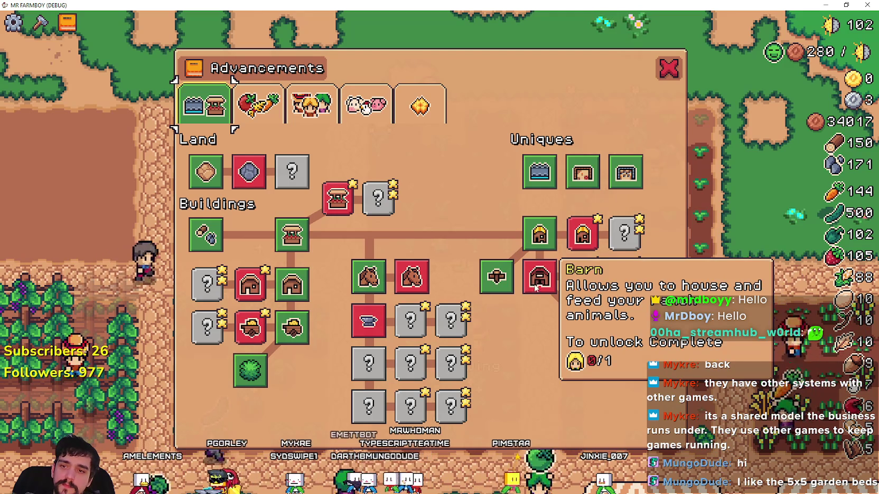
mouse_move(266, 293)
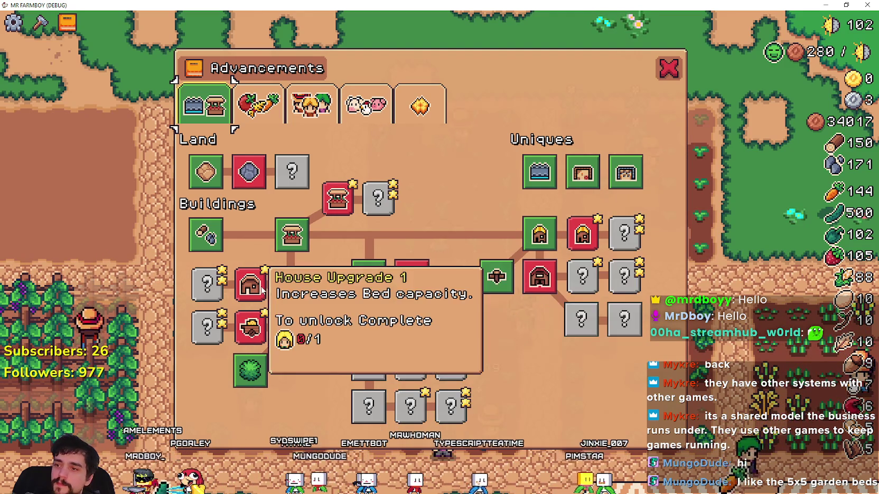
click(666, 77)
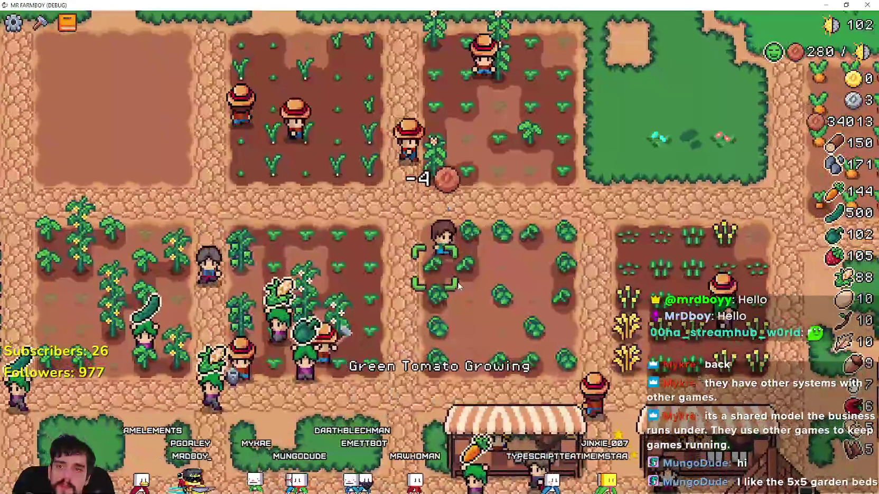
- Zoom the camera out and pan across the whole farm, village houses and forest
scroll(464, 276, down, 3)
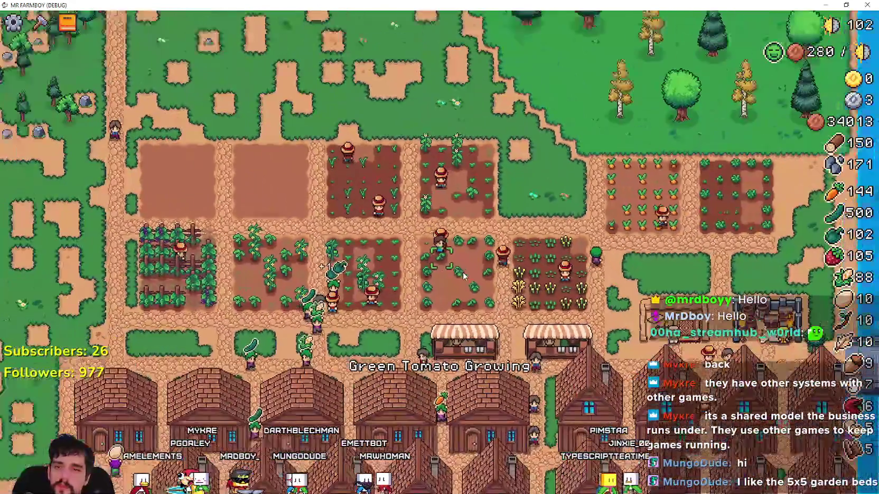
scroll(464, 276, down, 2)
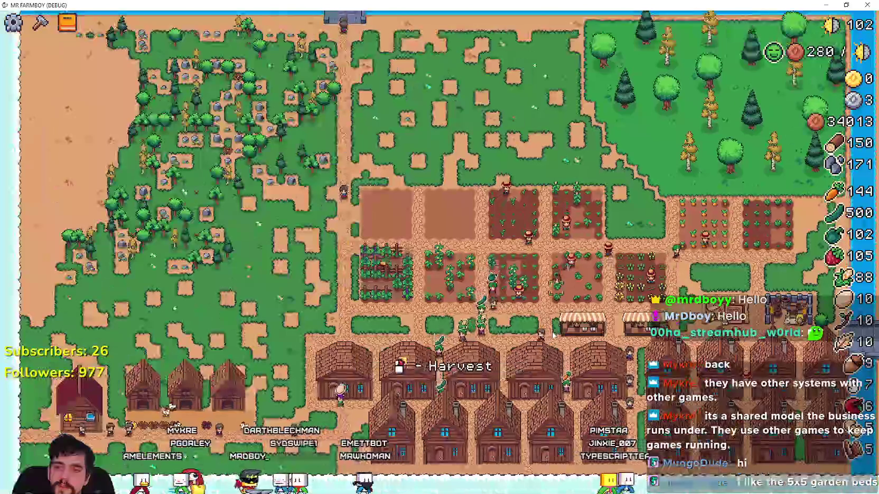
scroll(581, 358, up, 2)
scroll(581, 359, down, 2)
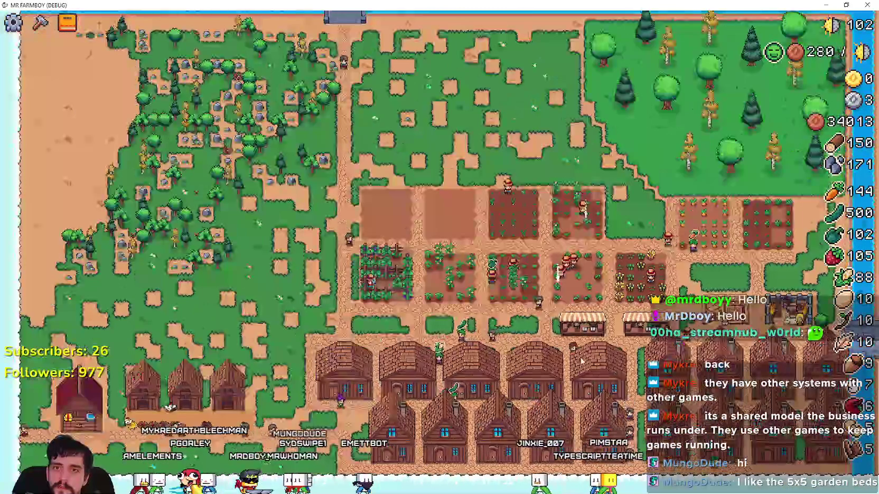
key(a)
key(Escape)
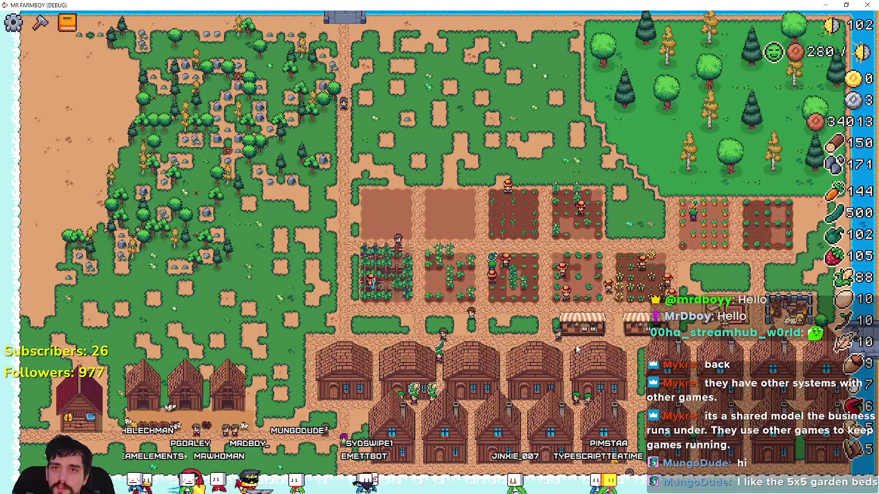
key(w)
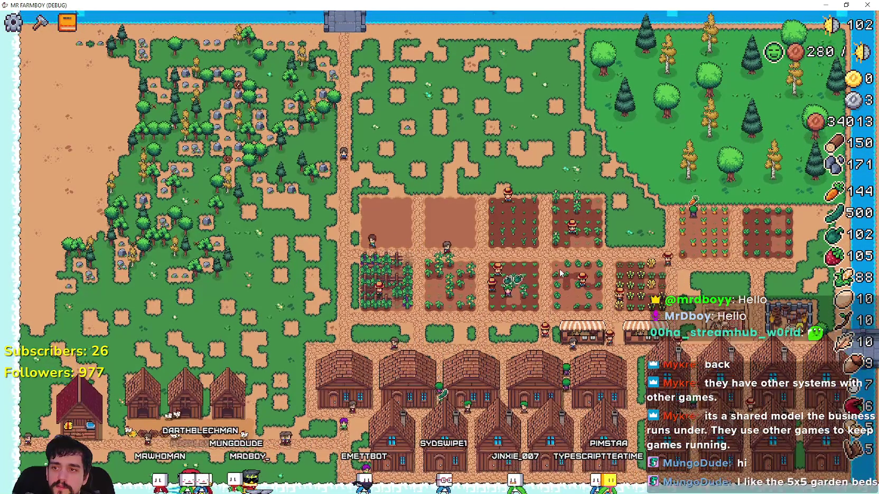
key(s)
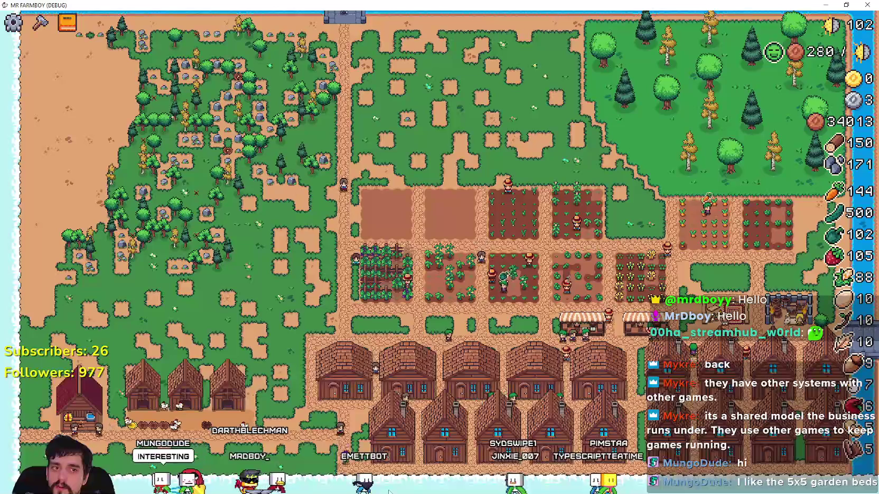
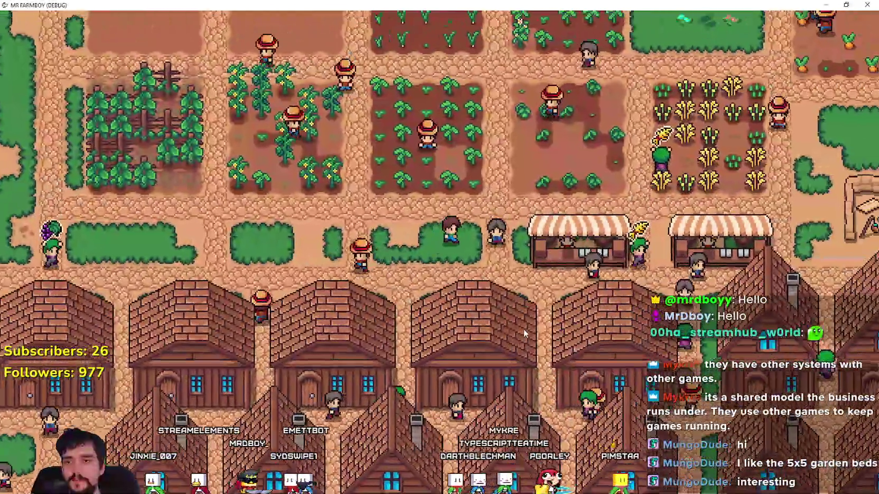
- Open the crafting list and pick the Market as a building to place
key(c)
scroll(38, 376, down, 1)
click(39, 376)
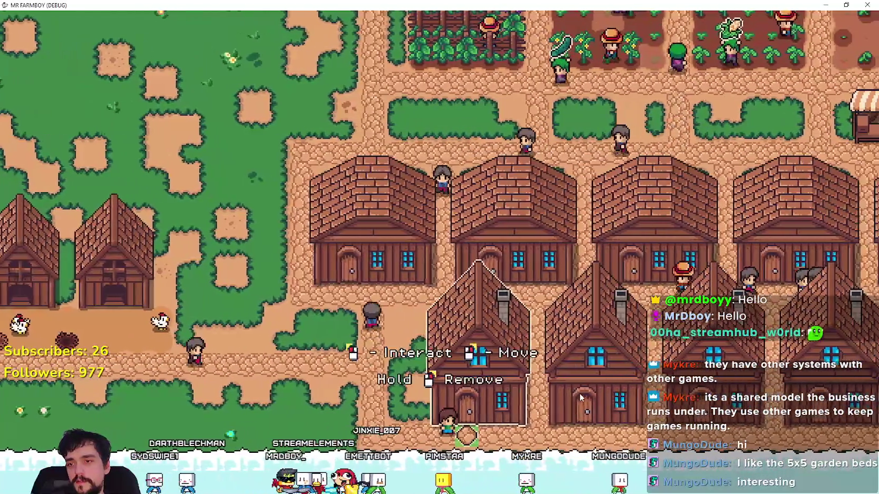
- Check the workers of two houses and the warehouse inventory
click(579, 393)
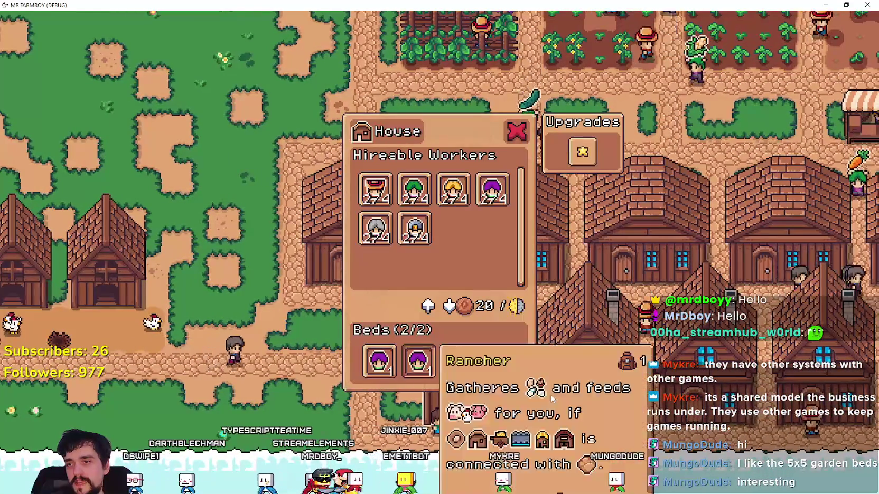
key(Escape)
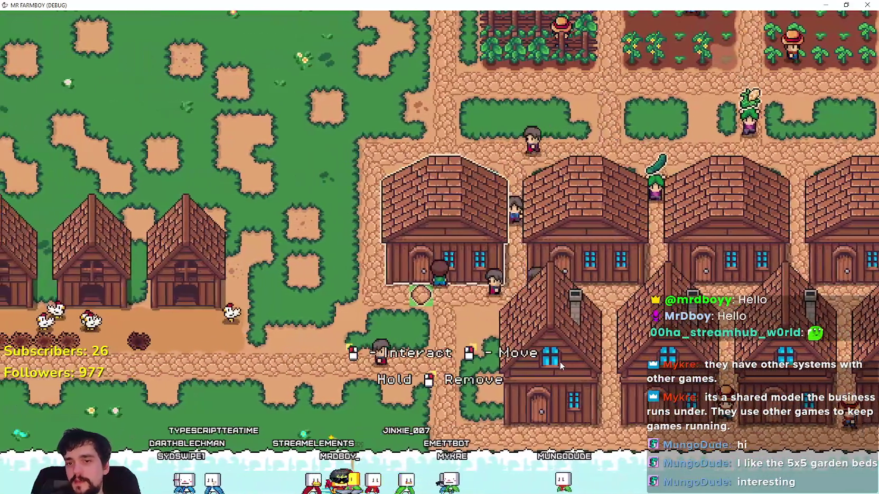
click(560, 361)
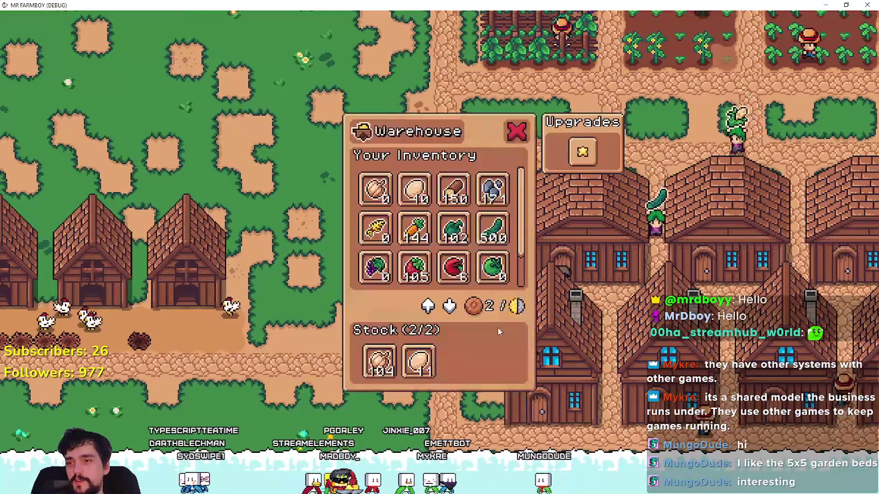
key(Escape)
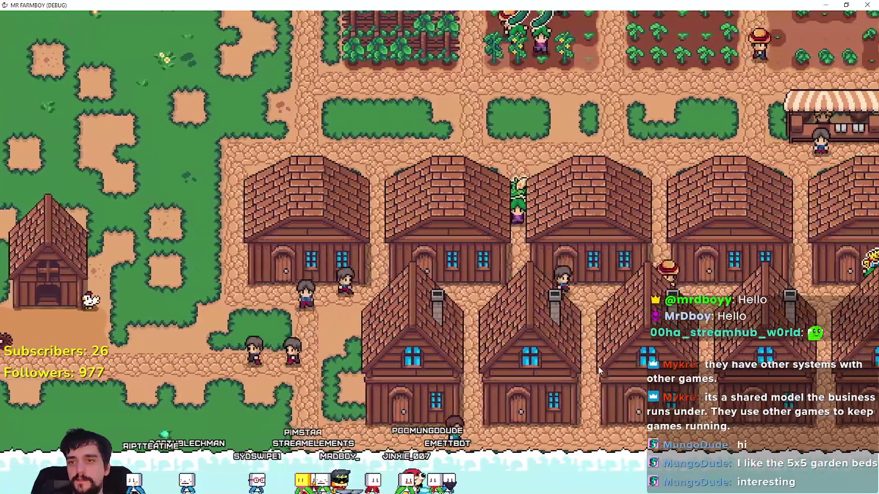
click(603, 373)
key(Escape)
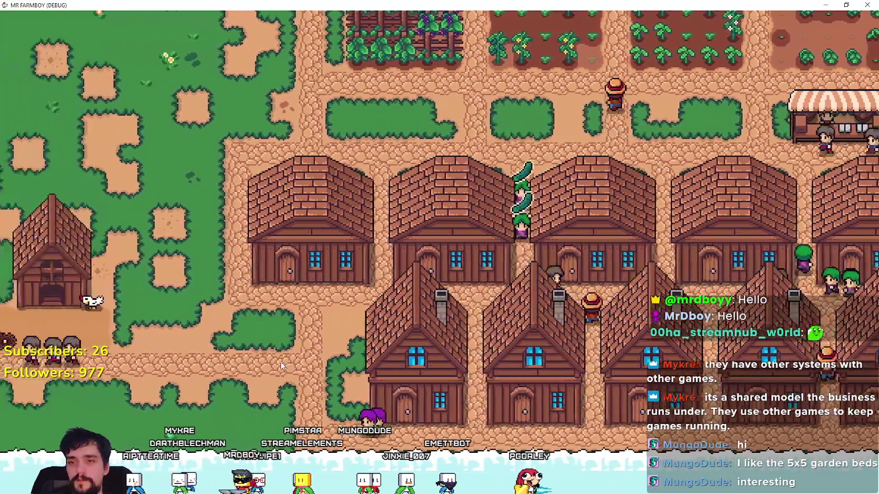
- Review the Crops tab of the Advancements tree, then close it
scroll(285, 367, down, 3)
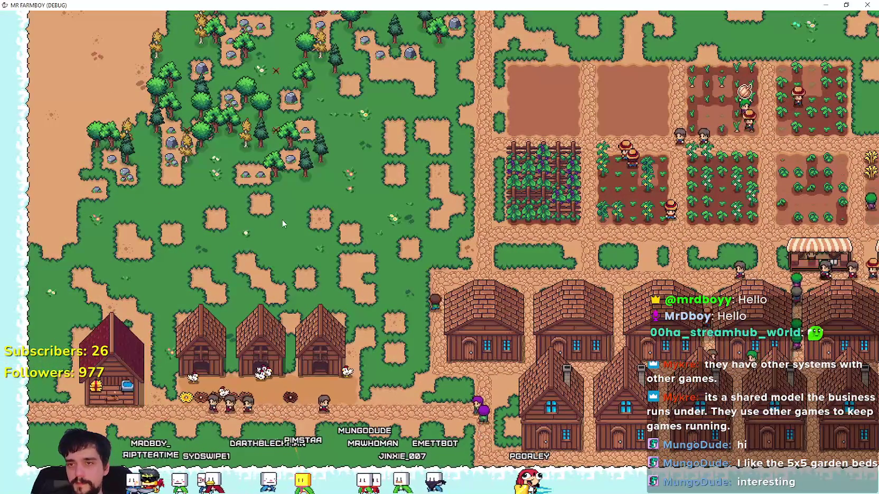
key(c)
key(n)
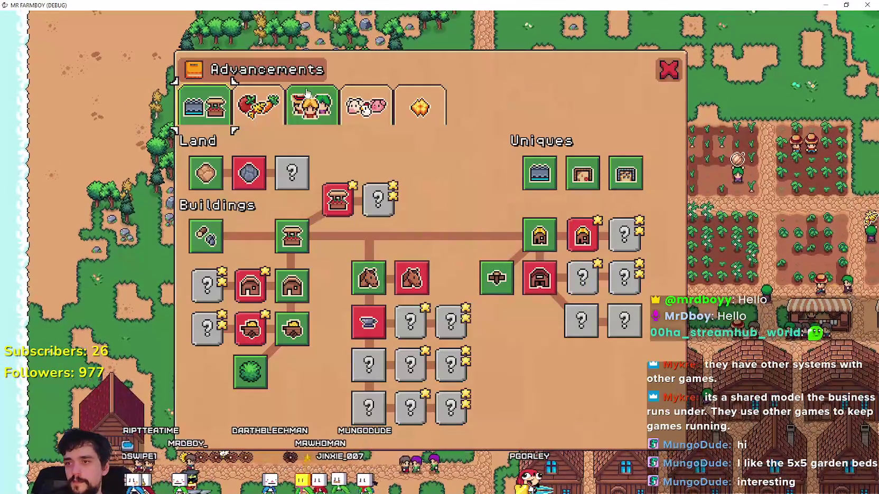
click(259, 105)
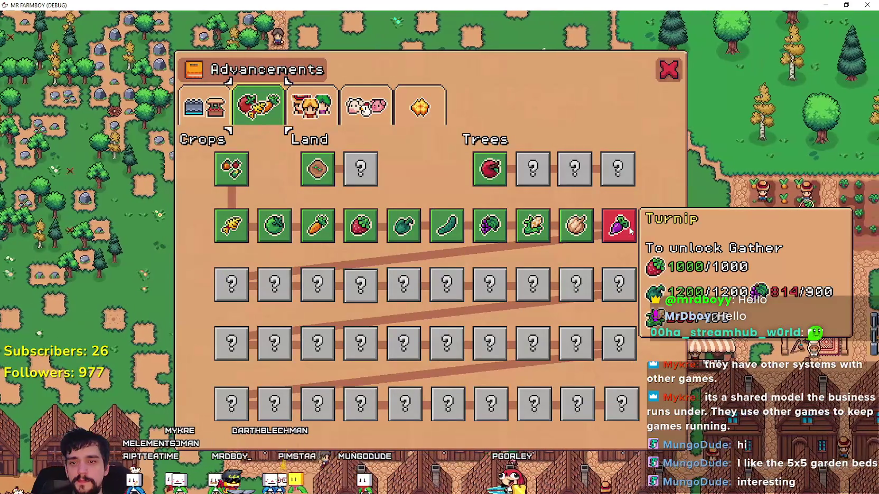
click(669, 73)
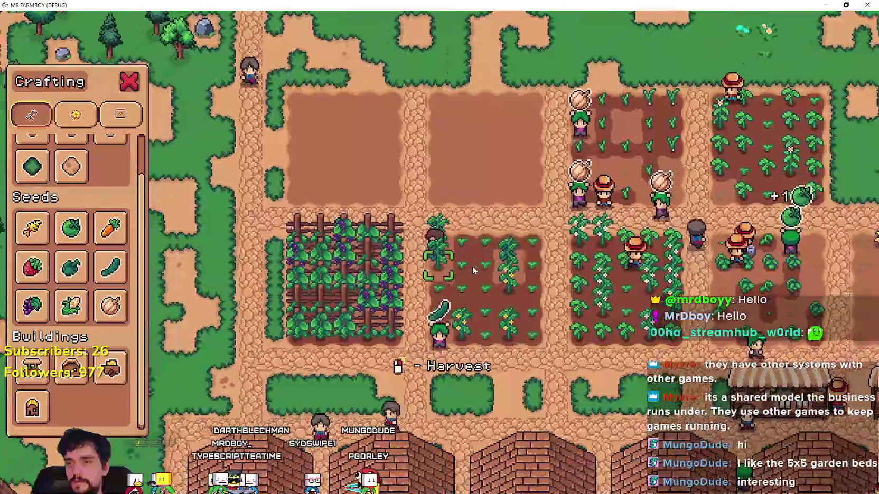
- Close the crafting list and walk up into the upper crop plot
key(Escape)
key(d)
key(s)
key(w)
key(d)
key(d)
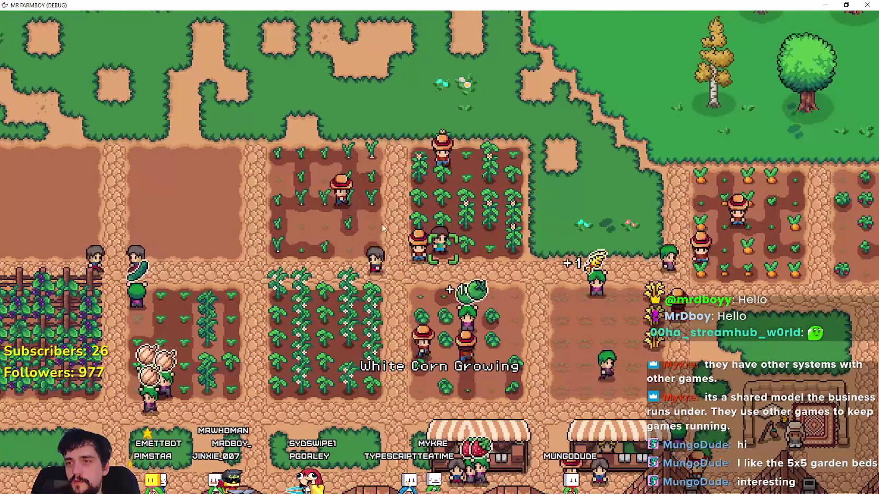
- Choose White Corn seeds and plant them along the plot's top row
key(c)
key(a)
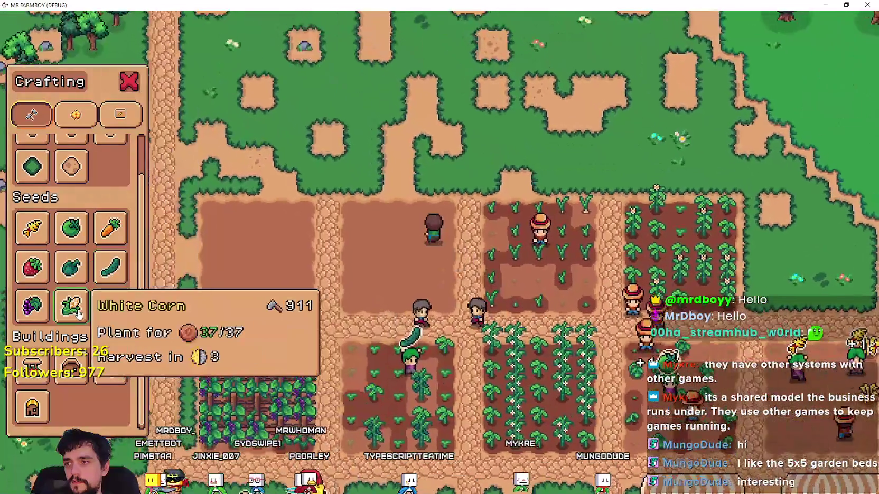
click(78, 315)
key(w)
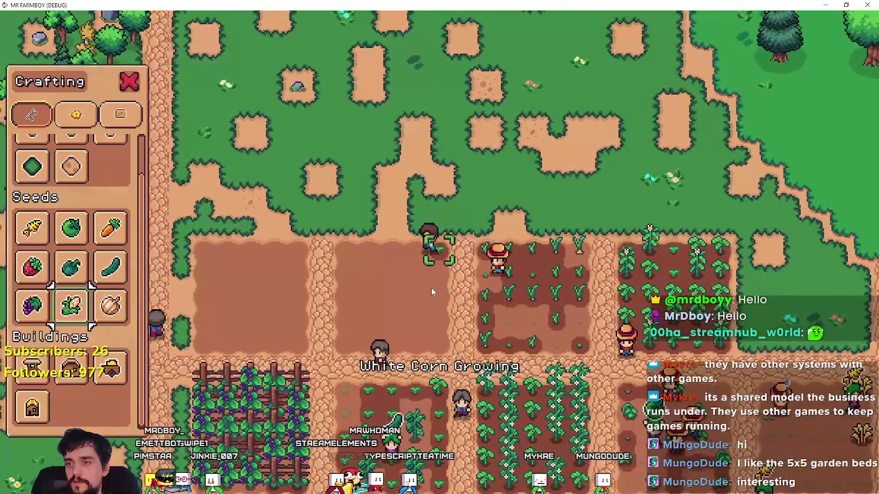
click(431, 287)
key(a)
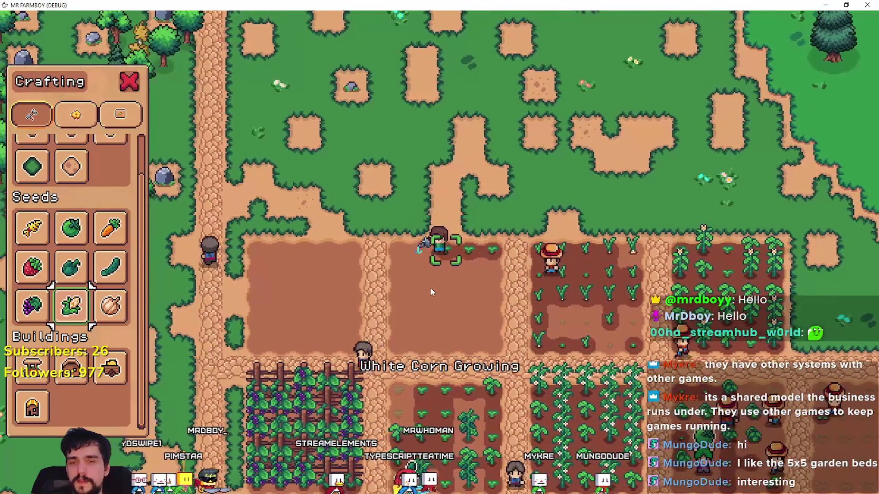
- Plant White Corn across the next rows of the plot
scroll(538, 327, up, 3)
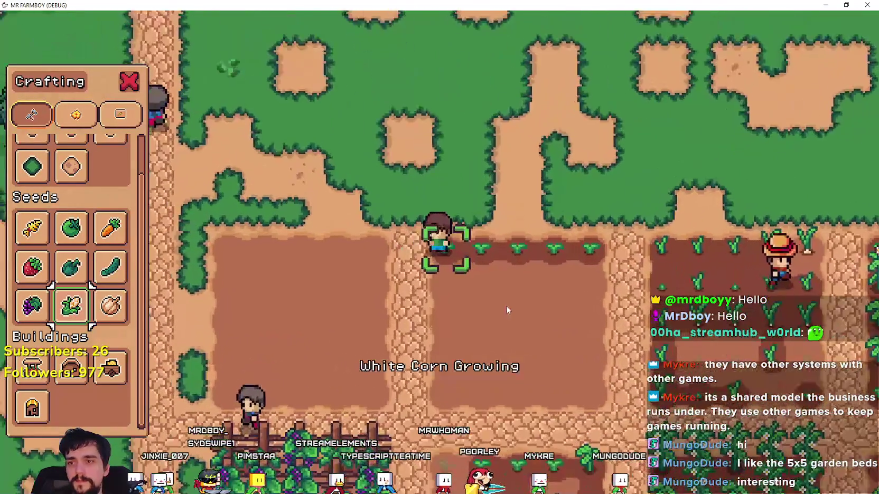
scroll(506, 306, down, 3)
key(d)
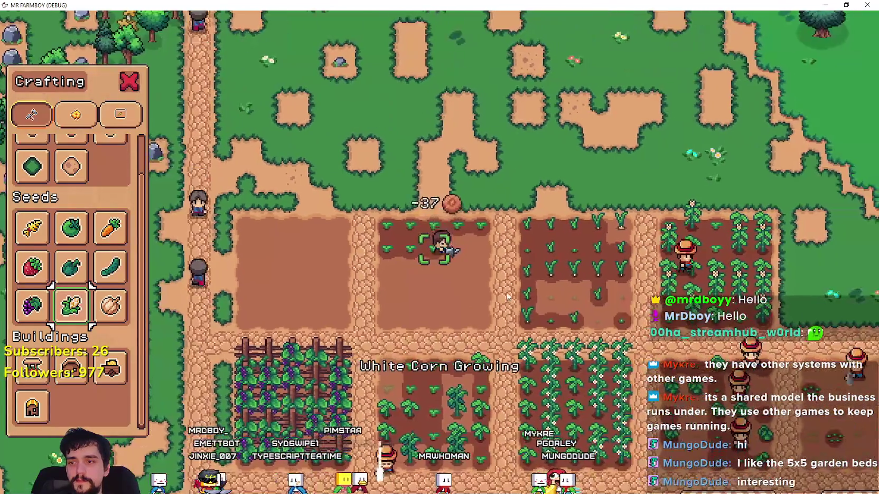
key(d)
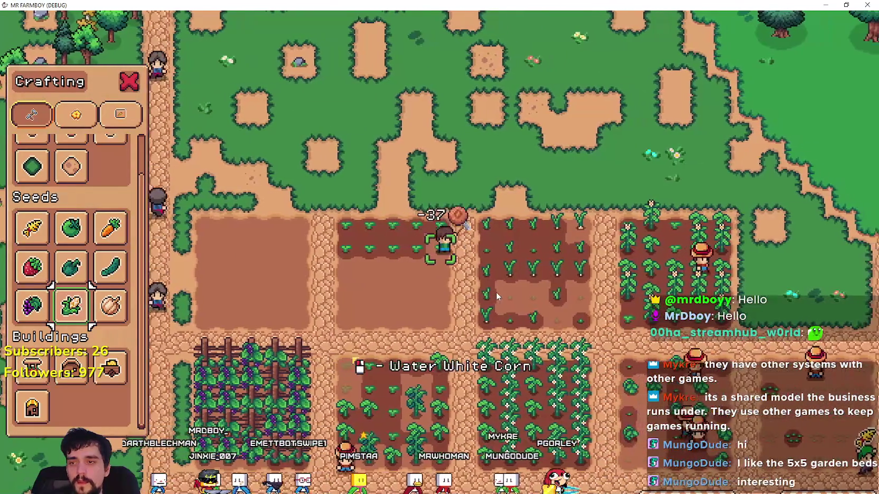
key(s)
key(a)
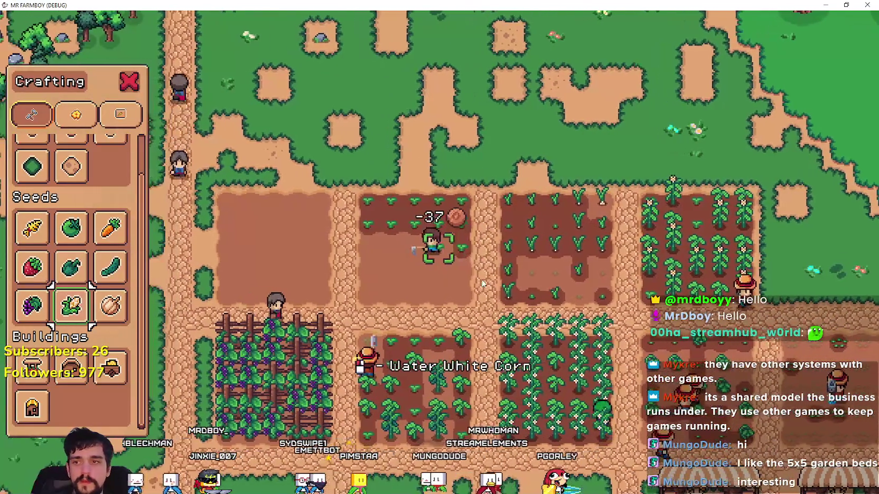
key(a)
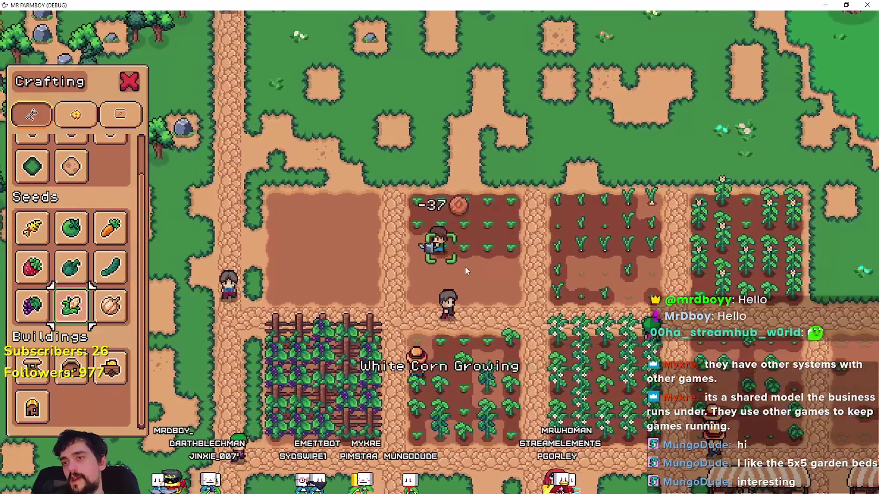
- Plant more White Corn seeds in the lower part of the plot
key(s)
key(d)
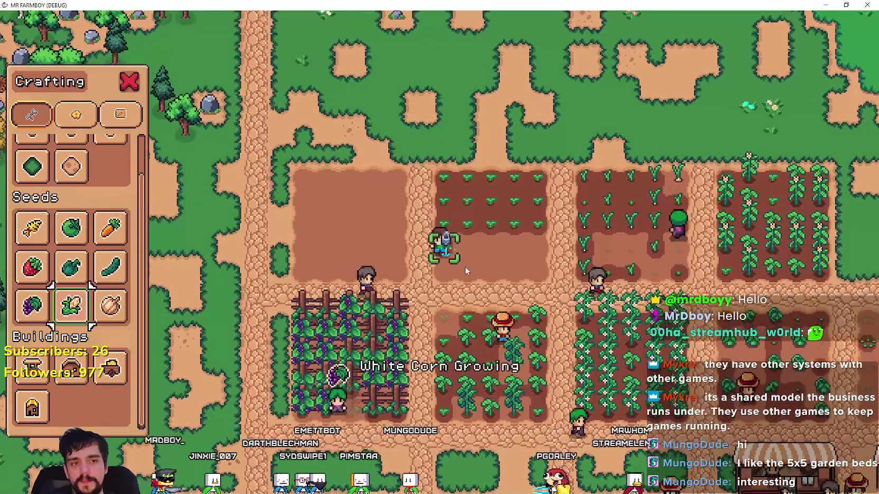
click(465, 266)
key(d)
click(464, 266)
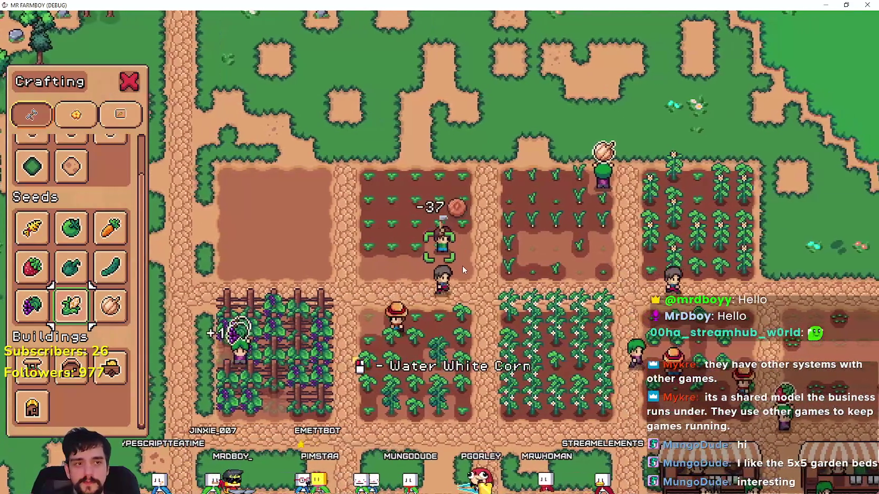
- Water the White Corn seedlings, filling one remaining gap in the row
click(462, 265)
key(d)
key(s)
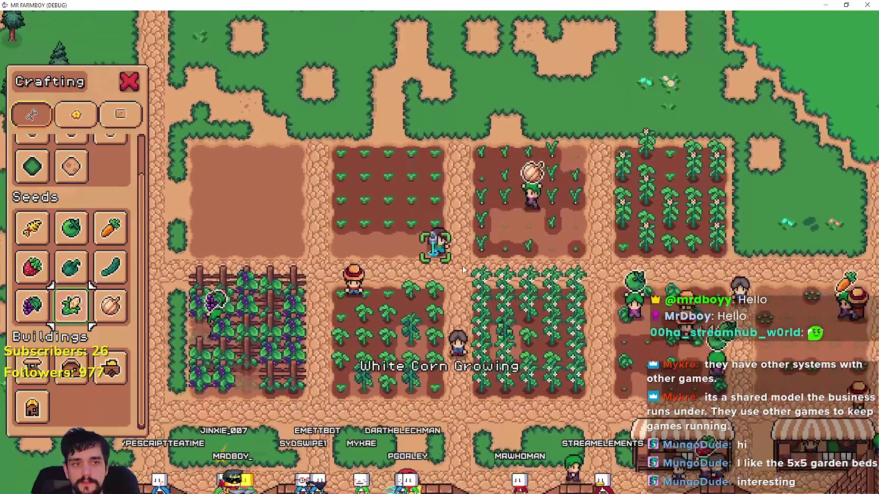
click(463, 270)
key(a)
click(462, 269)
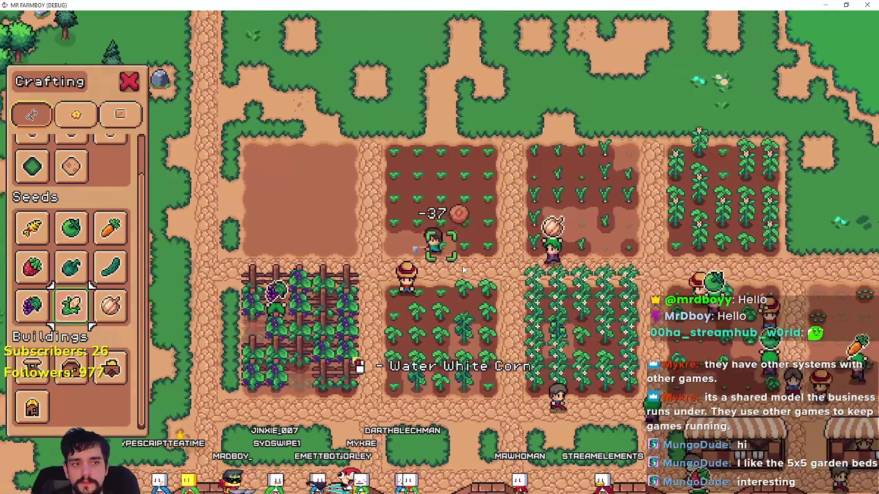
key(a)
click(463, 269)
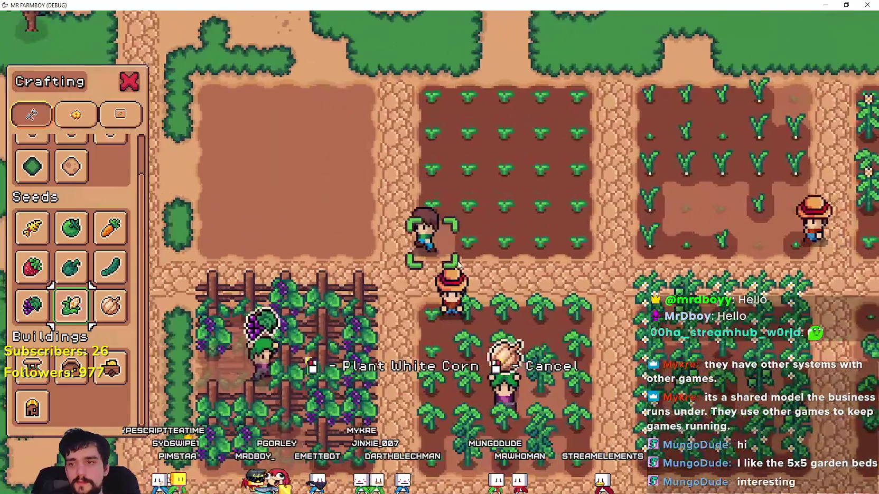
click(459, 267)
scroll(460, 267, up, 2)
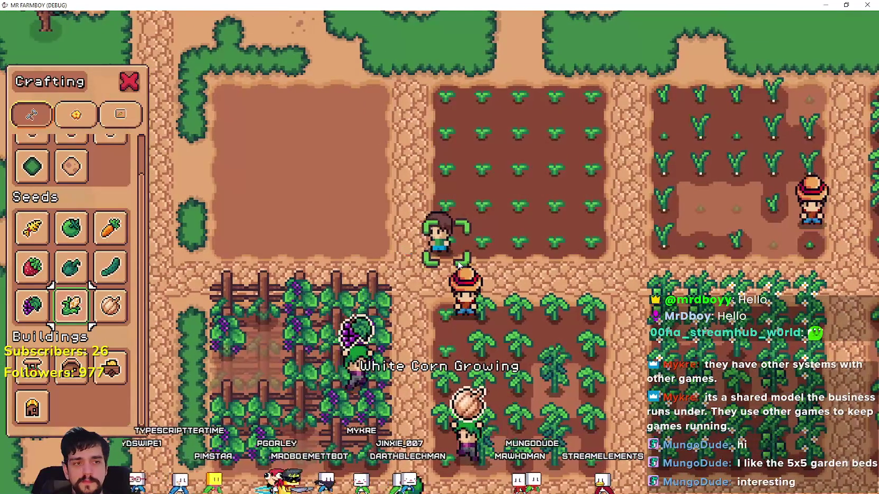
- Walk right past the crop plots and bring up the Advancements tree
key(d)
scroll(400, 251, down, 4)
scroll(400, 251, up, 2)
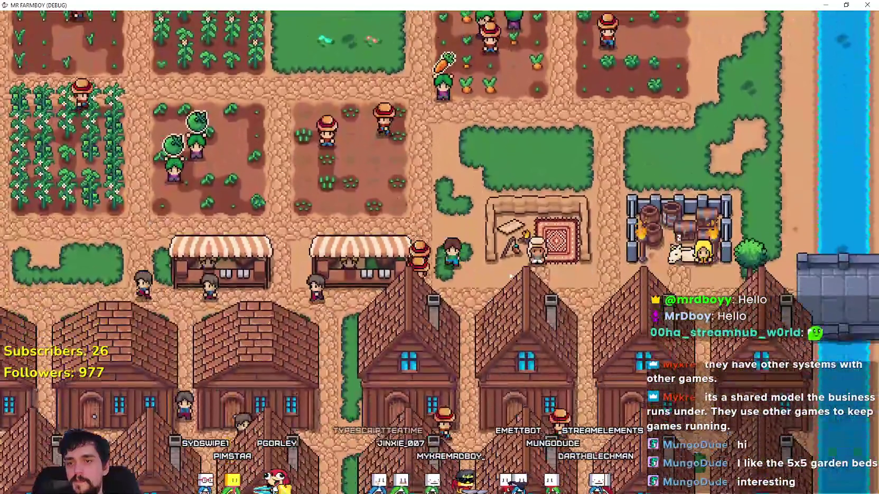
key(Tab)
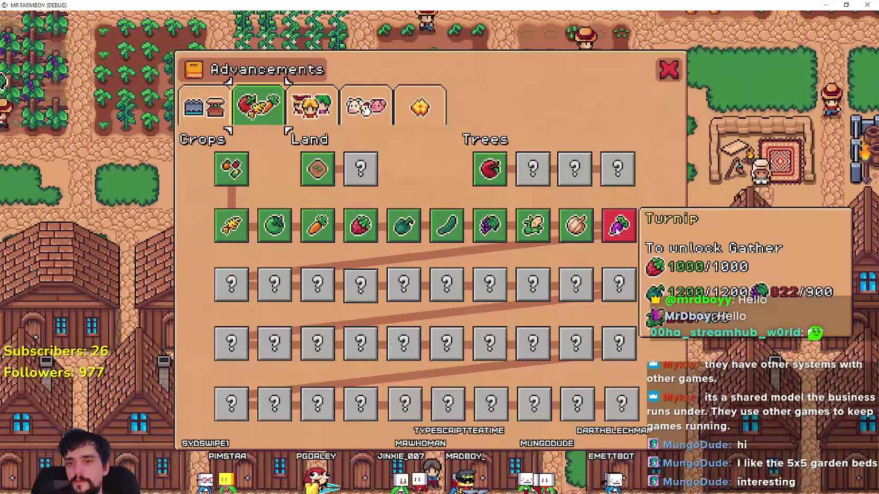
- Close the Advancements tree and open the King's Envoy task
key(Tab)
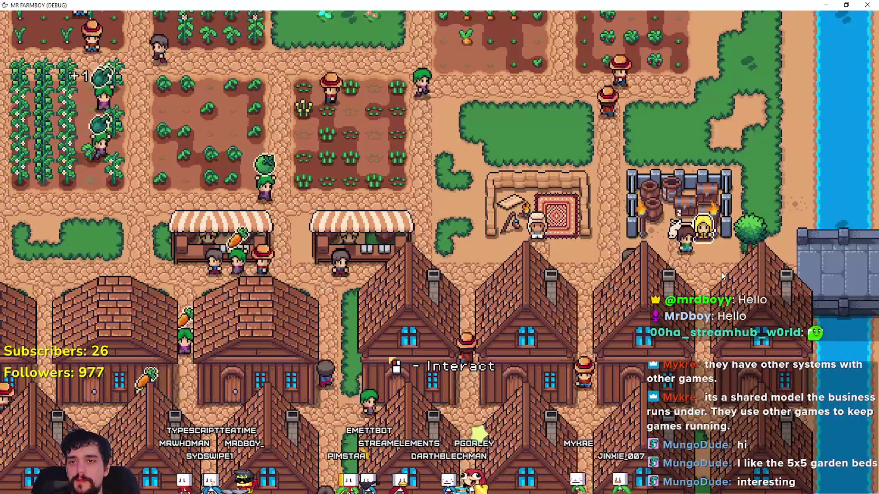
click(714, 273)
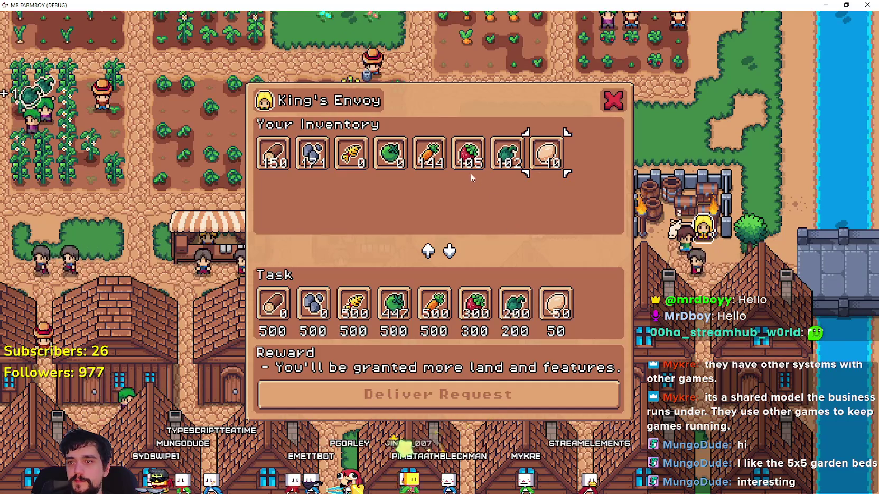
- Close the envoy's task and inspect a warehouse's stock across the village
key(Escape)
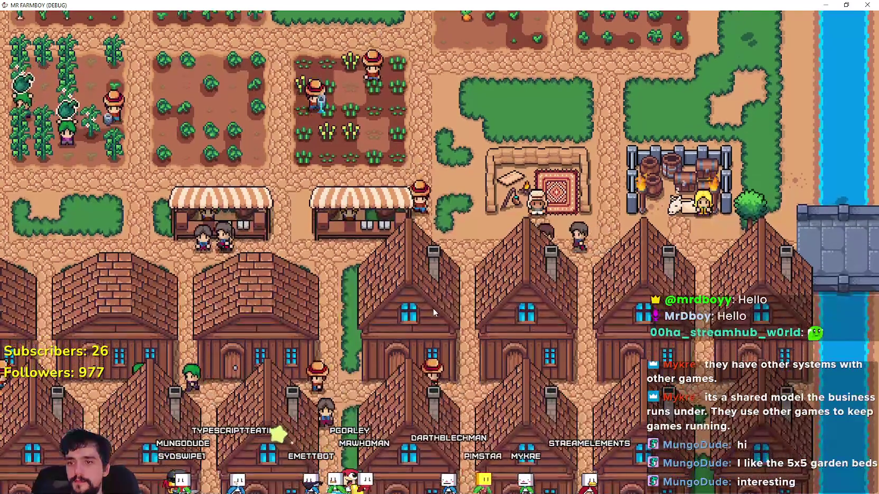
key(a)
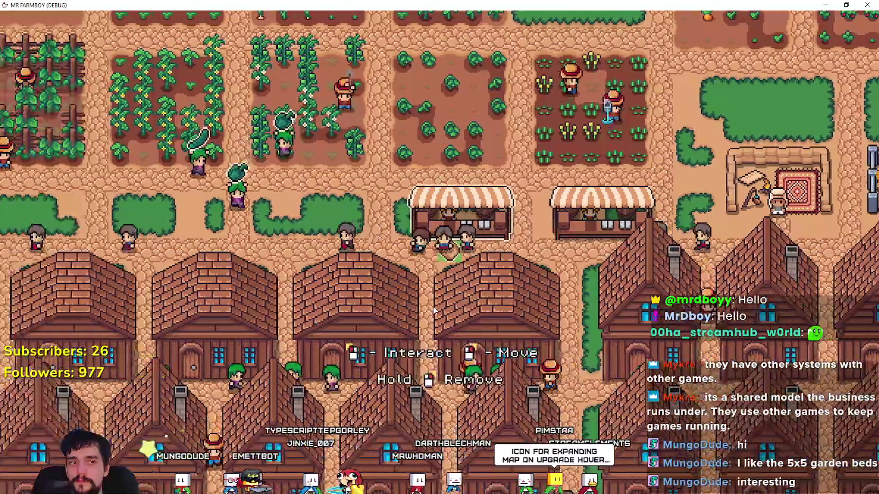
key(s)
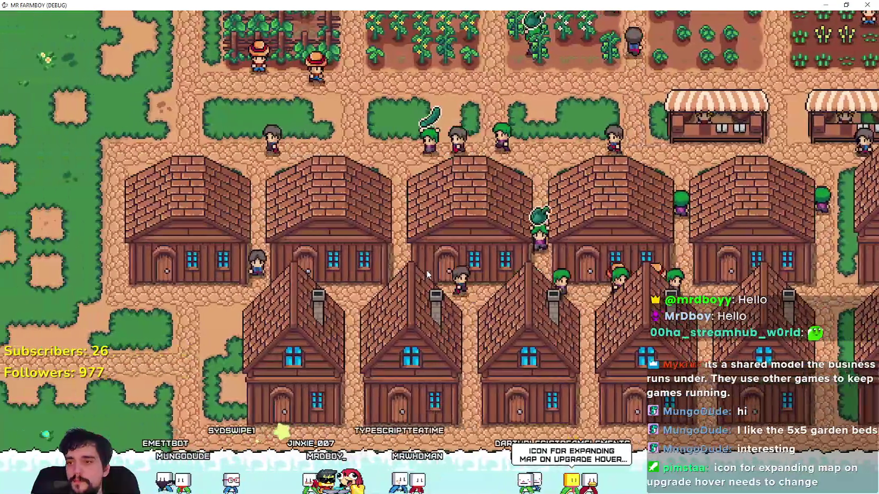
key(a)
click(426, 270)
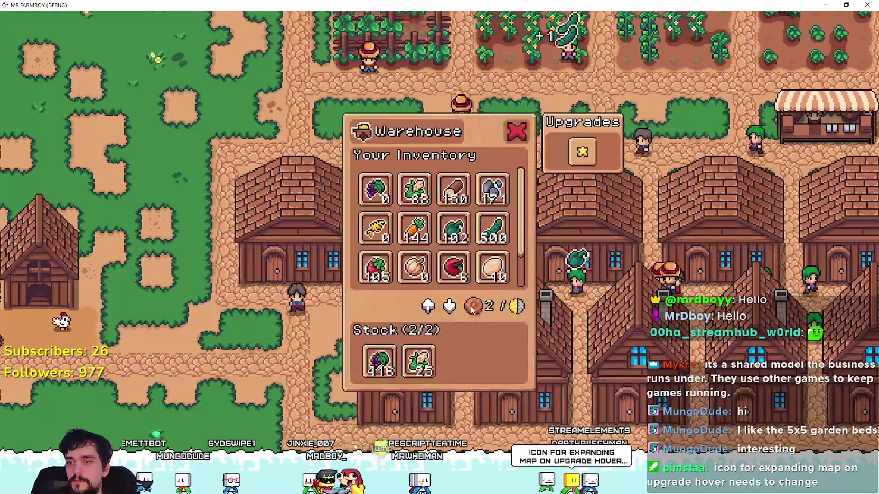
key(a)
- Compare the stock of two more nearby warehouses
click(417, 370)
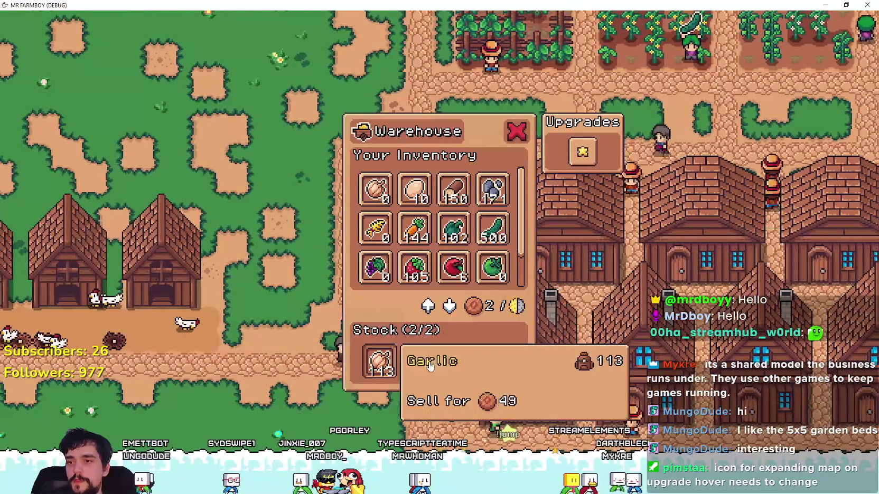
key(d)
click(519, 340)
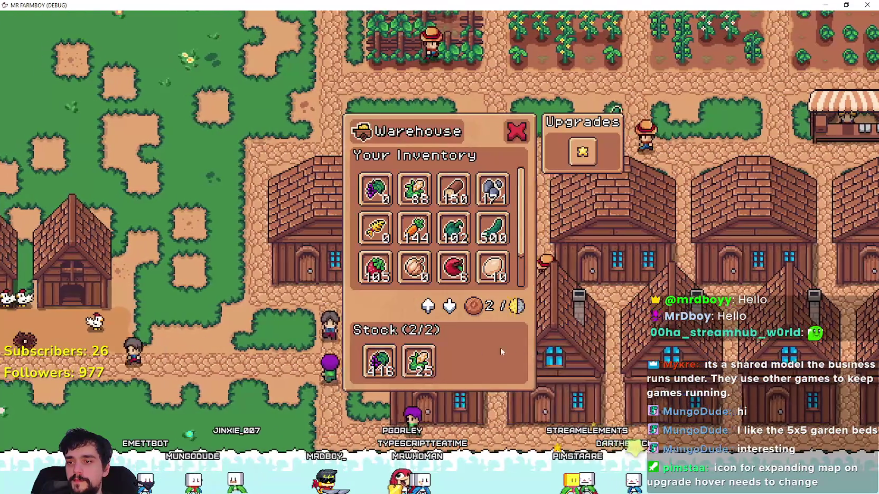
key(d)
mouse_move(414, 360)
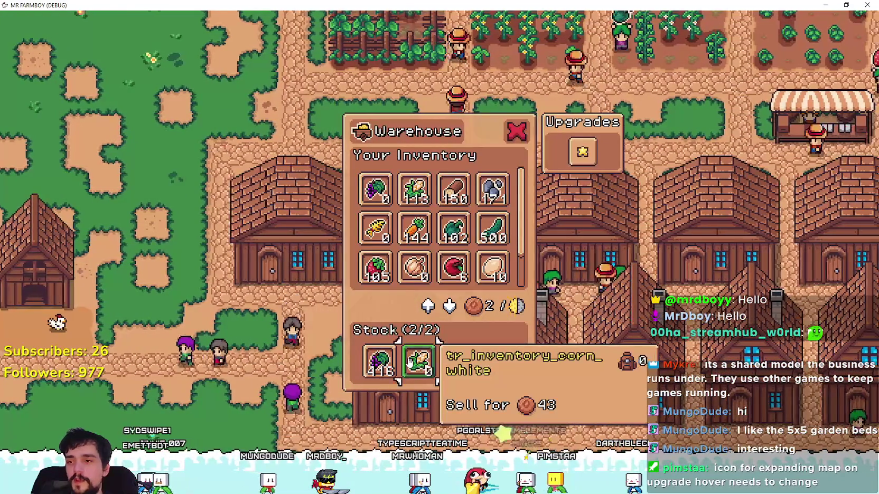
key(d)
- Walk down to another warehouse and check its inventory
key(w)
key(d)
key(s)
key(e)
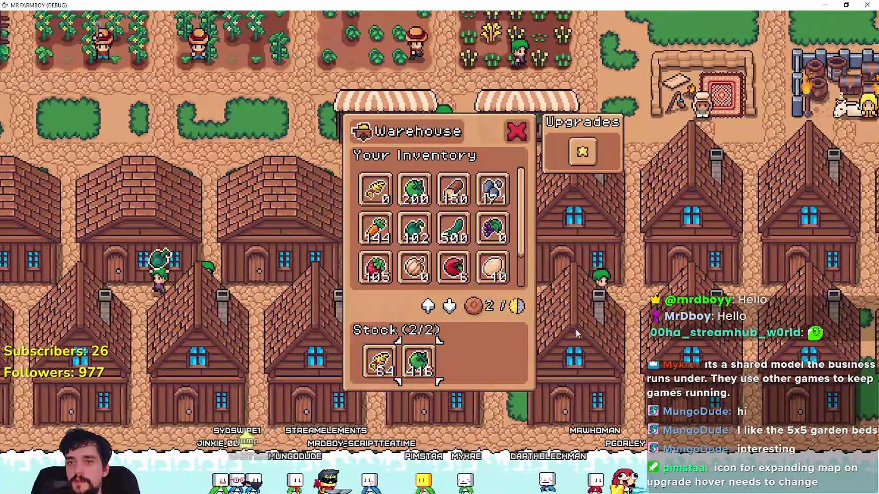
click(575, 329)
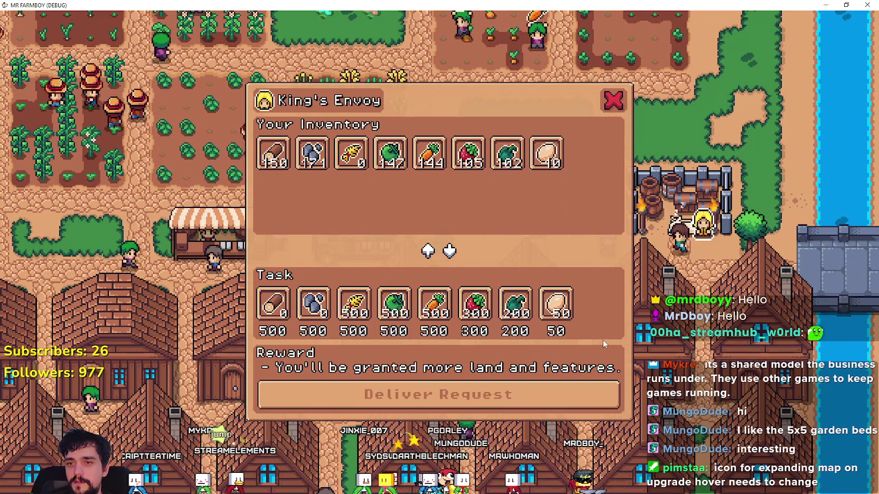
- Close the King's Envoy task and review the Buildings advancements before closing them
key(Escape)
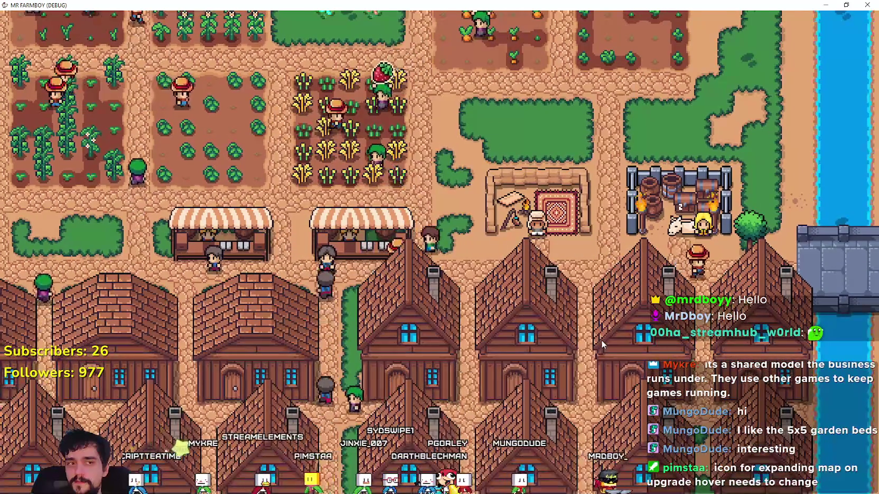
key(u)
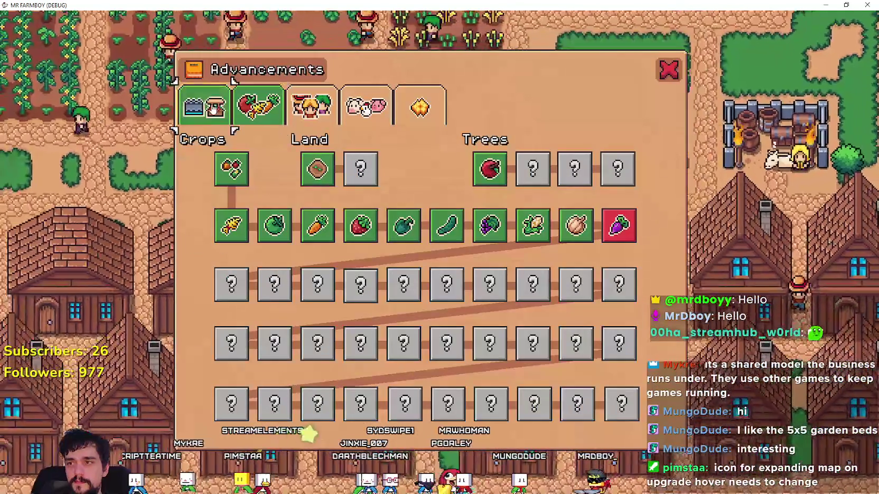
click(213, 110)
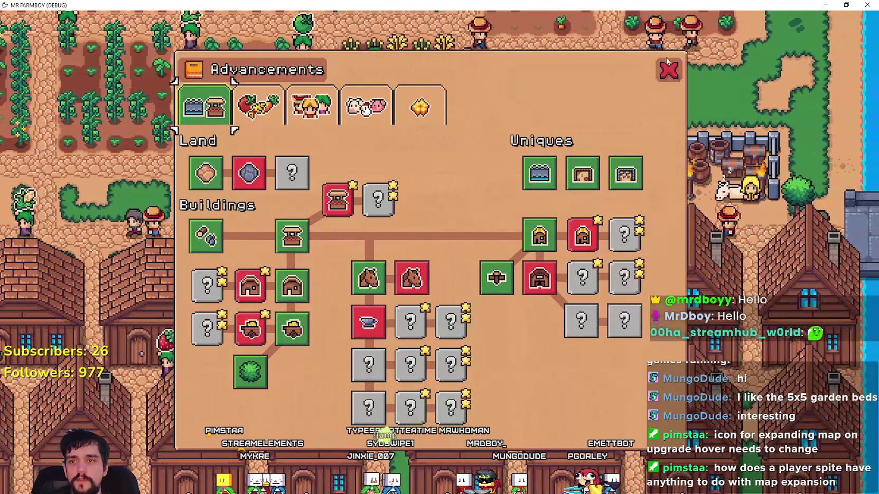
click(667, 63)
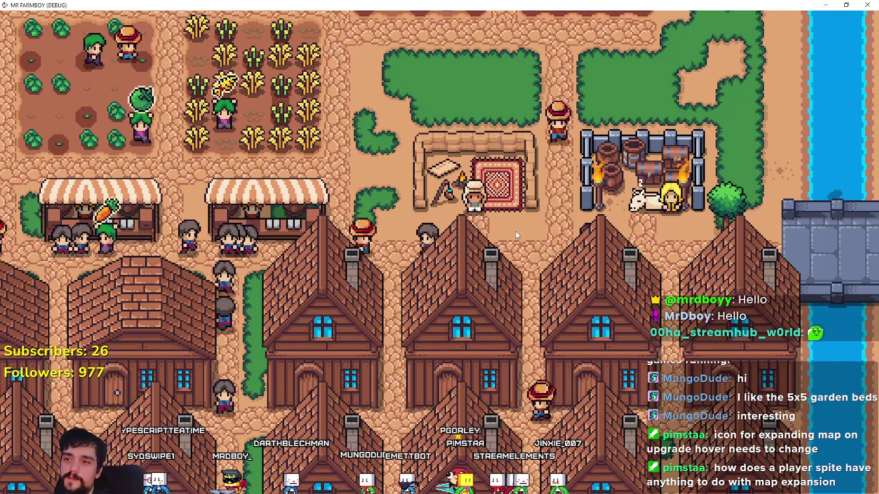
key(u)
key(Escape)
scroll(585, 332, up, 3)
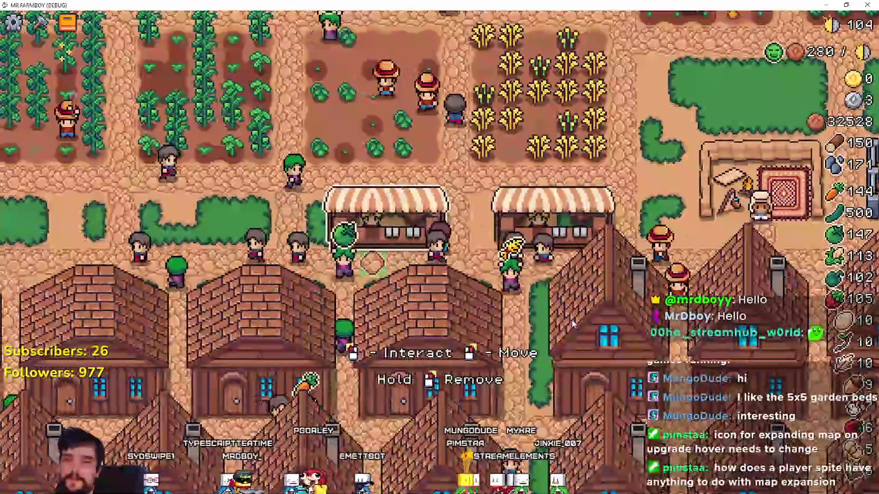
scroll(534, 331, down, 3)
key(u)
key(Escape)
scroll(458, 247, up, 3)
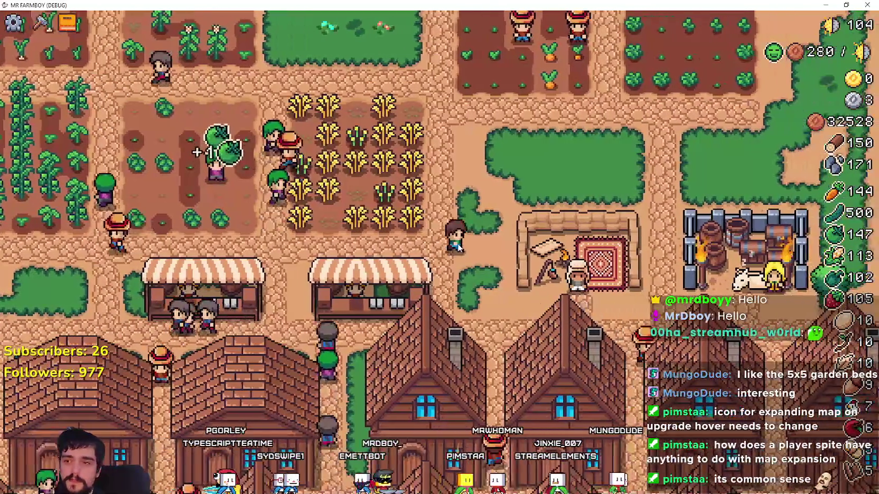
scroll(463, 242, up, 3)
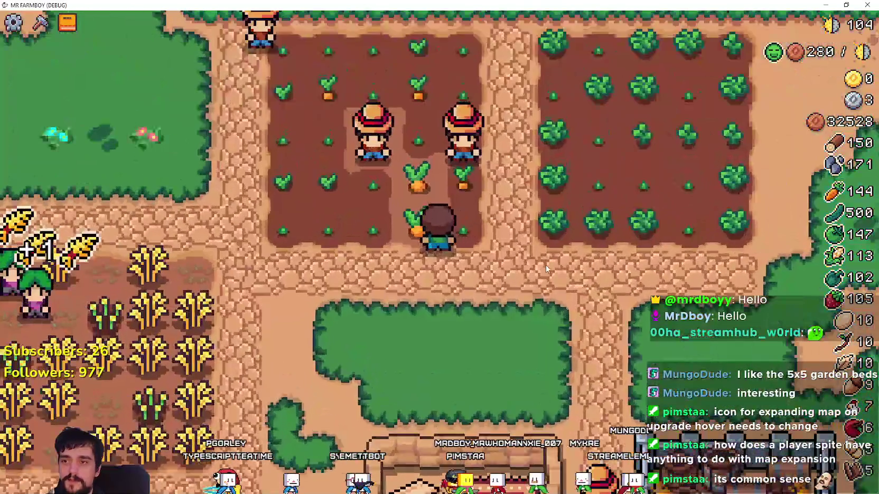
key(u)
key(Escape)
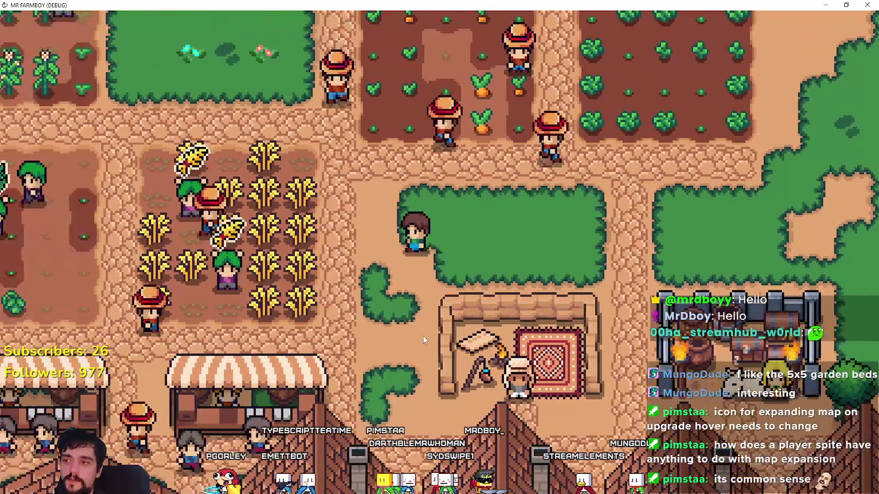
scroll(424, 339, down, 2)
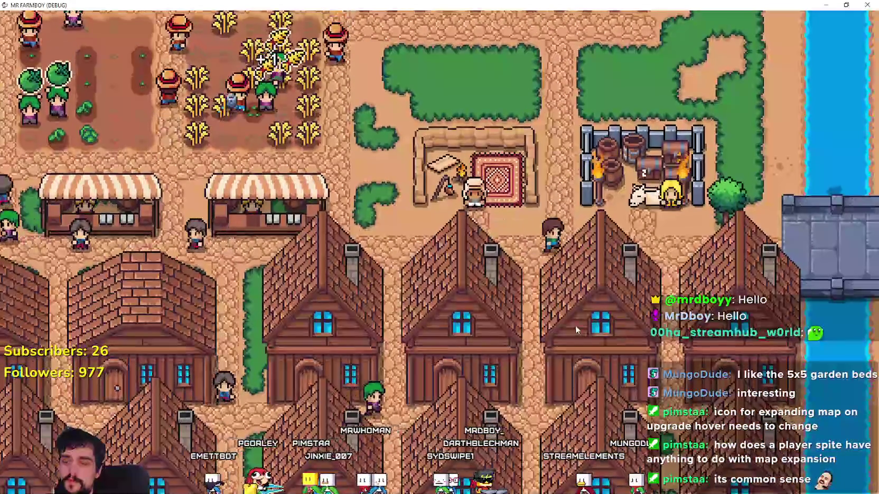
scroll(575, 325, up, 2)
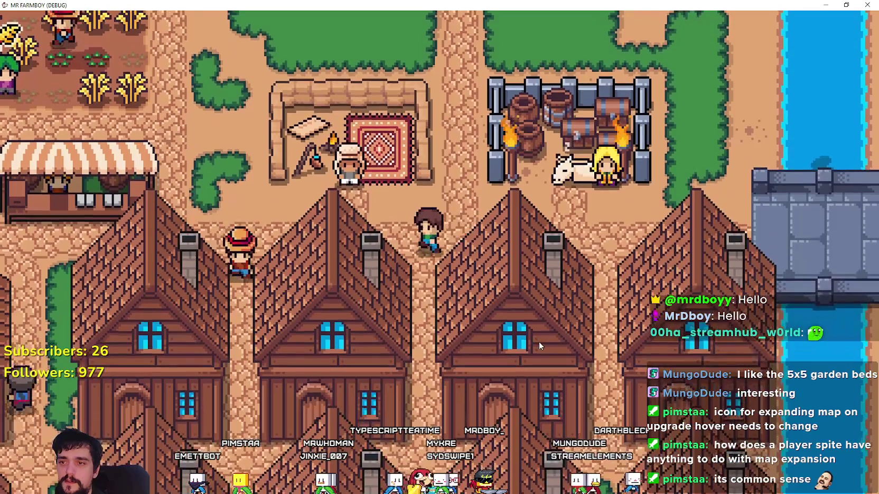
scroll(506, 318, down, 5)
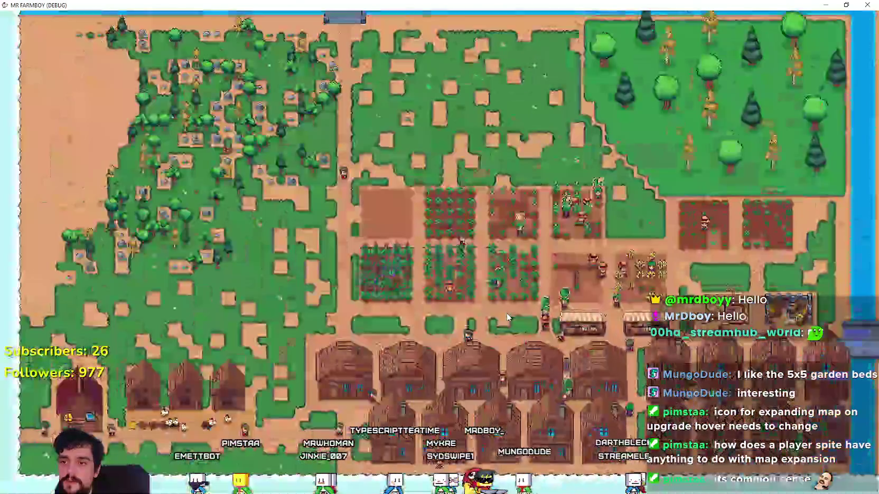
scroll(506, 318, up, 5)
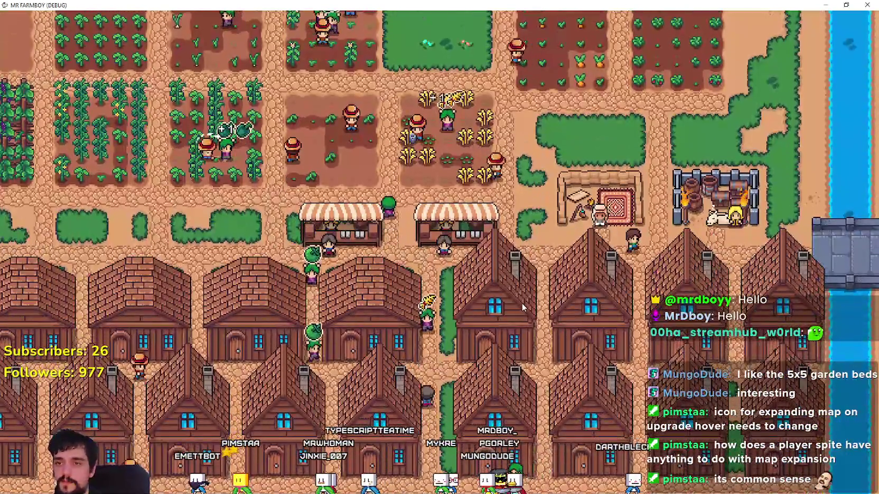
scroll(523, 305, up, 2)
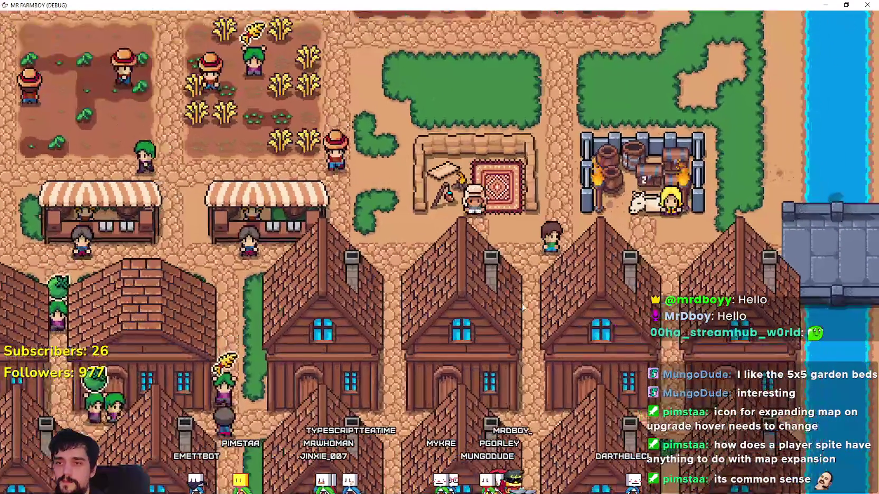
key(u)
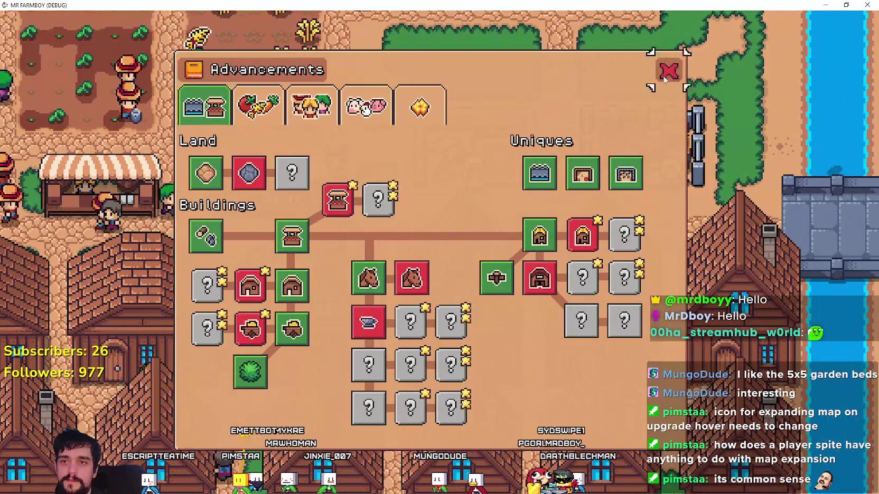
- Close Advancements, check the King's Envoy delivery task, then harvest a wheat tile
click(667, 71)
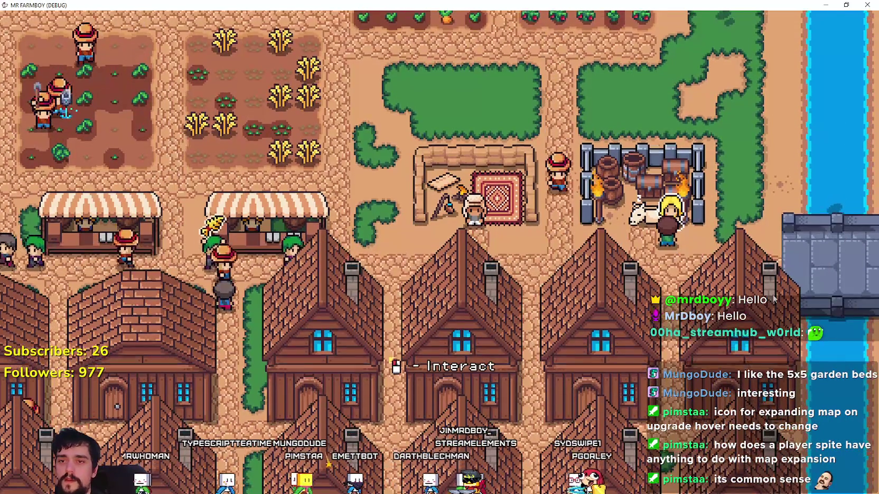
click(474, 206)
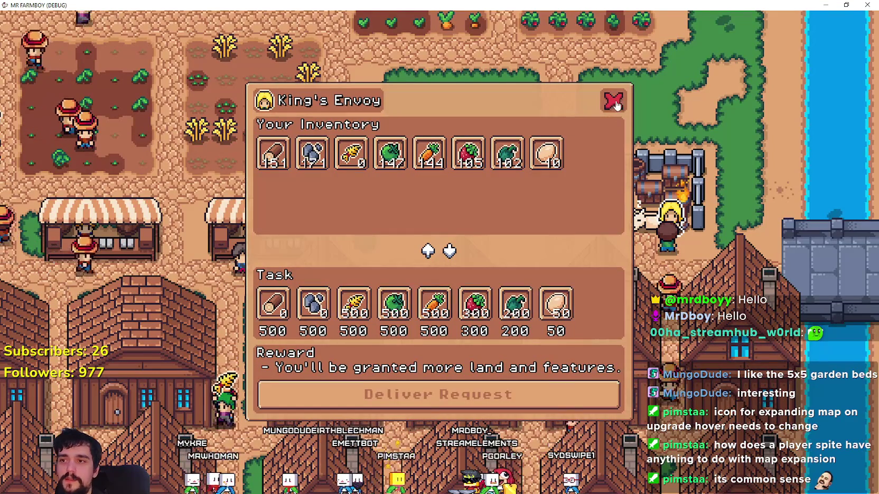
click(616, 104)
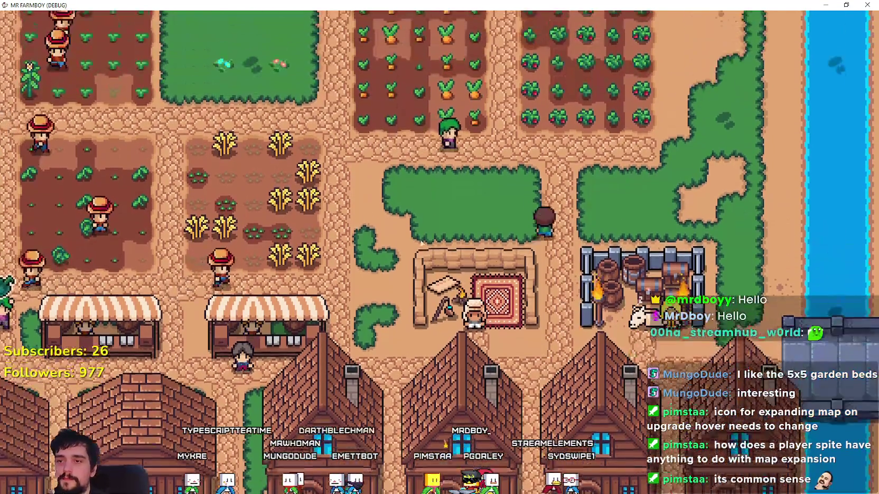
click(280, 201)
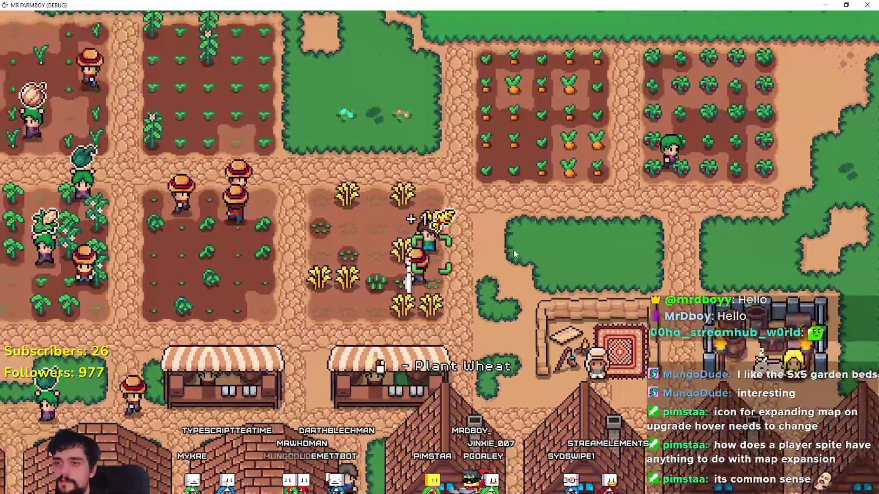
- Walk past the wheat into the garlic plot, glancing at the Advancements tree
key(a)
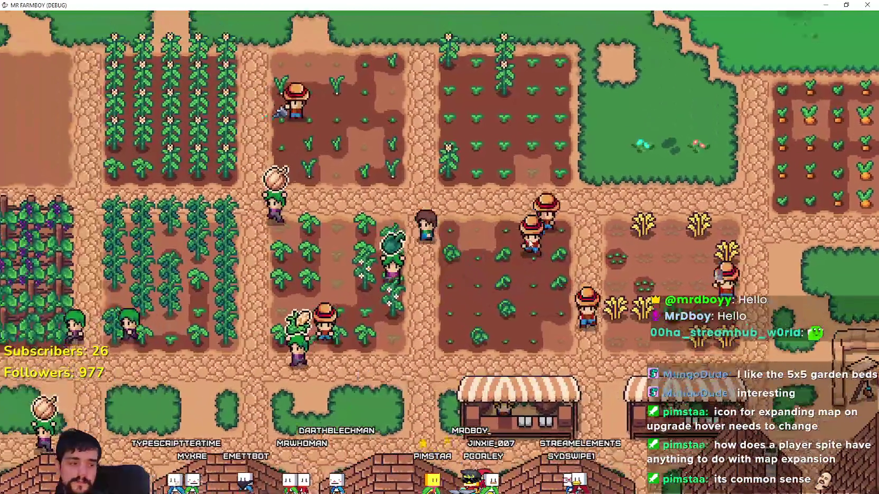
key(w)
key(a)
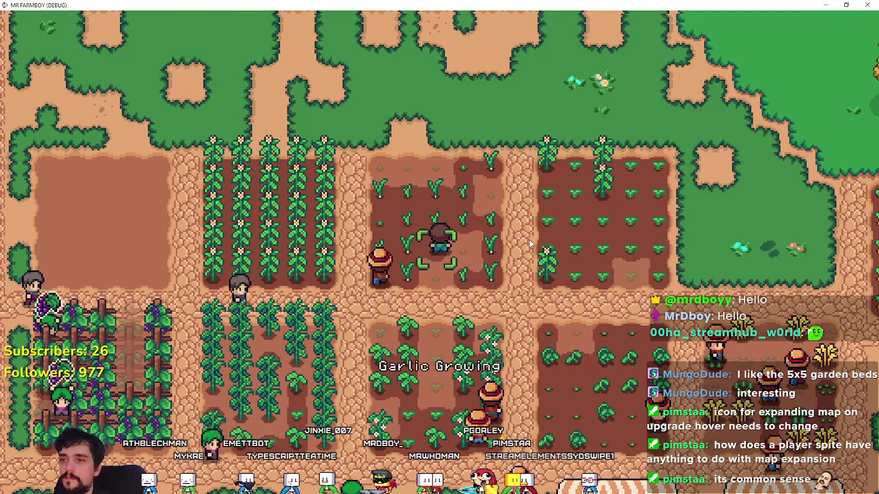
key(a)
key(s)
key(Tab)
key(d)
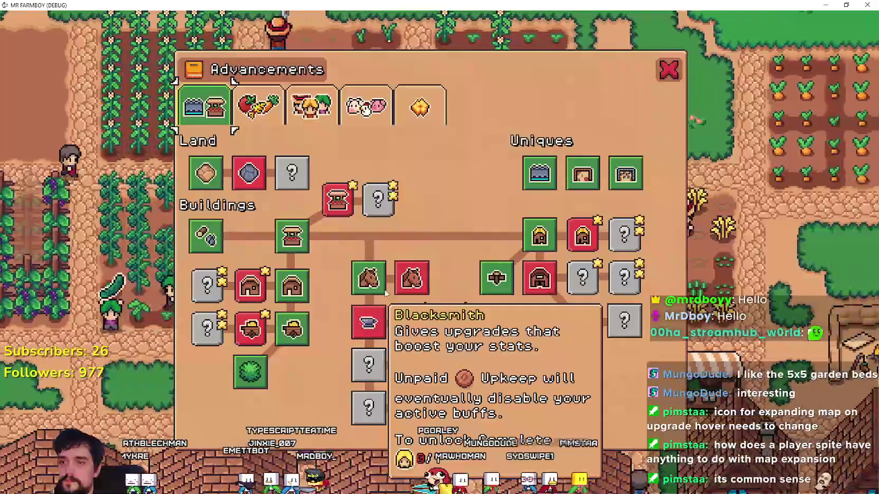
key(Tab)
- Walk down and left past the crop plots, briefly checking the crafting panel
key(s)
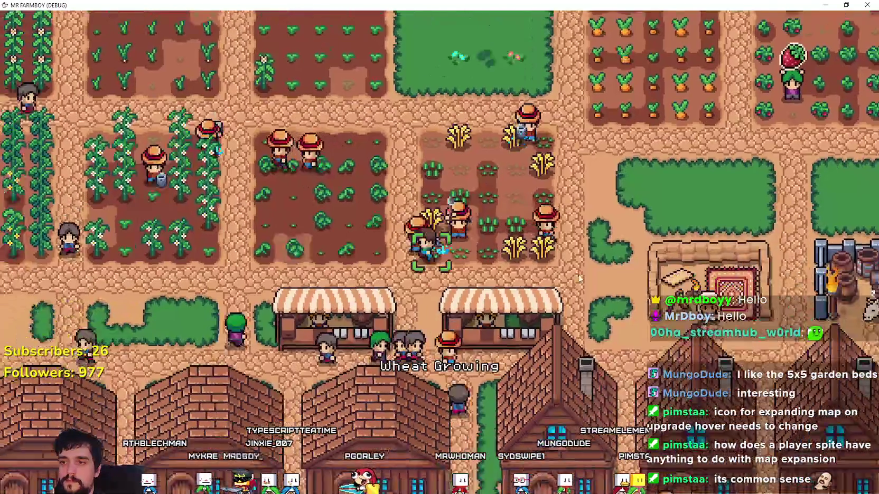
key(a)
key(s)
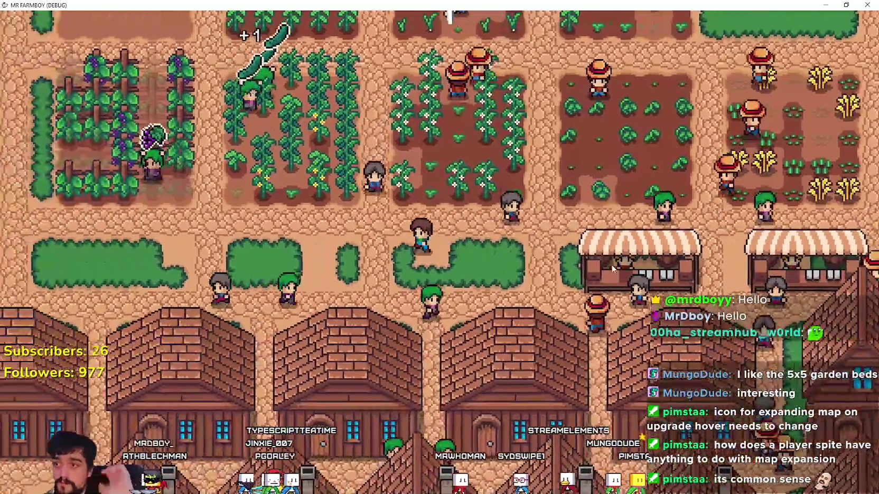
key(a)
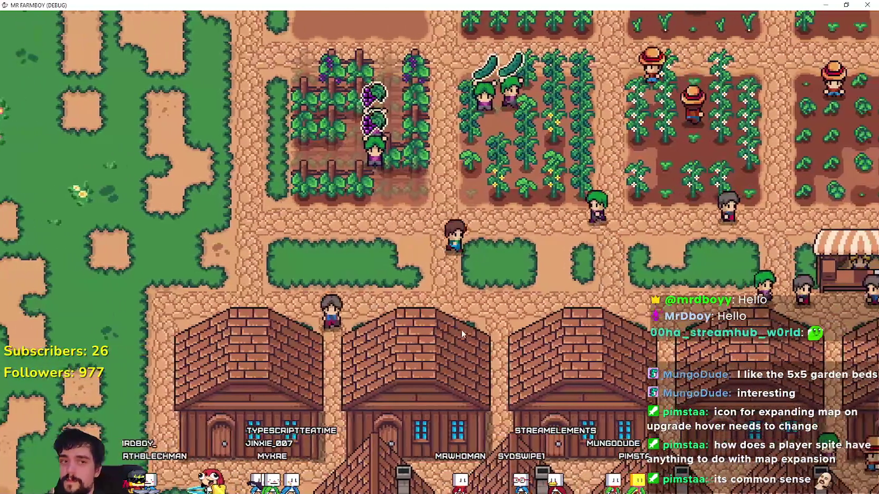
key(c)
key(d)
key(c)
key(s)
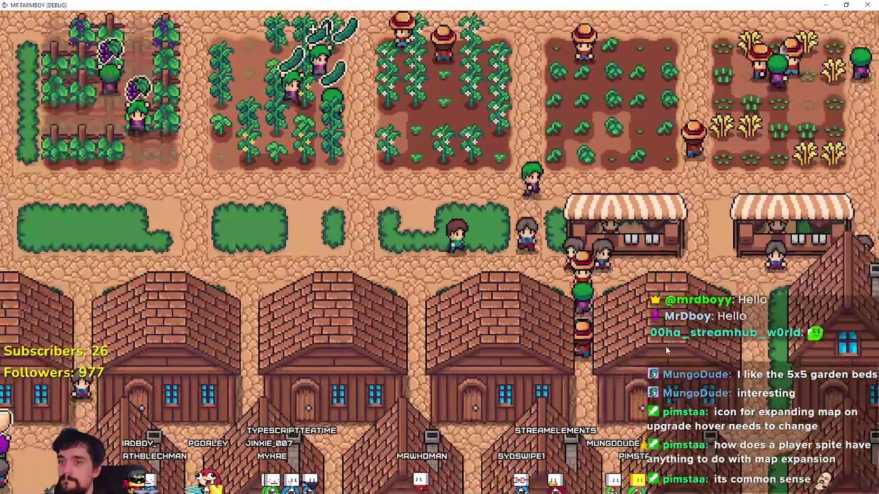
scroll(643, 330, down, 3)
scroll(638, 322, up, 2)
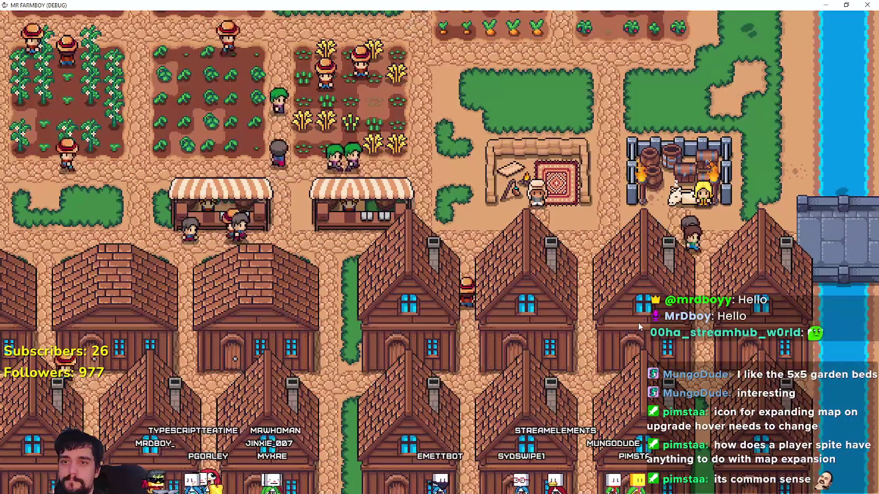
- Move north to bring the forest and the river into view
key(w)
key(d)
key(w)
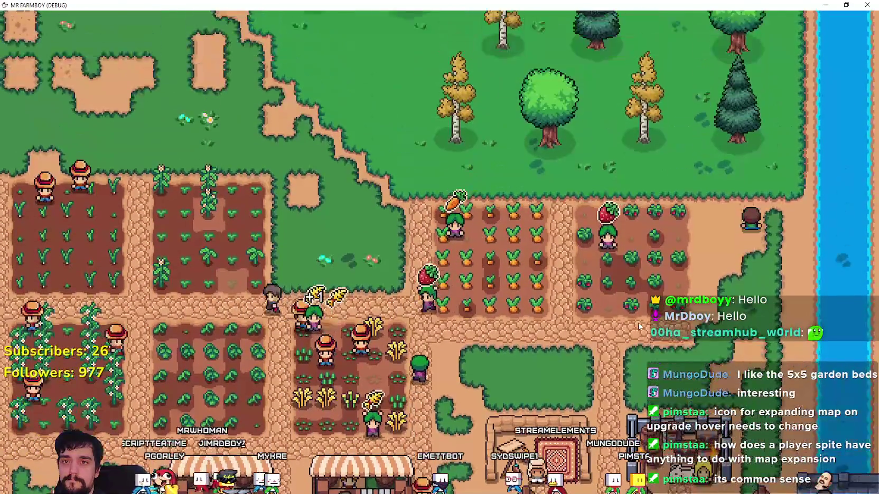
key(w)
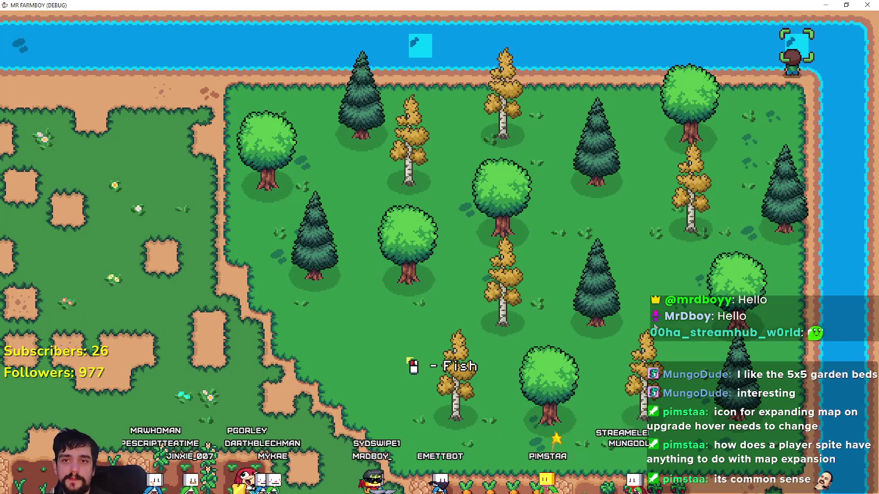
- Walk left along the riverbank, face the water and catch a fish
scroll(692, 246, down, 2)
scroll(634, 258, up, 5)
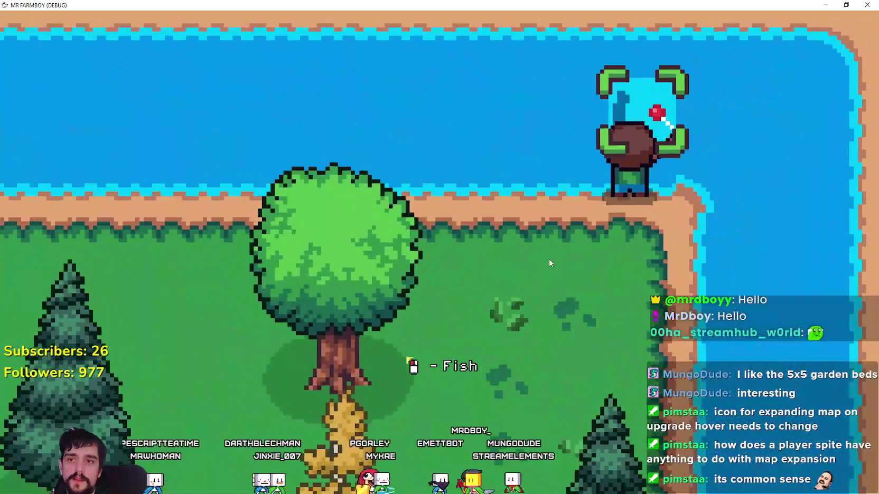
scroll(549, 259, down, 3)
key(a)
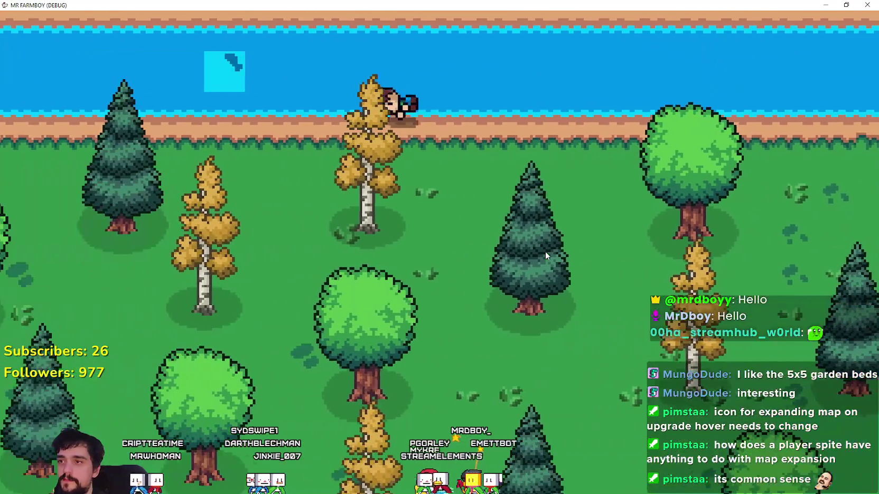
key(w)
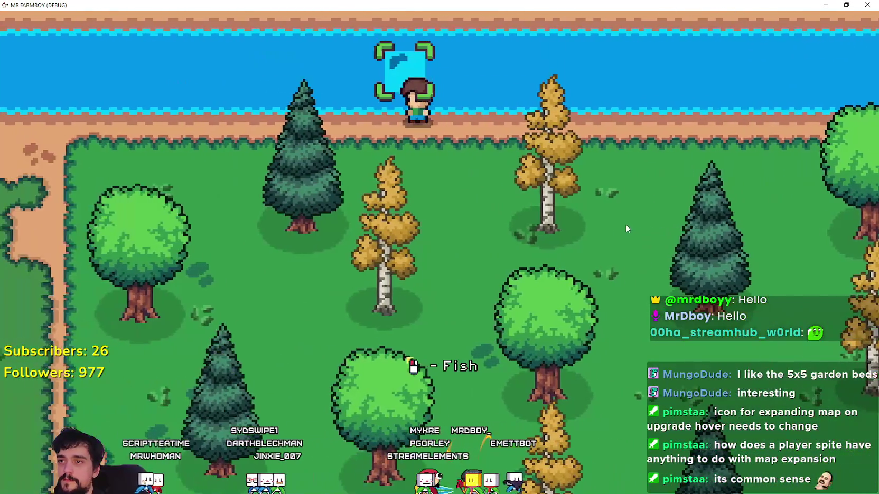
click(589, 232)
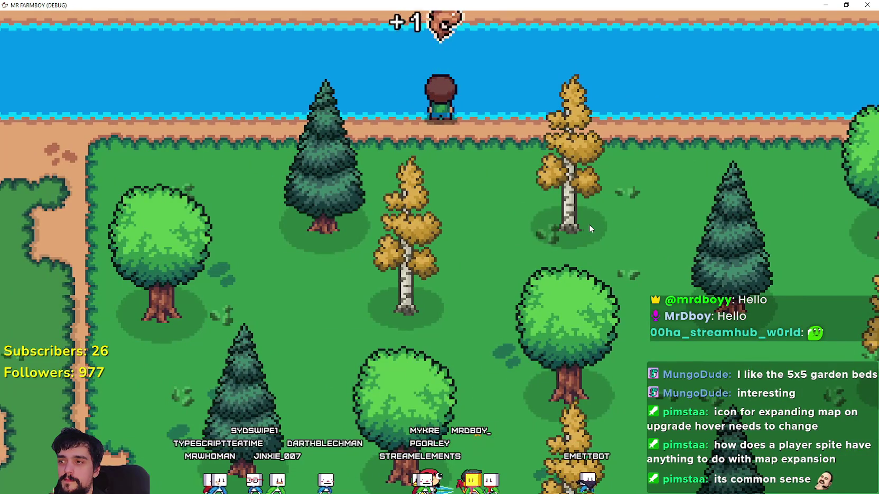
- Continue left past the bridge along the riverbank and step down onto the sand
key(a)
scroll(582, 229, down, 3)
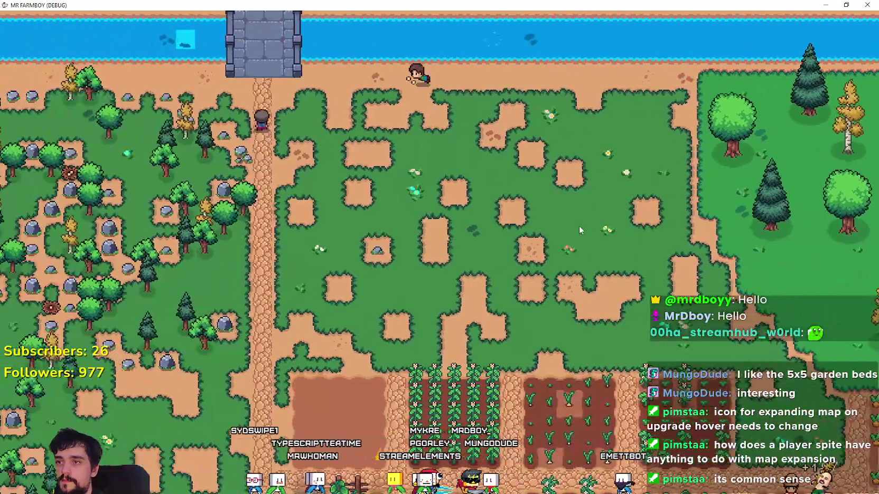
scroll(579, 225, up, 3)
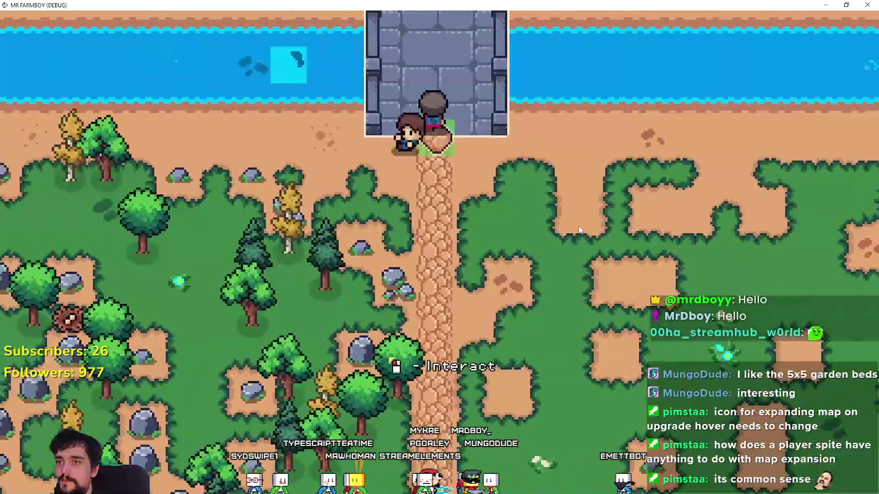
key(w)
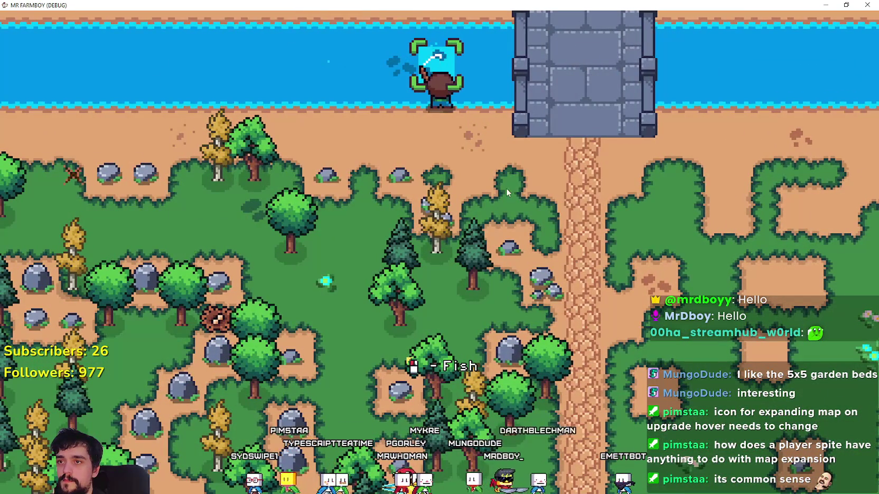
key(a)
key(s)
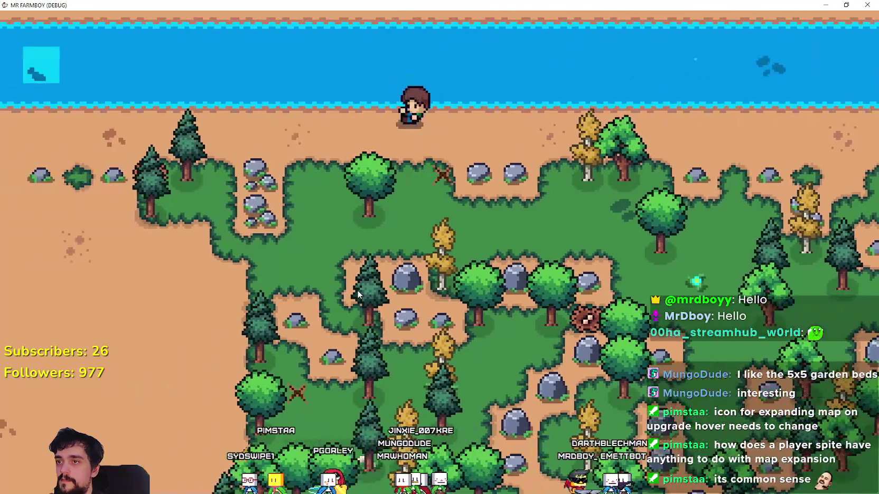
key(a)
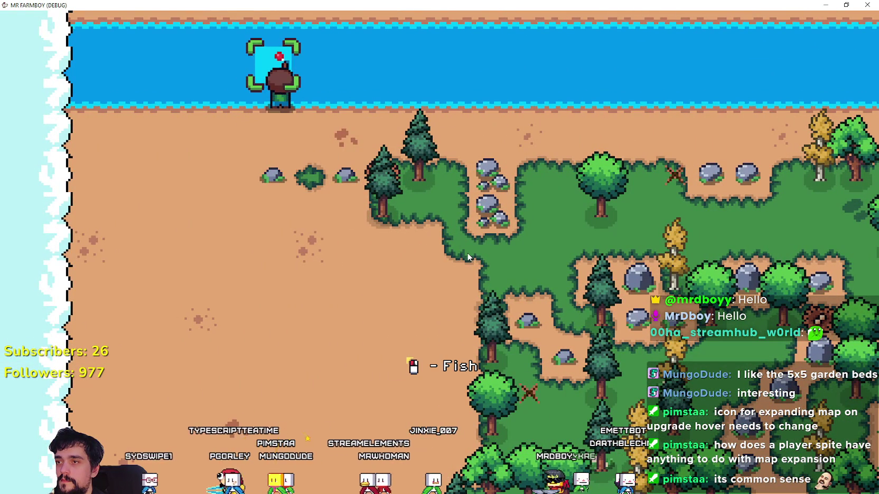
key(s)
scroll(460, 254, down, 2)
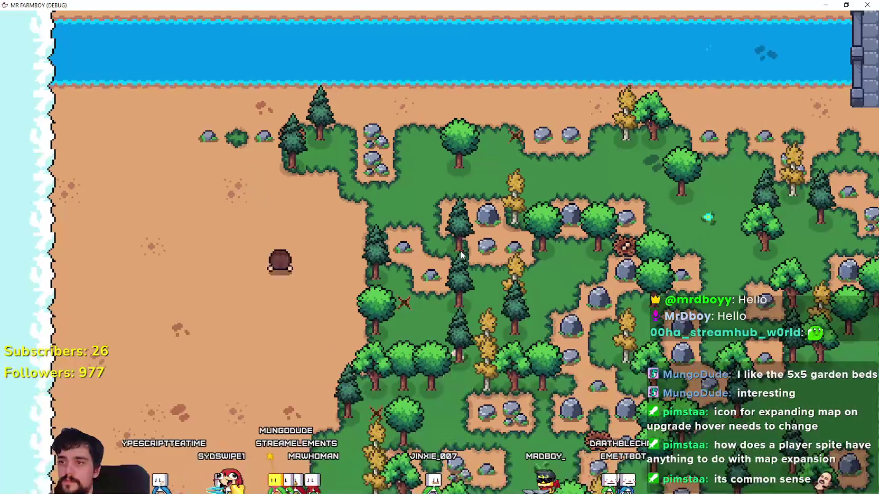
scroll(461, 256, down, 2)
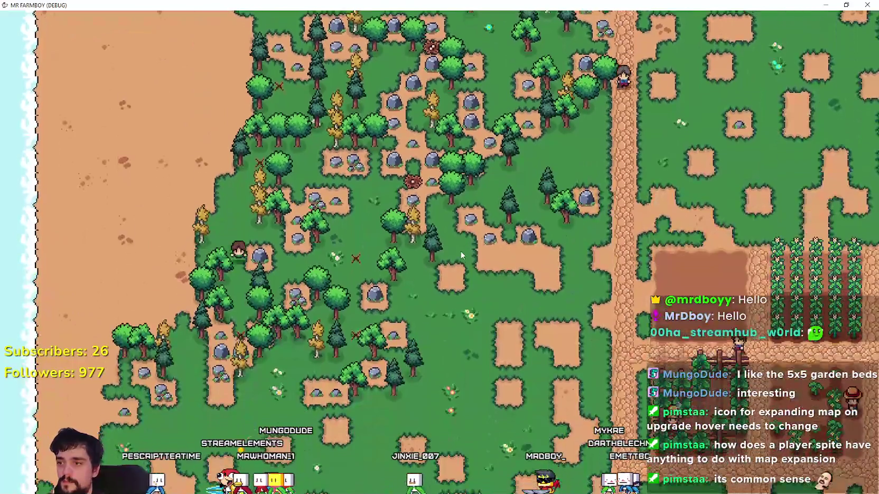
scroll(461, 255, up, 2)
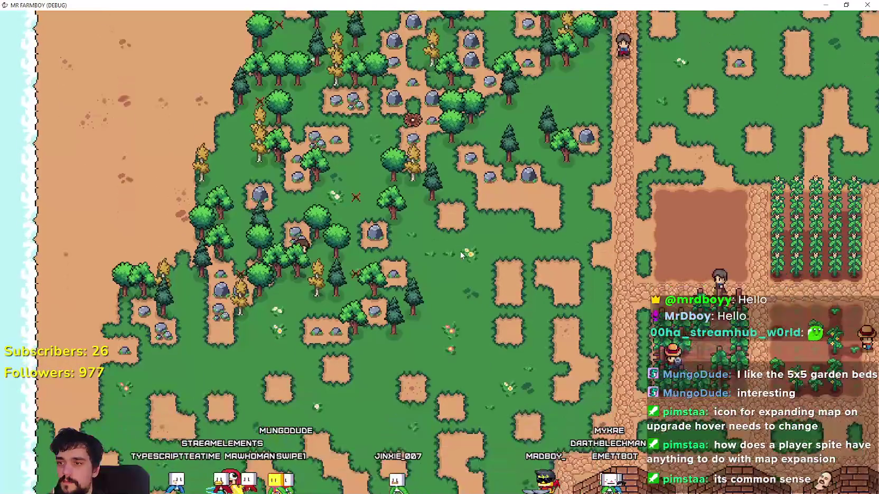
- Walk into the forest and chop the first trees for logs
key(s)
key(a)
key(d)
scroll(458, 258, up, 2)
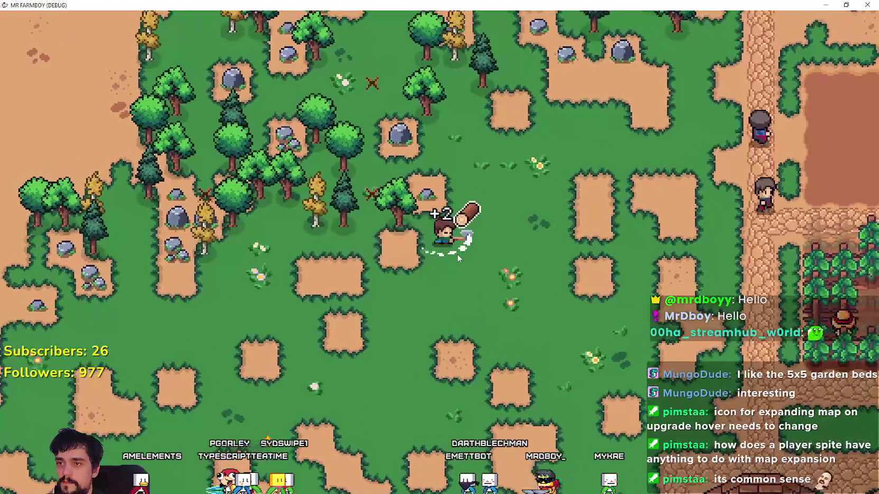
key(a)
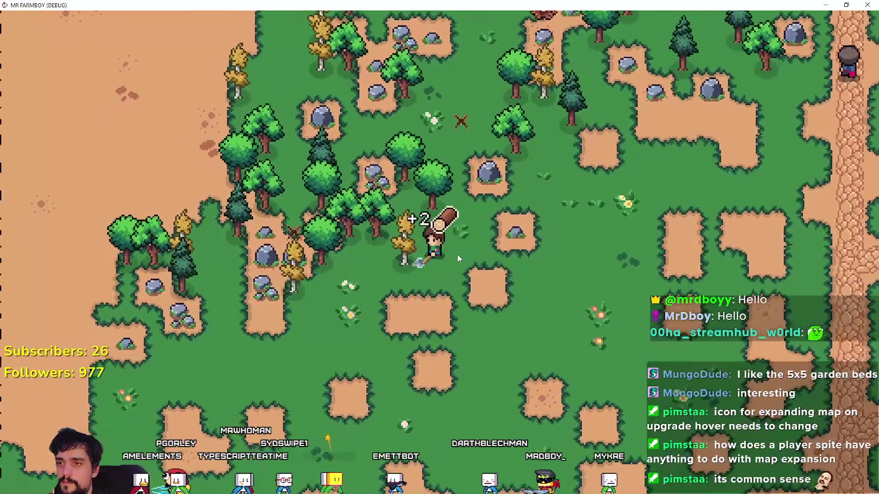
key(w)
key(d)
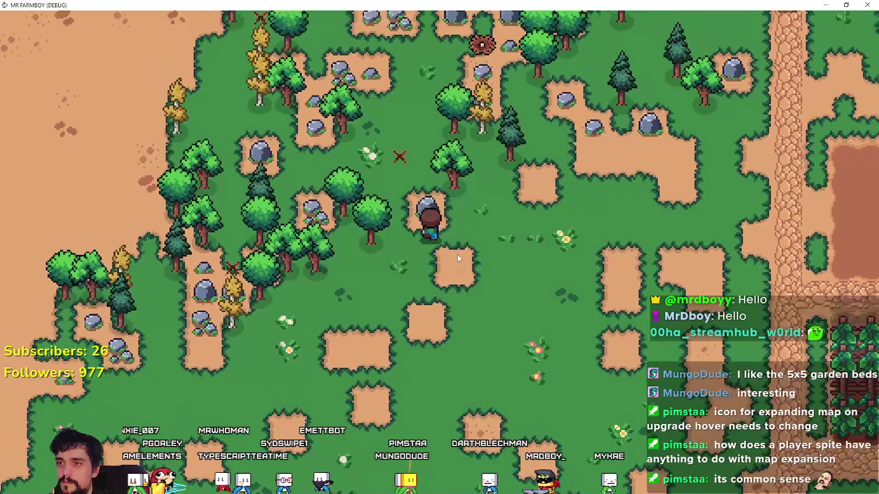
key(w)
key(d)
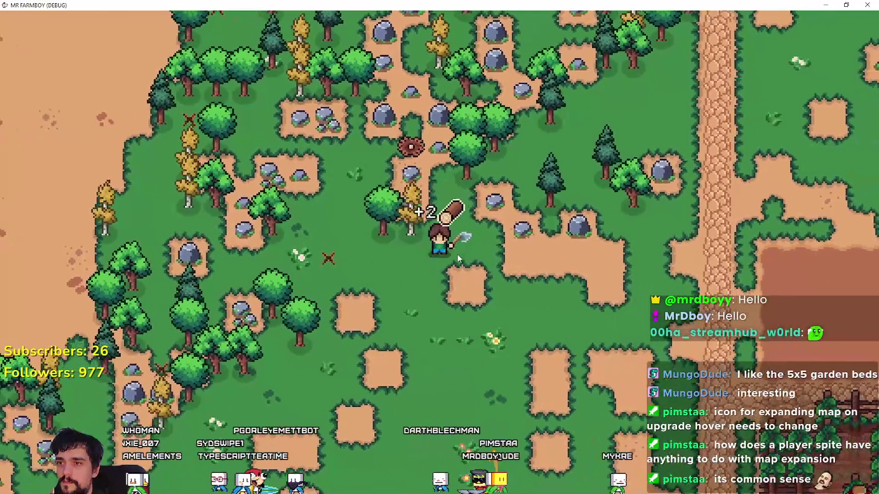
click(458, 259)
key(a)
click(457, 259)
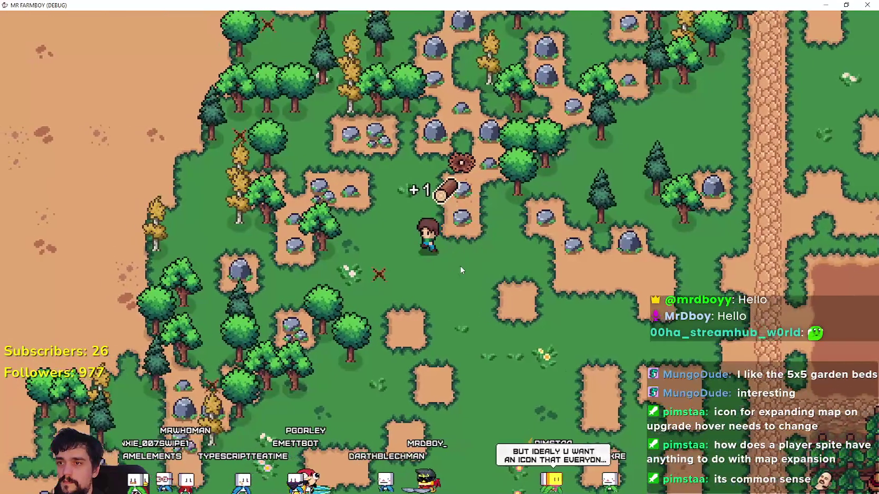
- Mine two rocks for stone and fell the yellow tree for logs
key(s)
key(a)
key(s)
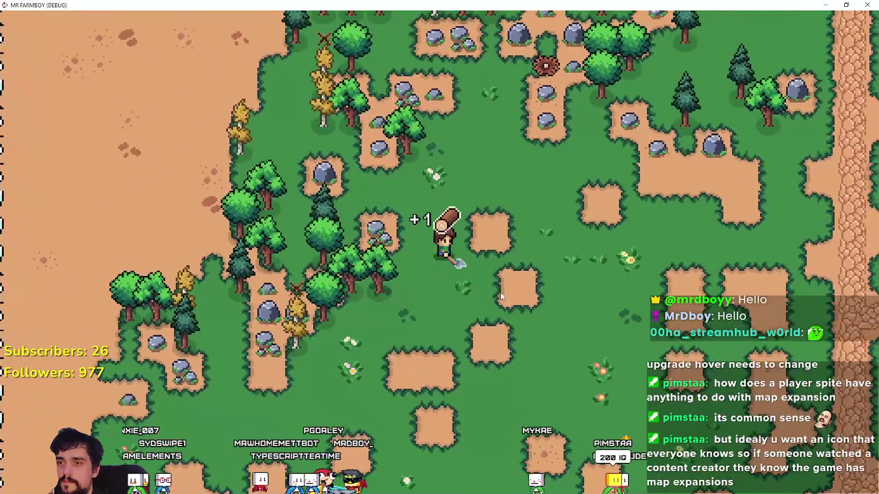
click(499, 292)
key(s)
key(a)
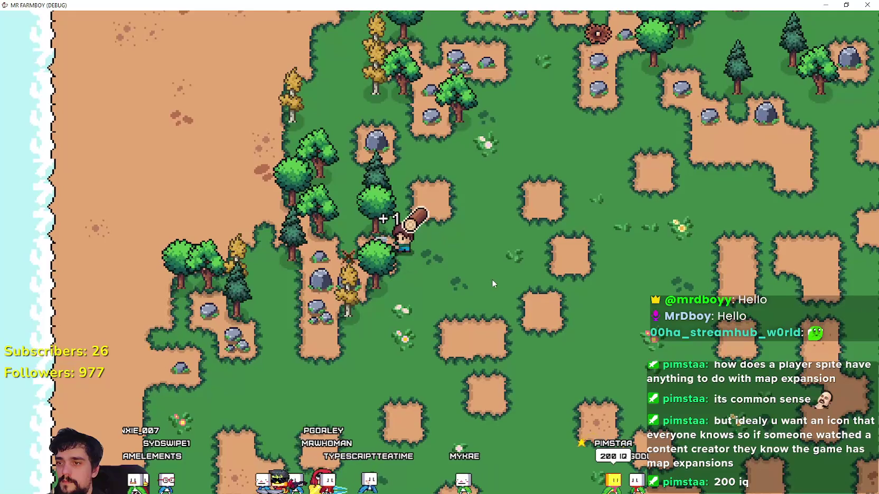
click(492, 279)
key(a)
key(s)
click(491, 279)
key(a)
key(s)
click(441, 304)
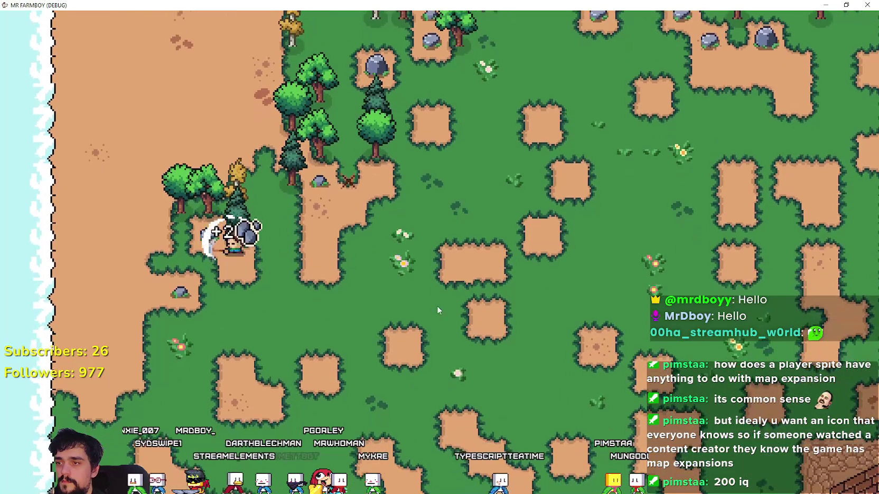
- Strike the nearby cluster of trees and rocks for more logs and stone
scroll(428, 313, up, 2)
key(w)
click(422, 286)
key(d)
click(420, 289)
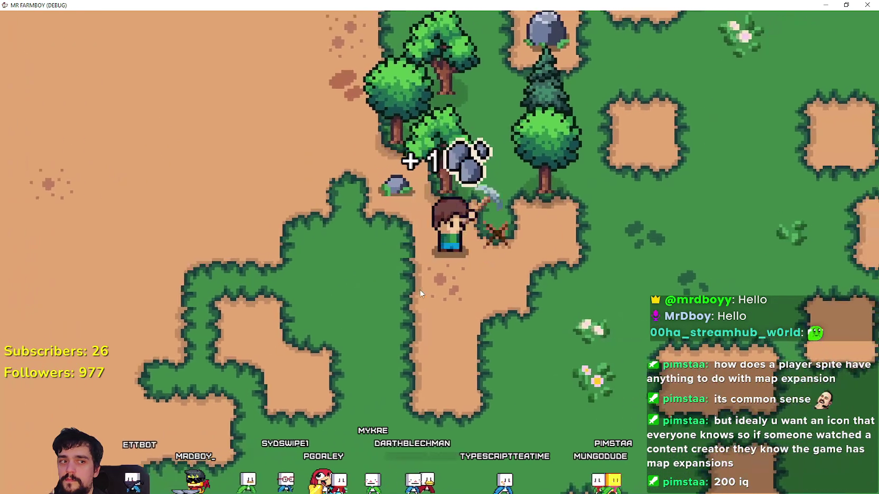
key(w)
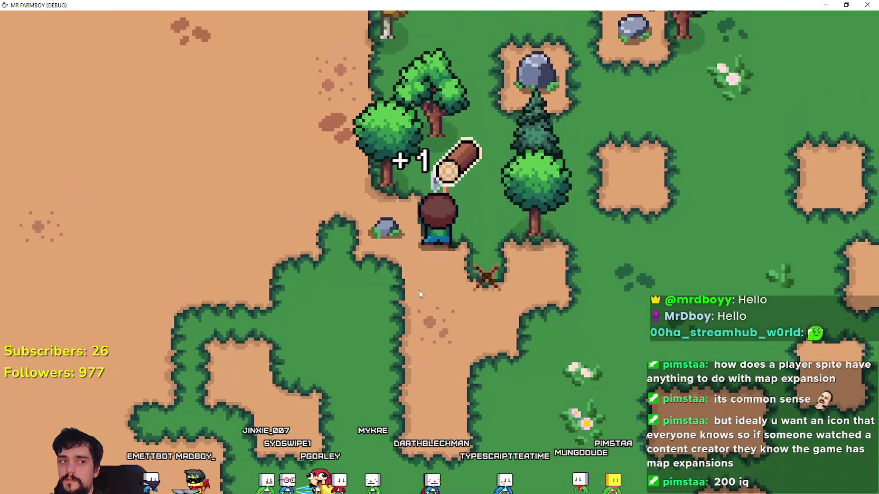
click(419, 291)
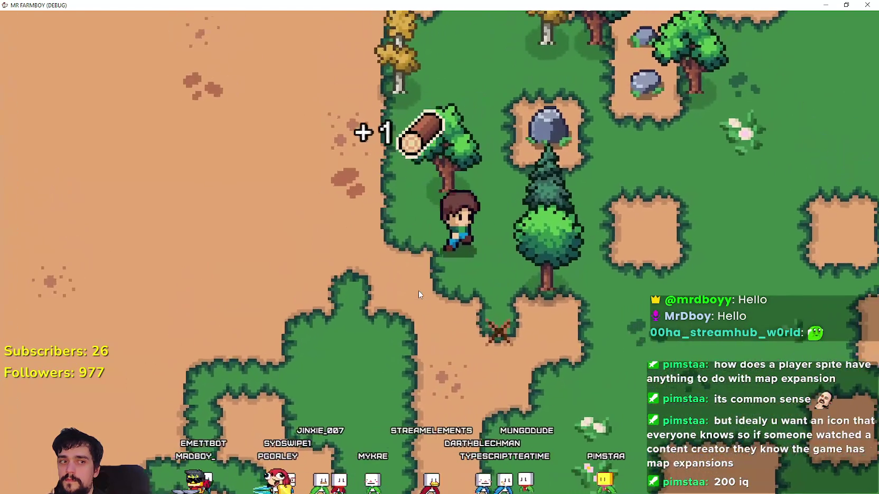
key(d)
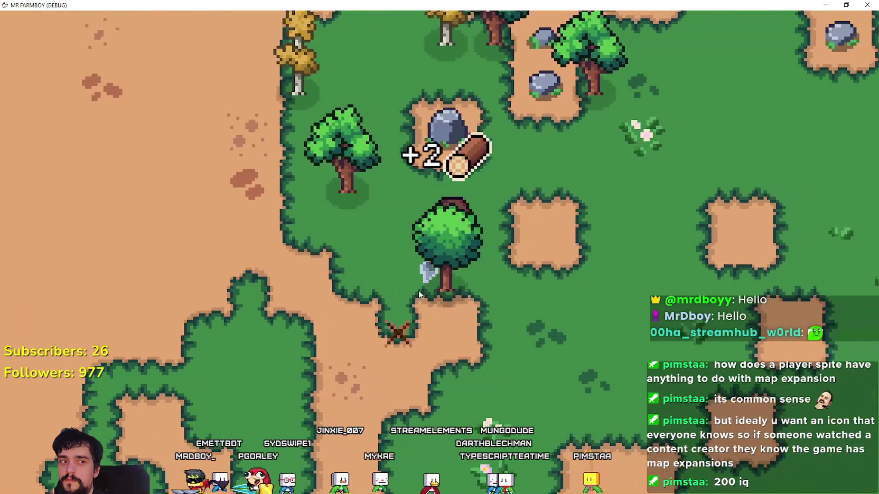
key(w)
click(418, 291)
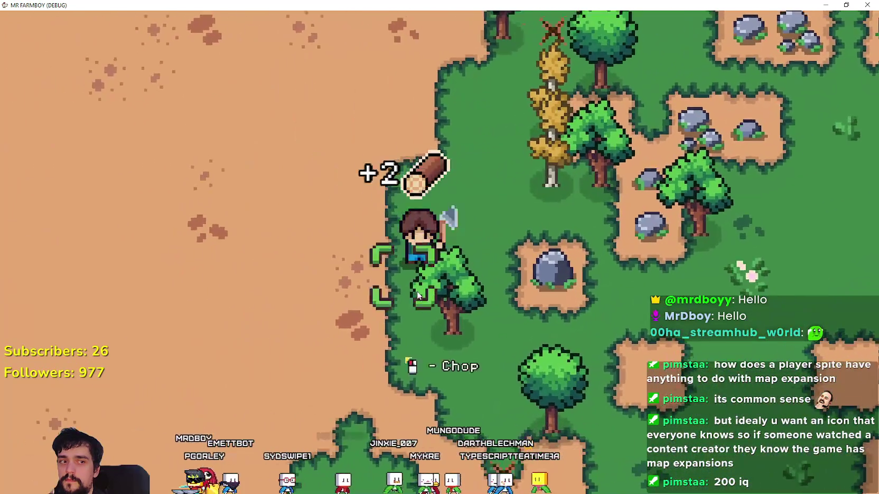
key(s)
click(417, 295)
- Keep chopping the surrounding trees and mining the rock beside them
key(a)
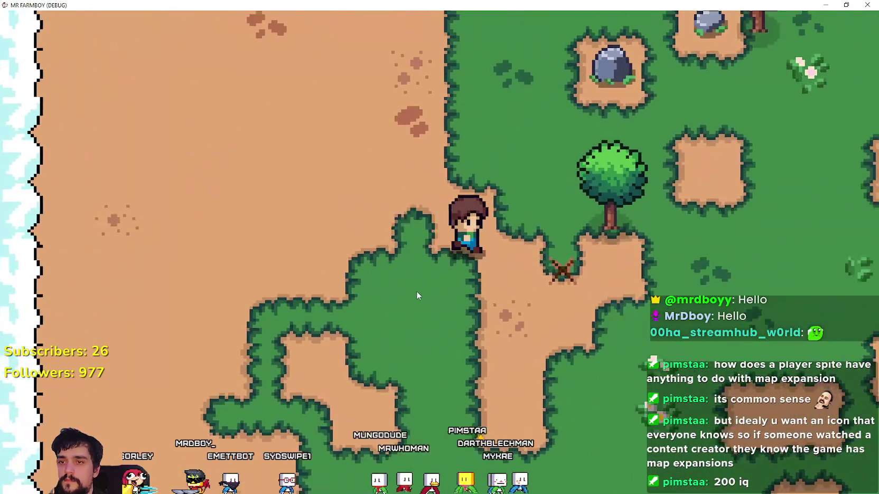
key(d)
click(416, 296)
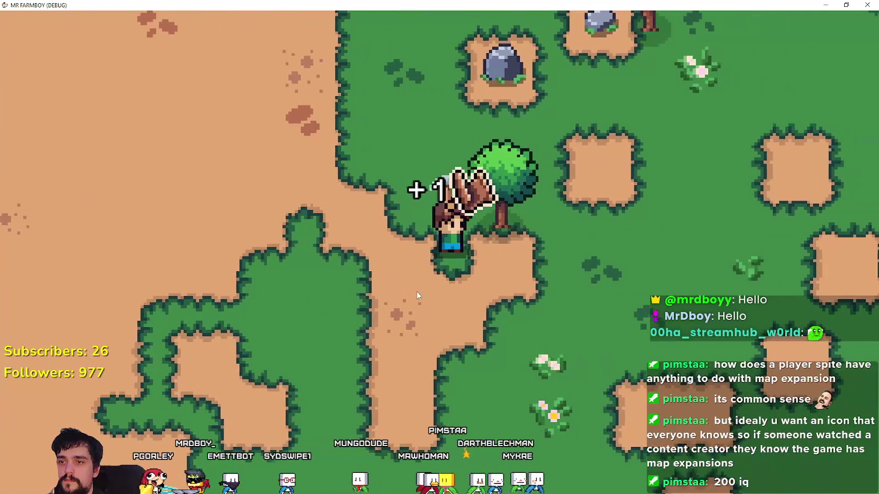
key(w)
click(416, 297)
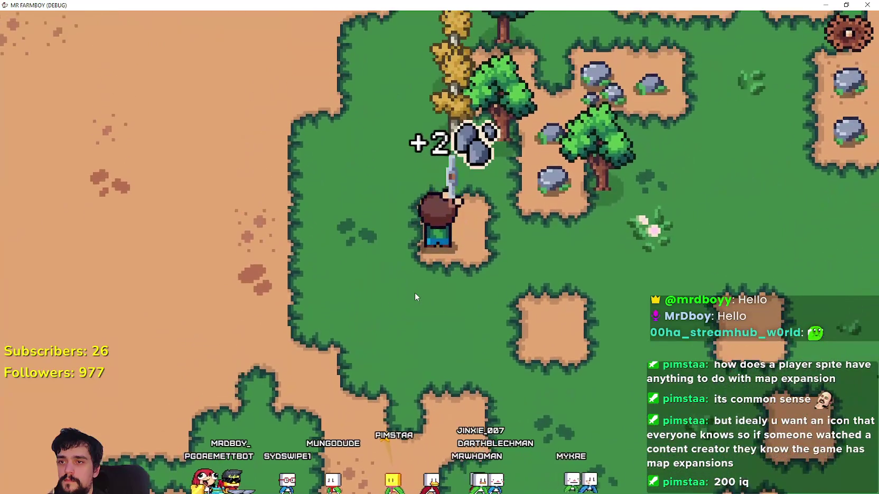
scroll(414, 293, down, 2)
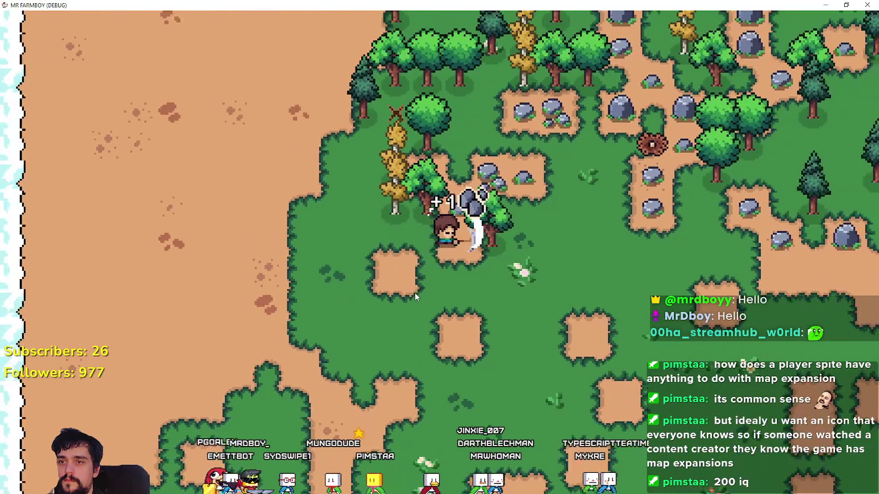
click(415, 293)
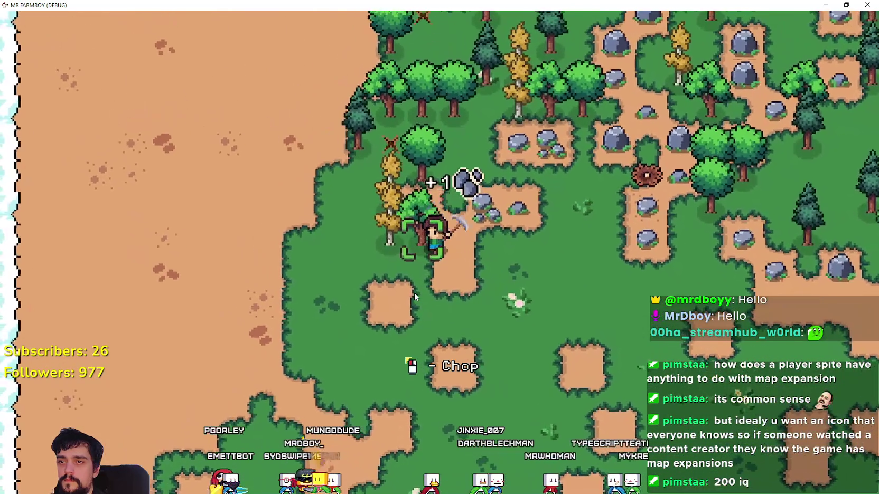
click(414, 292)
key(w)
click(414, 293)
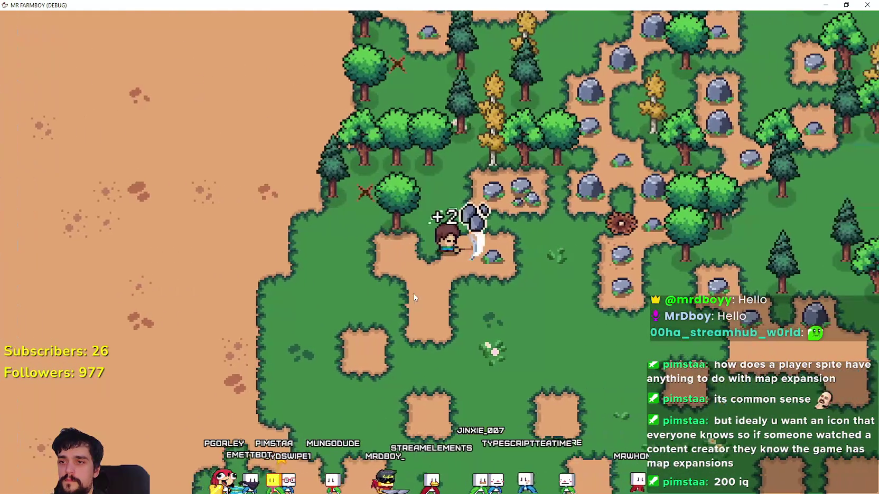
key(w)
click(412, 298)
key(w)
click(411, 293)
key(a)
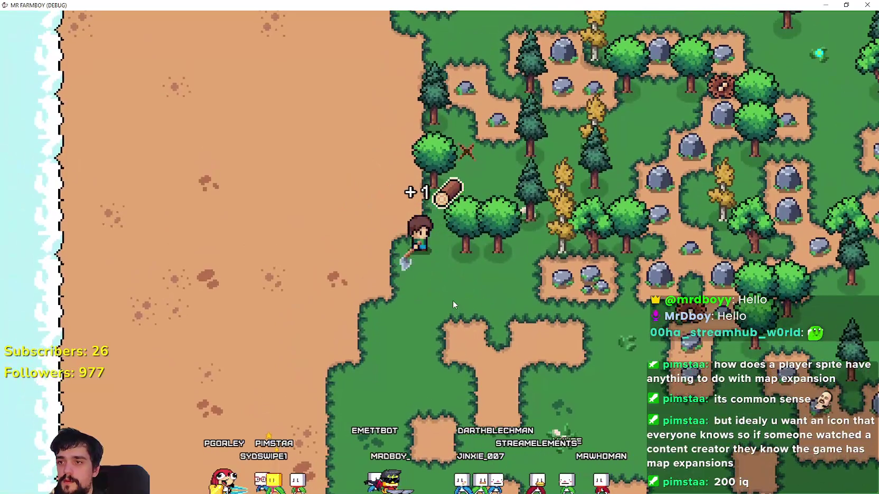
key(d)
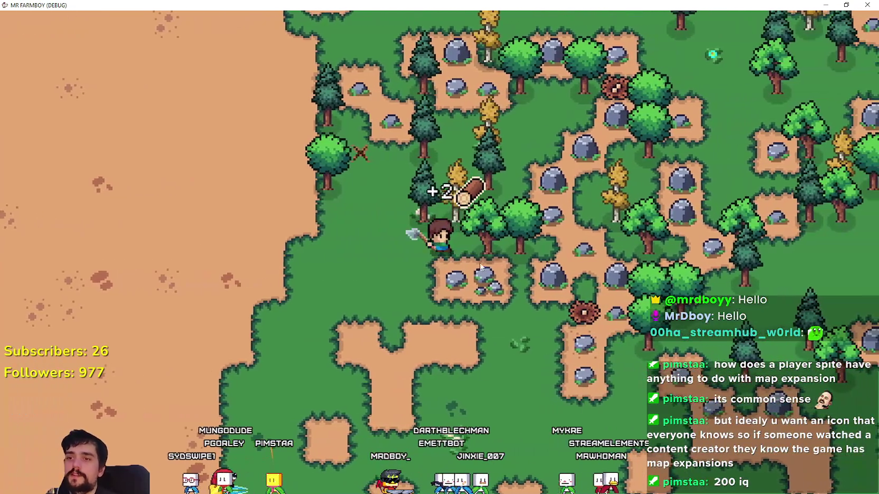
- Mine the rock patch for stone and chop the second tree beside it
key(s)
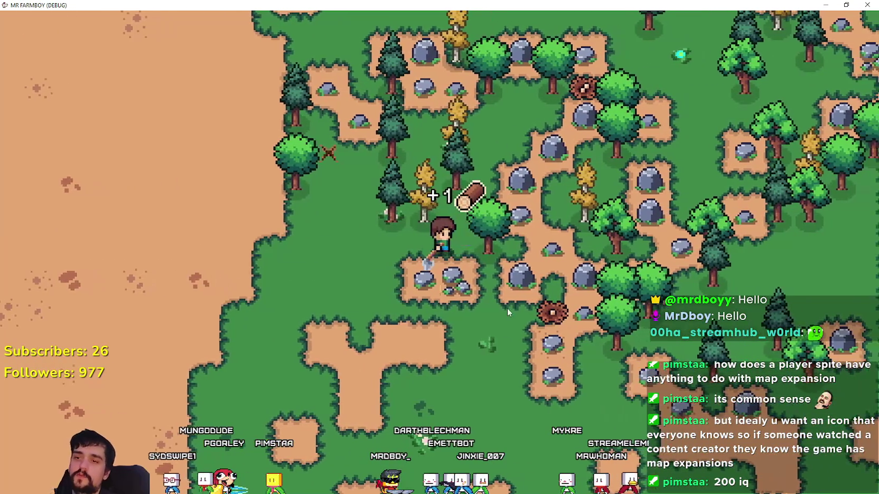
click(496, 302)
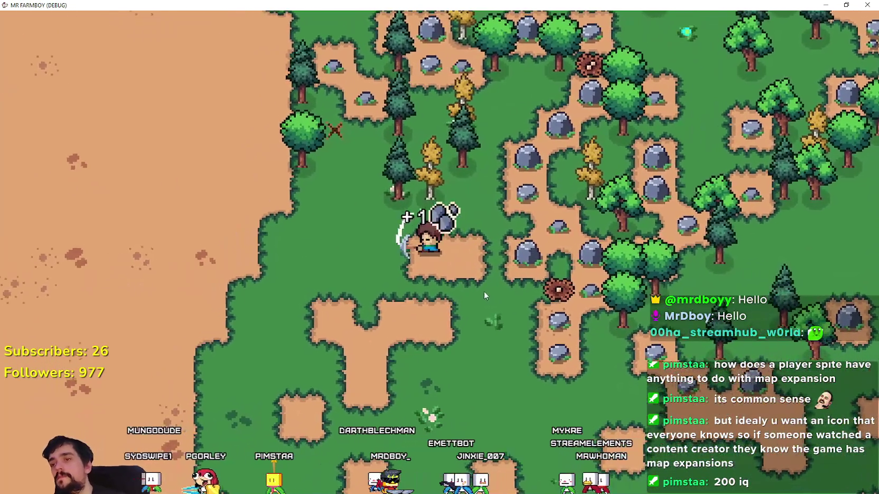
key(d)
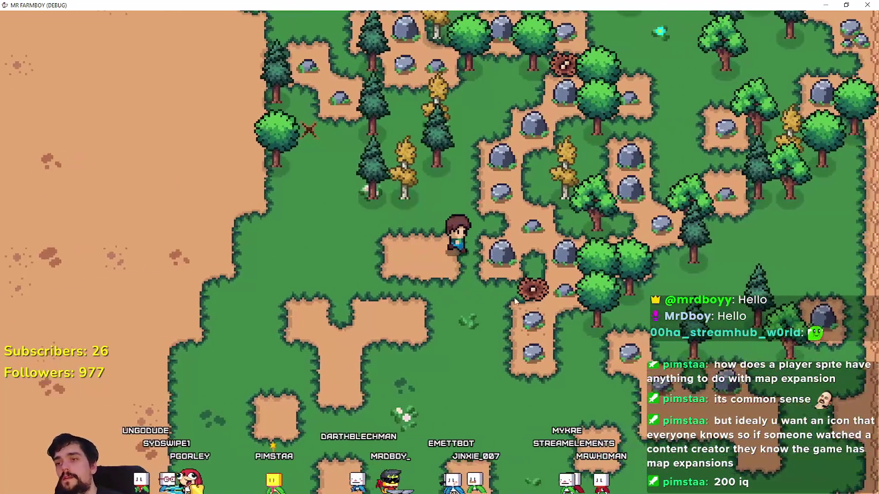
key(s)
click(424, 291)
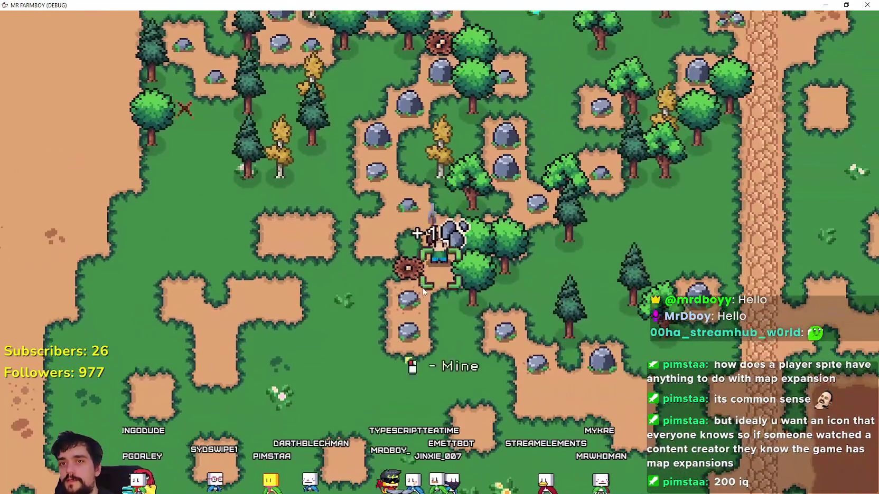
key(s)
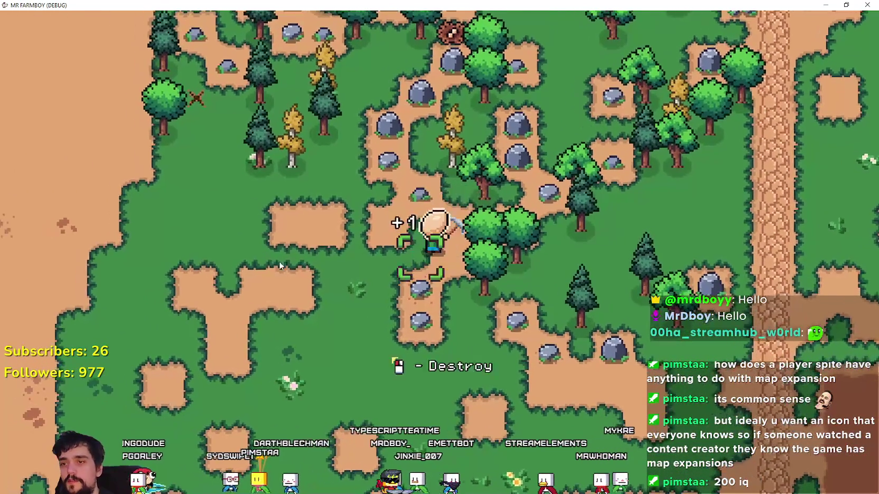
click(429, 291)
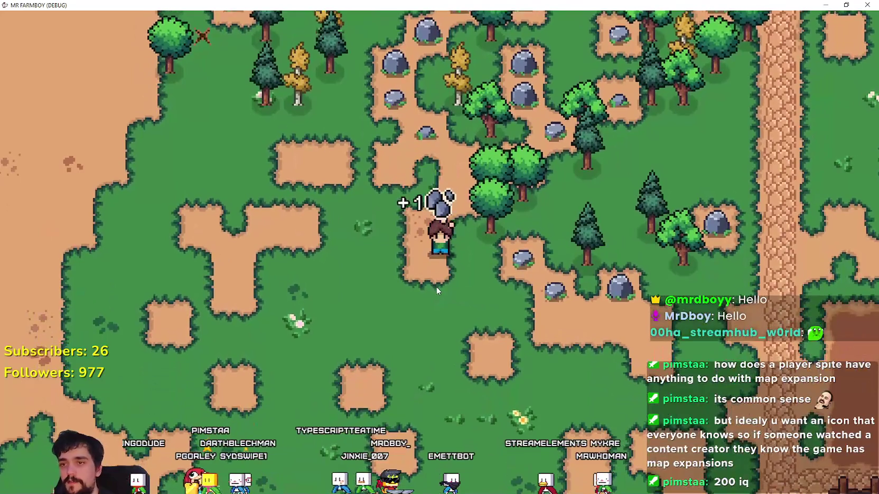
key(d)
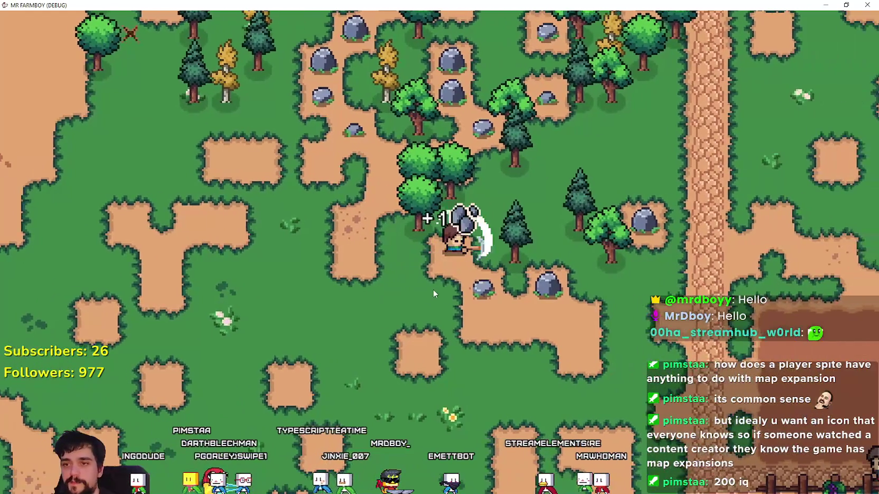
key(s)
click(529, 311)
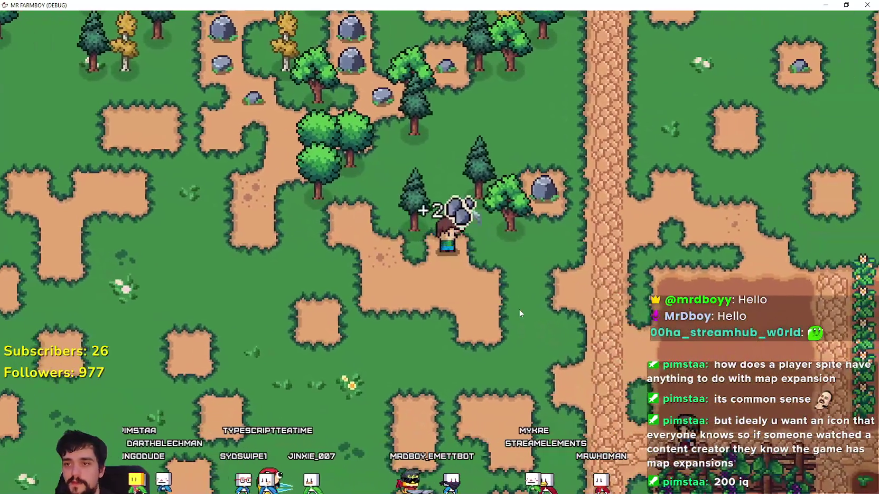
key(d)
click(520, 313)
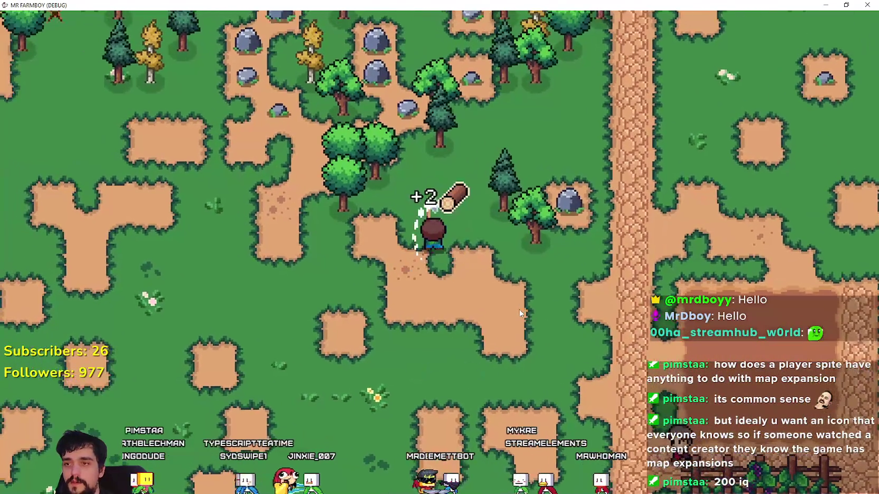
key(w)
click(519, 312)
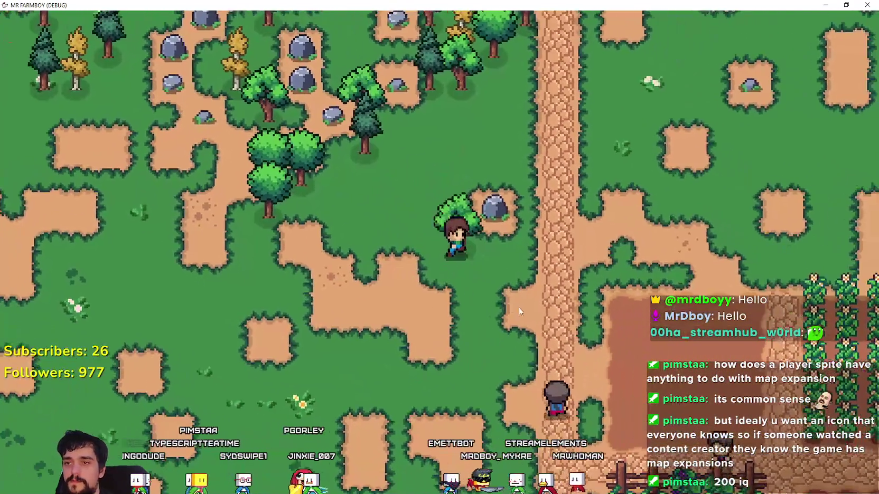
key(d)
click(517, 304)
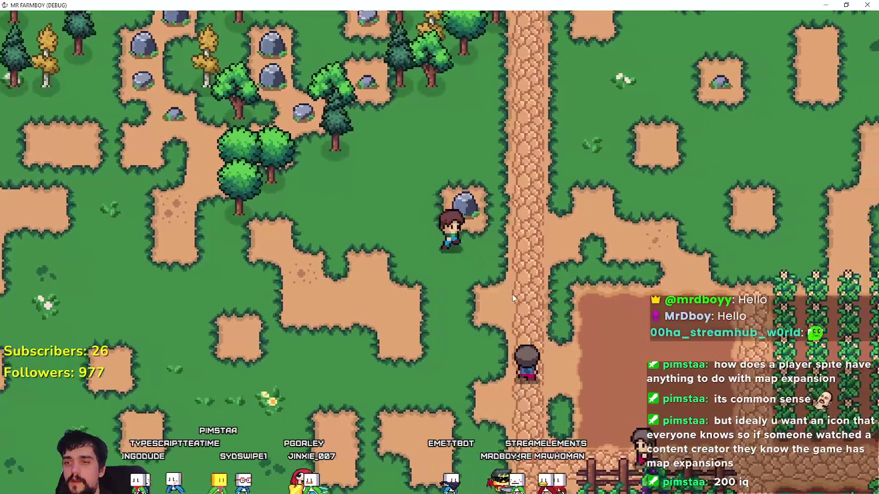
click(512, 293)
- Check Turnip's unlock cost in the crops Advancements, then close the window
key(c)
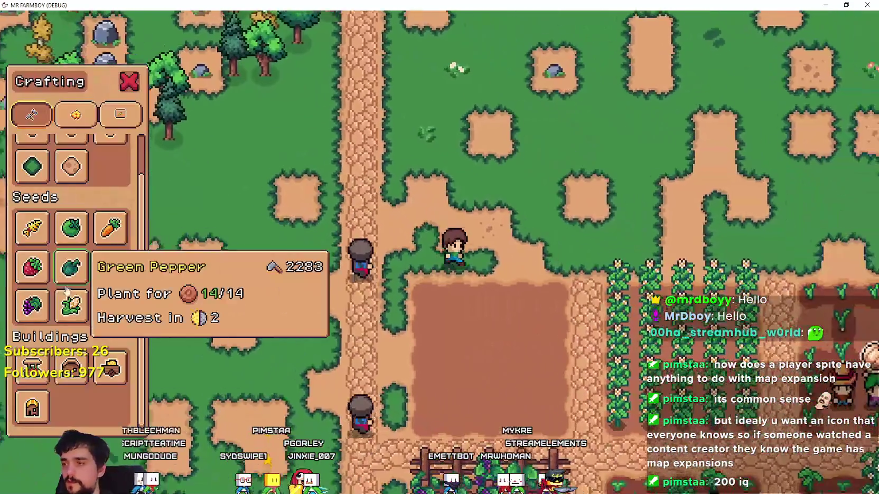
key(d)
key(s)
key(Tab)
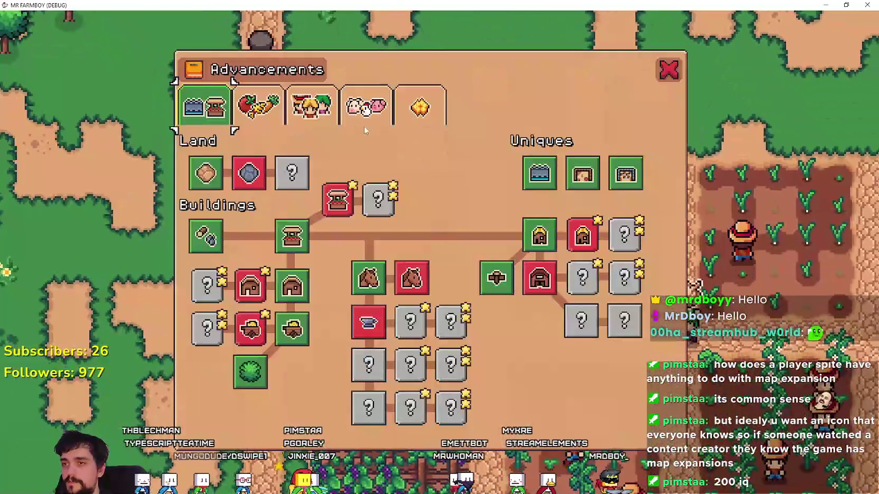
click(256, 104)
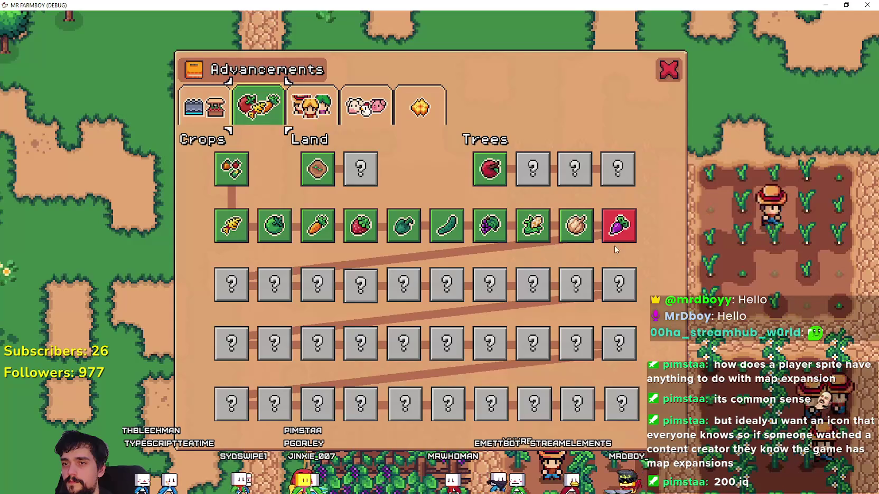
key(Tab)
key(Tab)
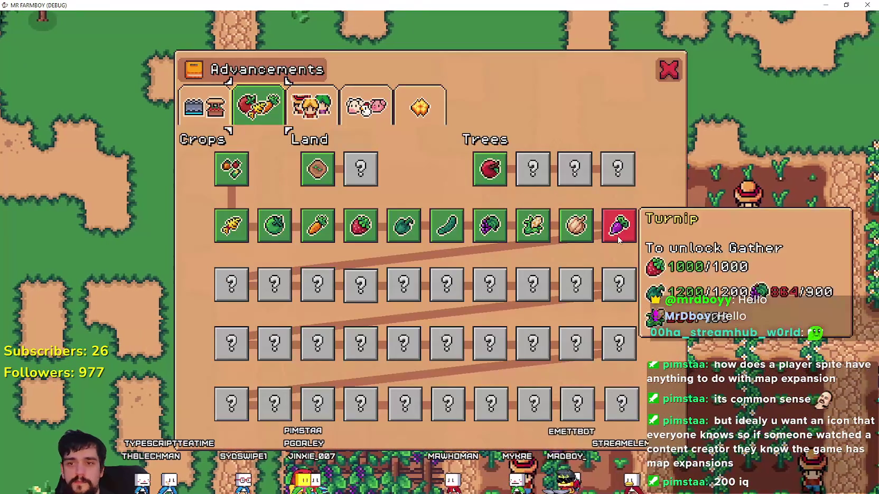
key(Tab)
- Walk down to the market stalls and check the Merchant Seller's resources and animals (Pig, Chicken)
key(d)
key(s)
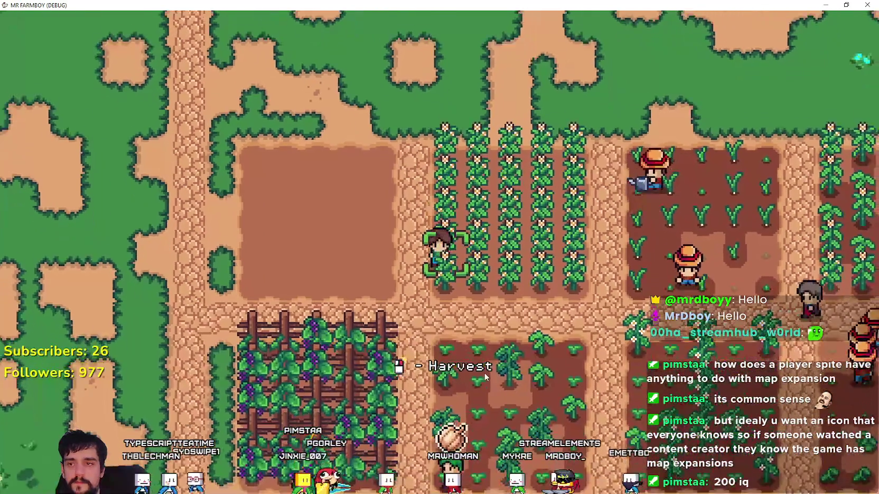
scroll(489, 362, down, 5)
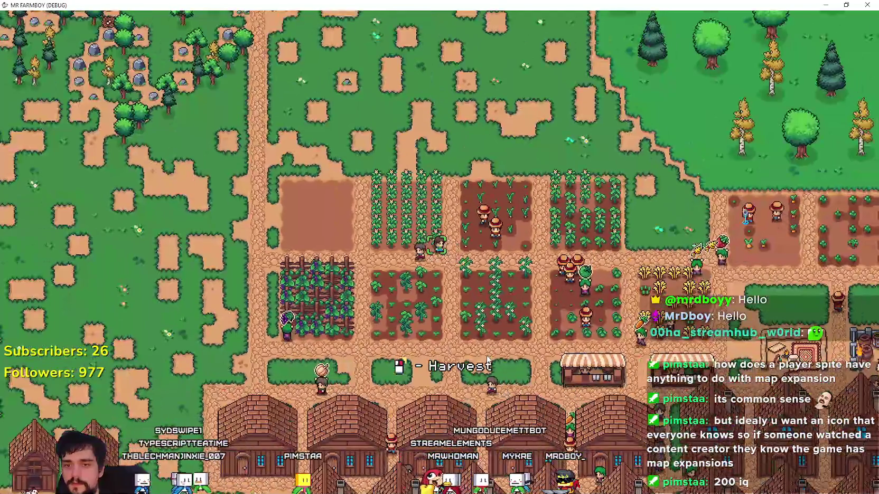
scroll(489, 363, down, 3)
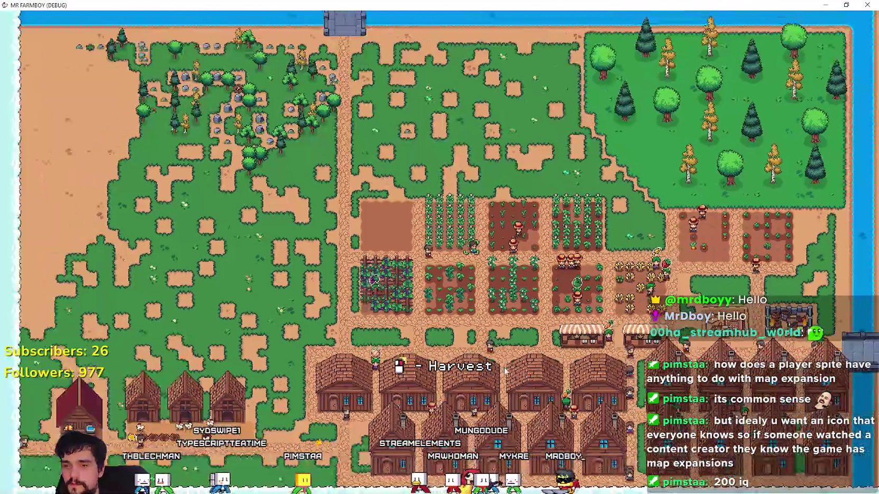
scroll(504, 372, up, 2)
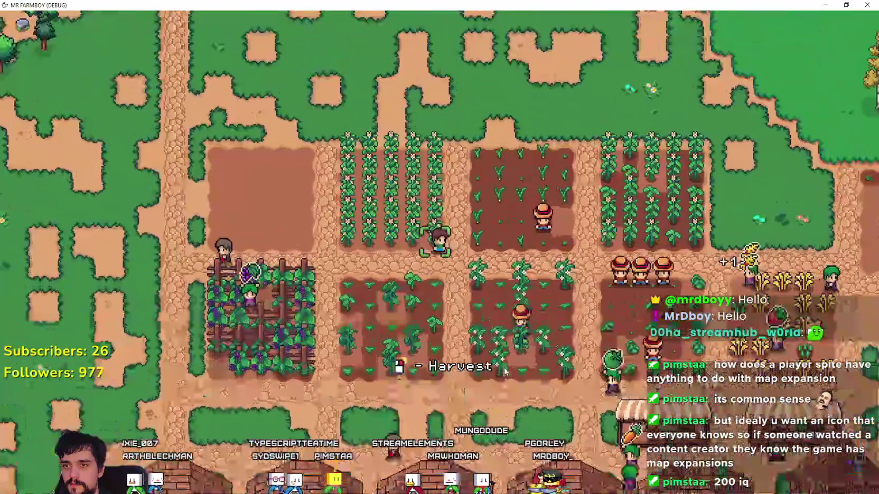
scroll(505, 371, down, 2)
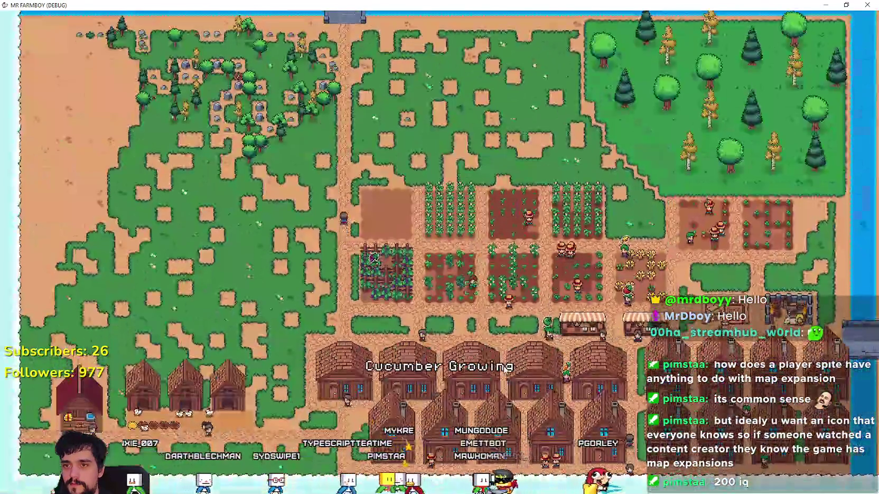
scroll(505, 370, up, 3)
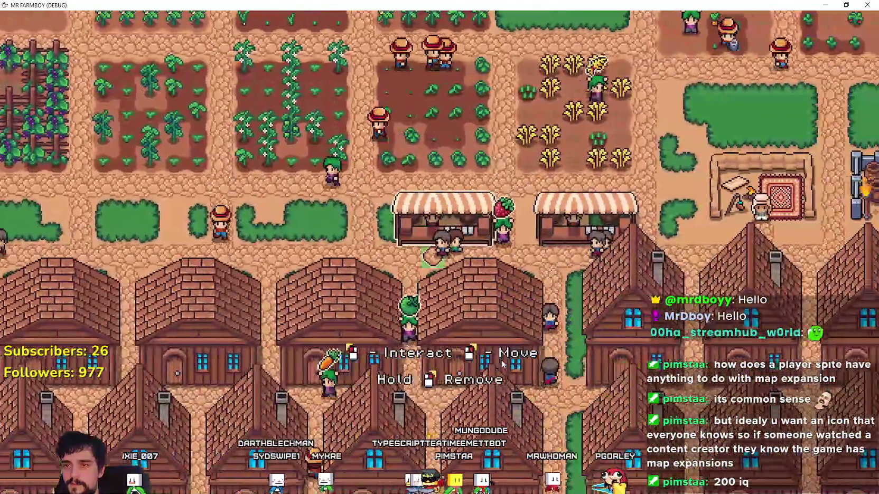
key(d)
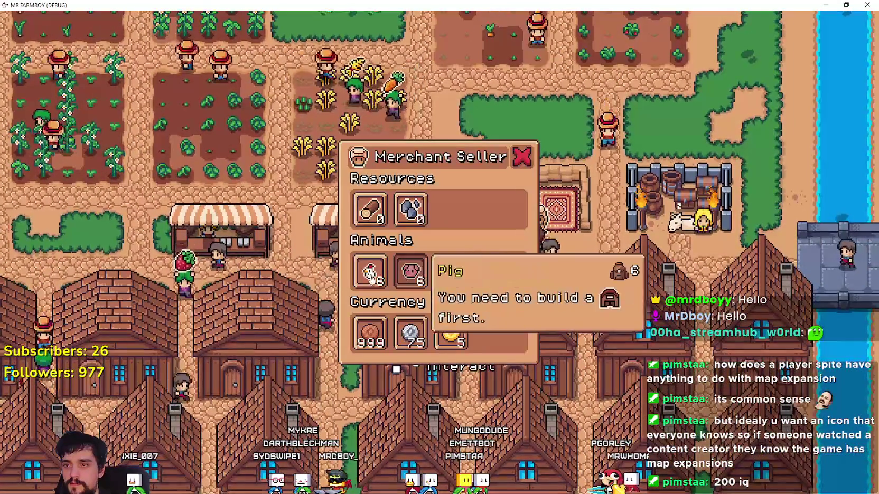
key(Escape)
click(623, 303)
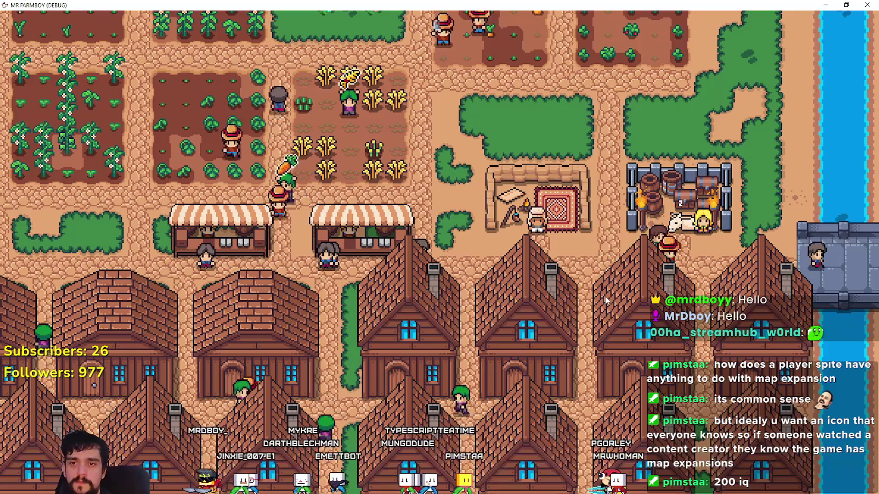
- Read the King's Envoy task, then walk north out of the pepper field across the grass
key(d)
key(Escape)
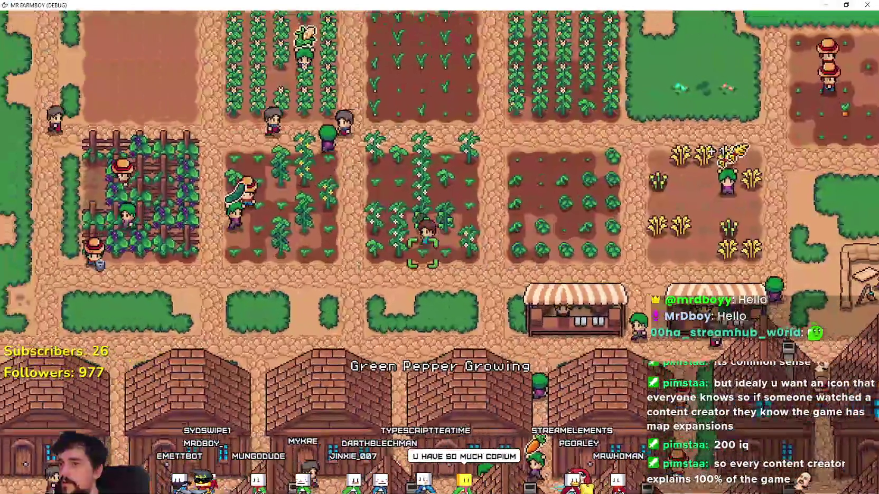
key(a)
key(w)
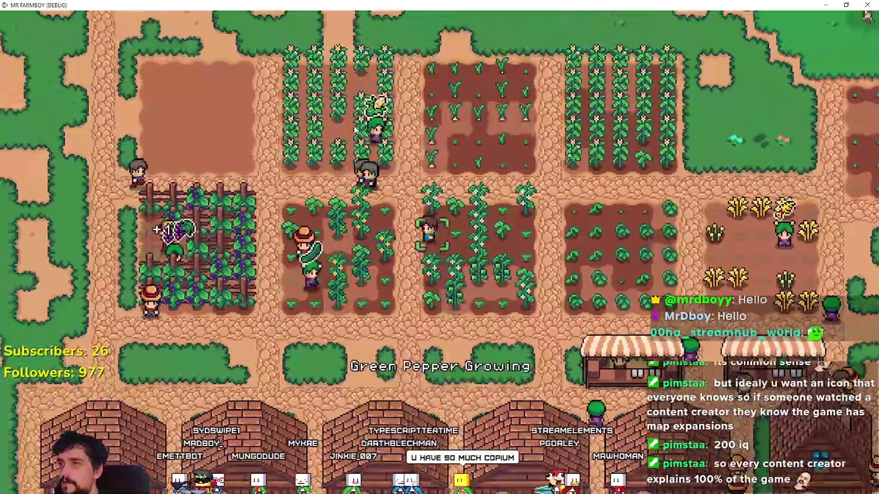
key(w)
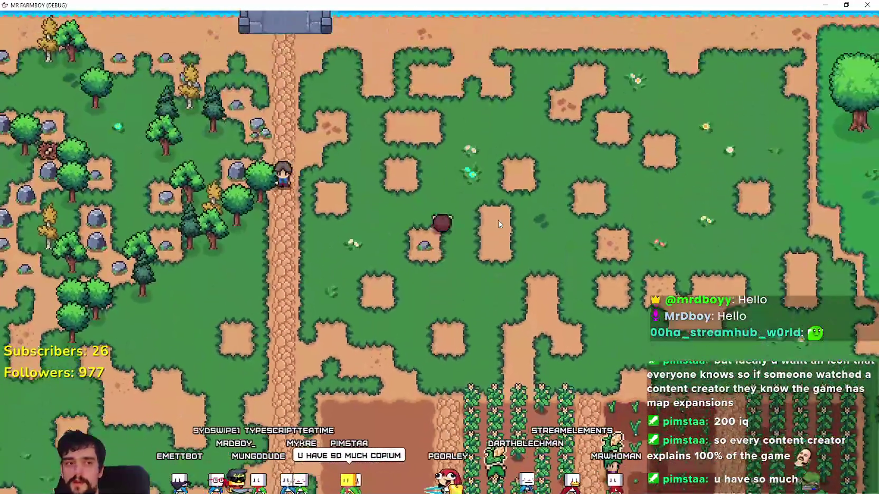
key(d)
key(s)
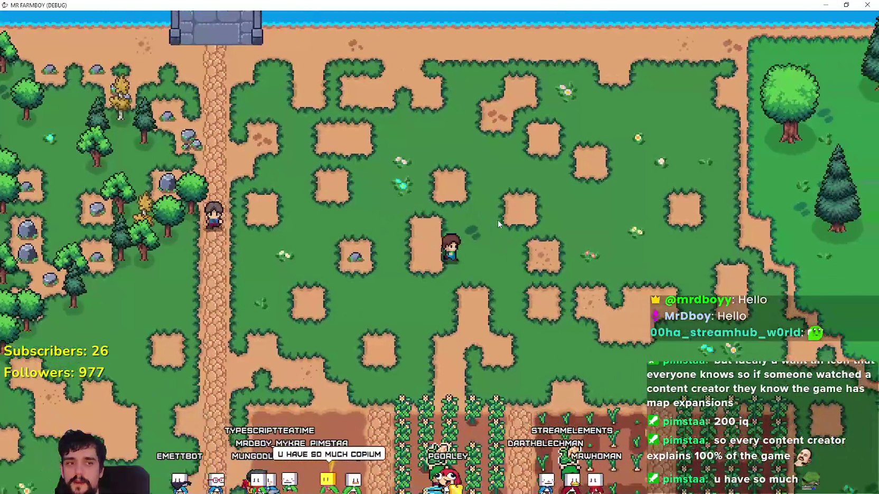
key(d)
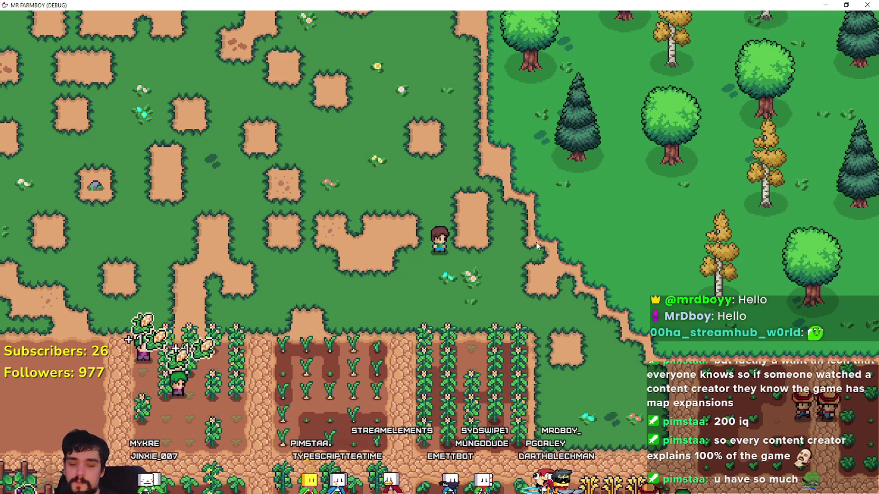
- Walk down to the farm plots, glance at Advancements, then head west past the wheat field
key(d)
key(s)
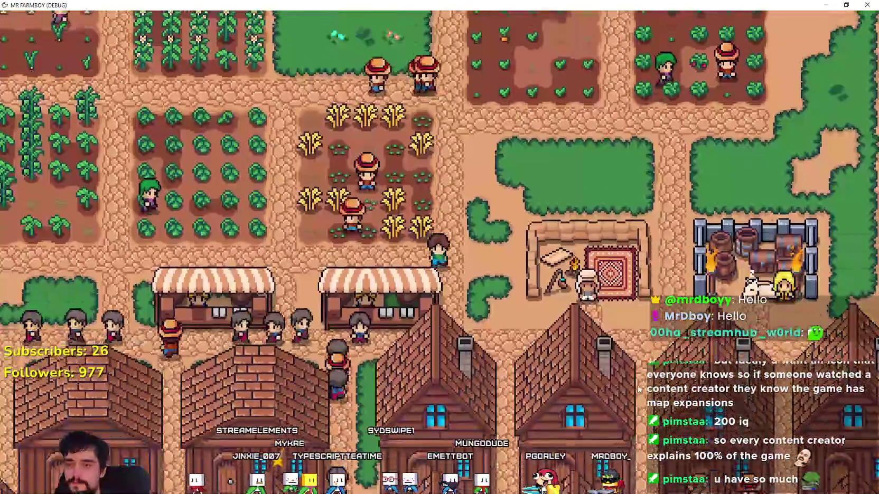
key(e)
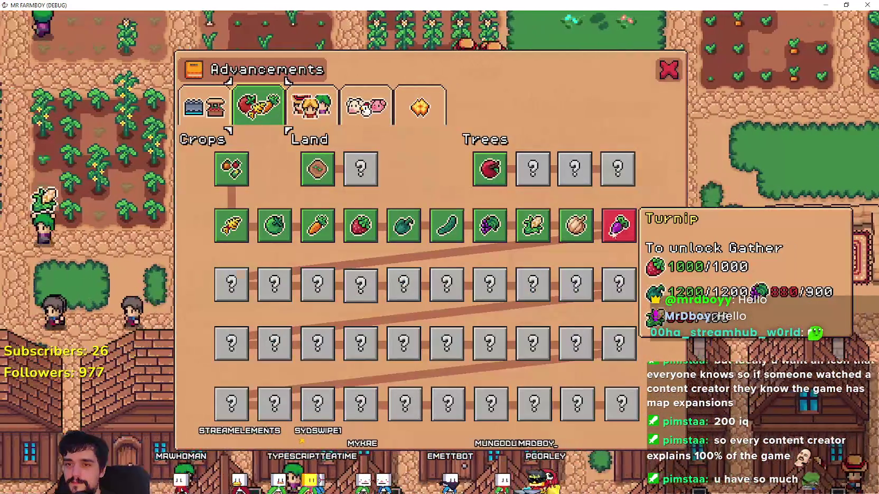
key(e)
key(s)
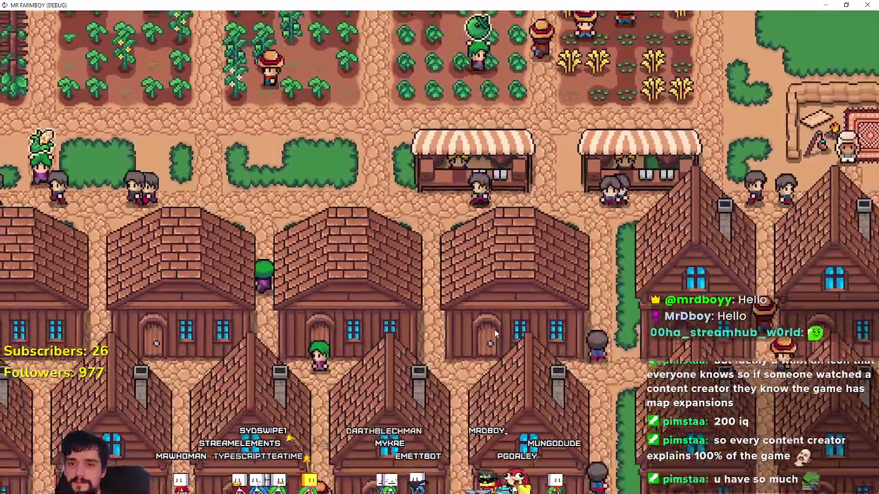
key(d)
key(w)
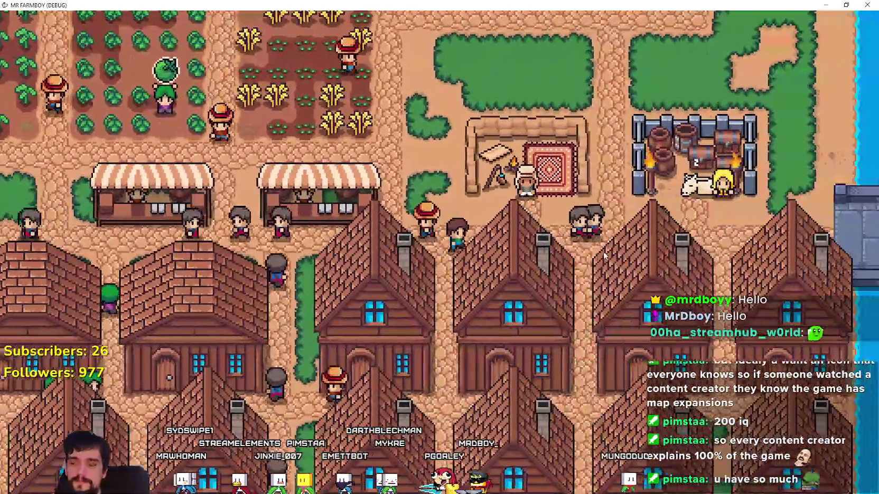
key(w)
key(a)
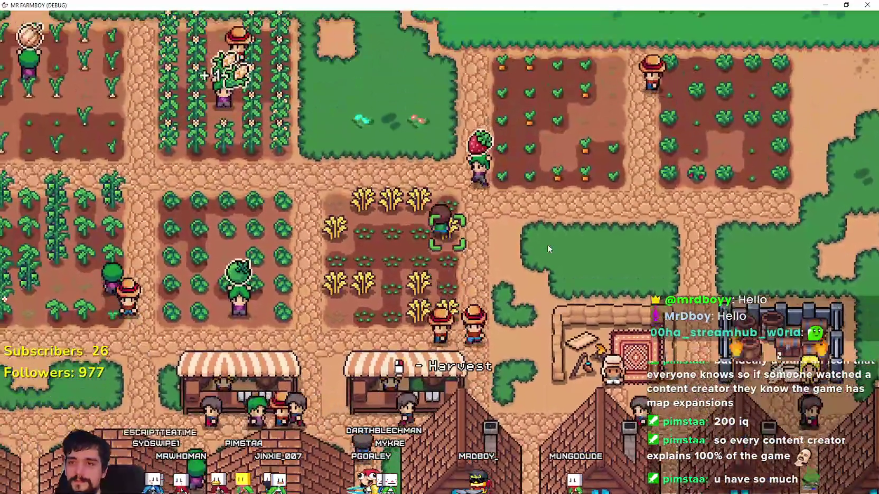
key(a)
key(w)
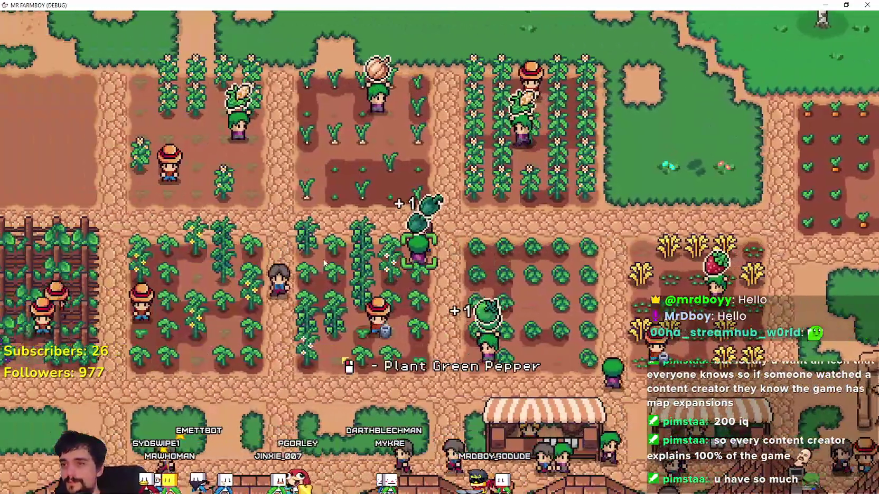
- Head northwest along the cobblestone path to the shoreline rocks and mine one for stone
key(a)
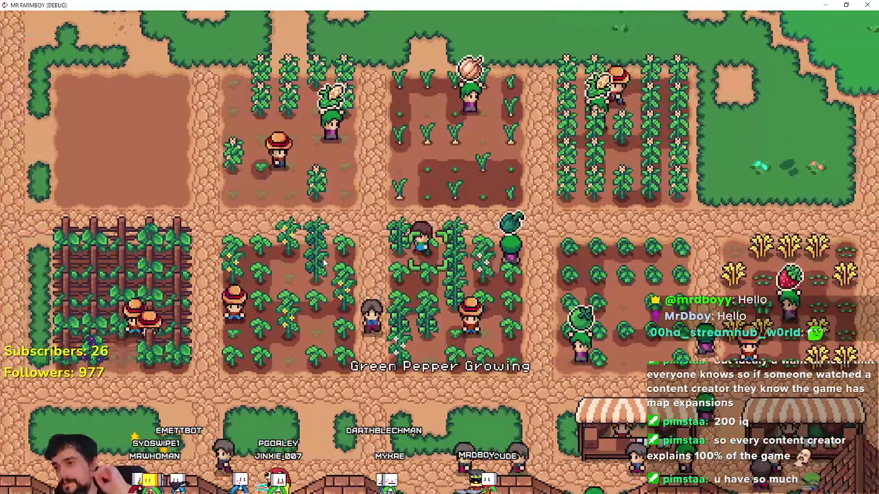
key(w)
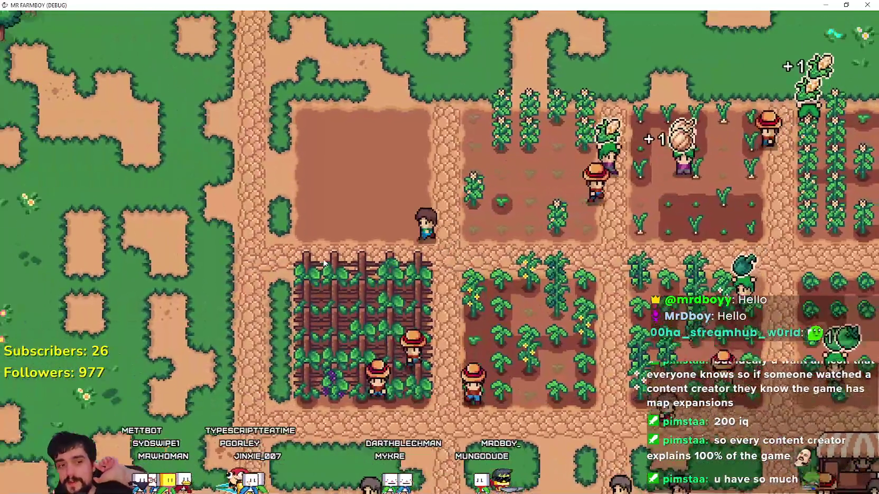
key(a)
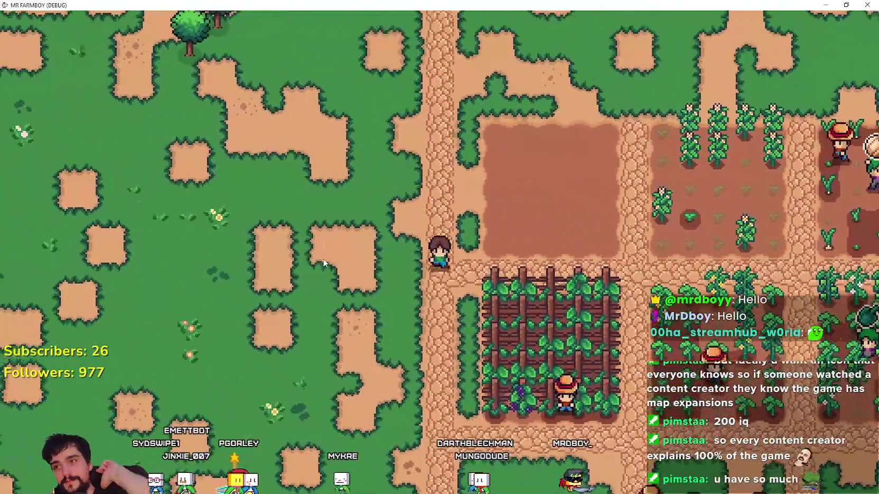
key(a)
key(w)
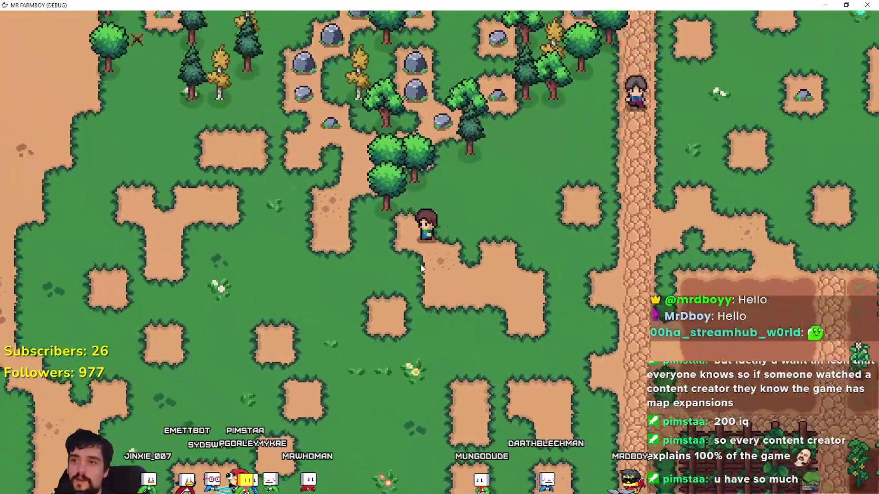
key(w)
key(a)
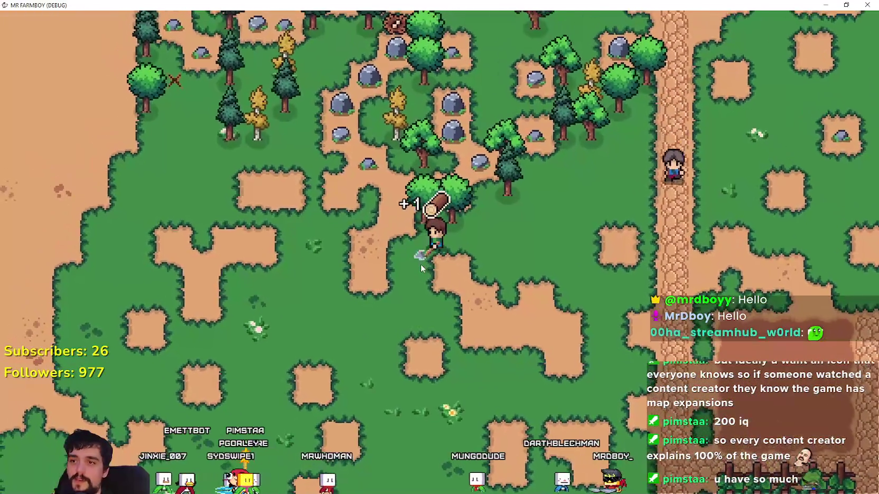
click(422, 269)
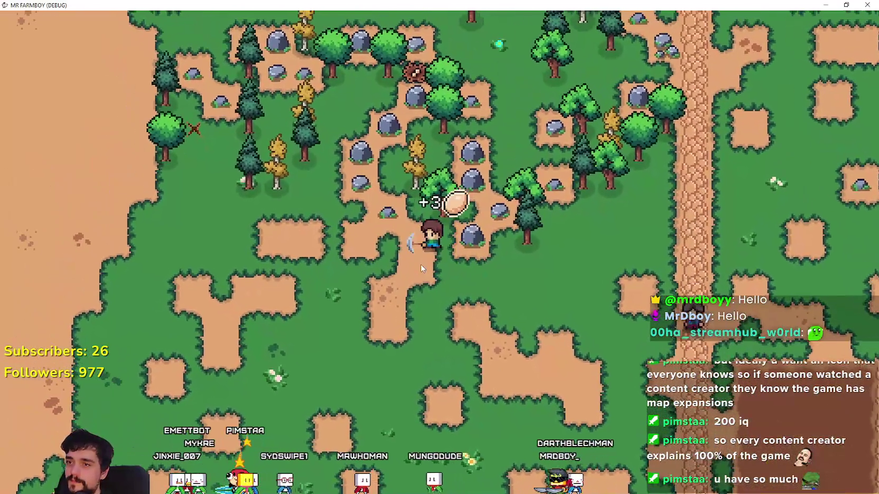
- Chop down the nearby pine tree, then the next tree to the north-east
key(d)
key(w)
click(422, 268)
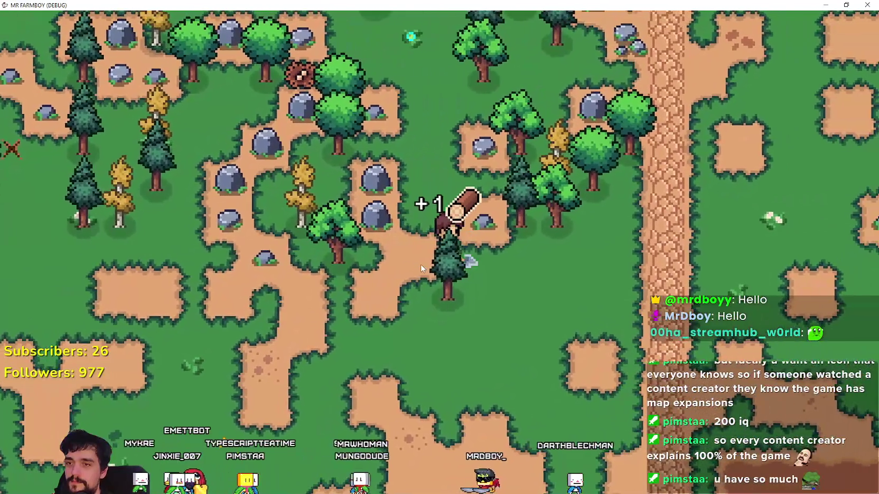
click(422, 268)
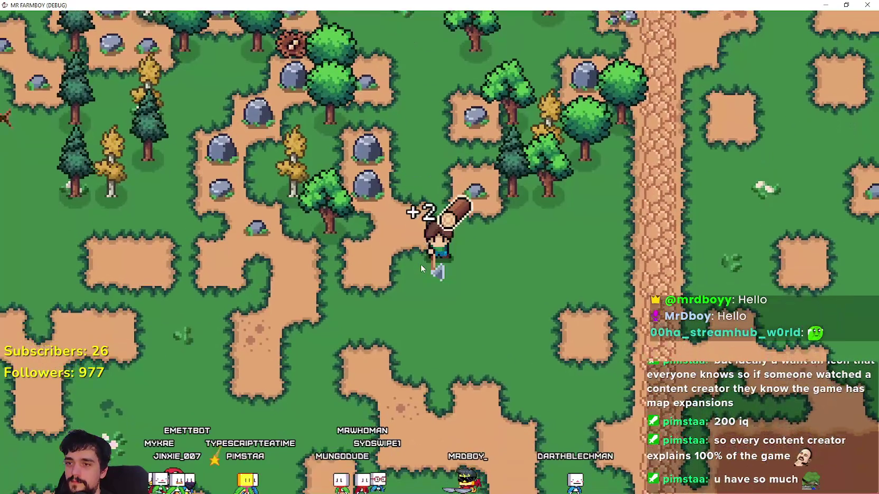
key(d)
key(w)
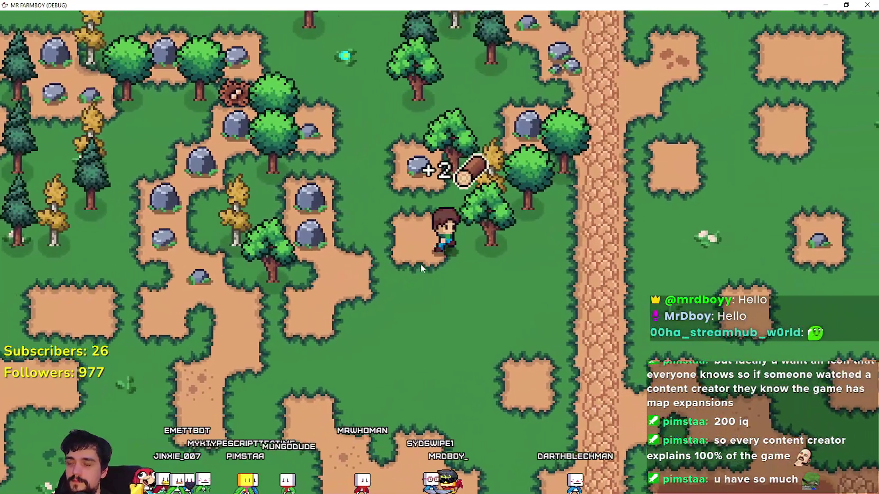
key(d)
key(w)
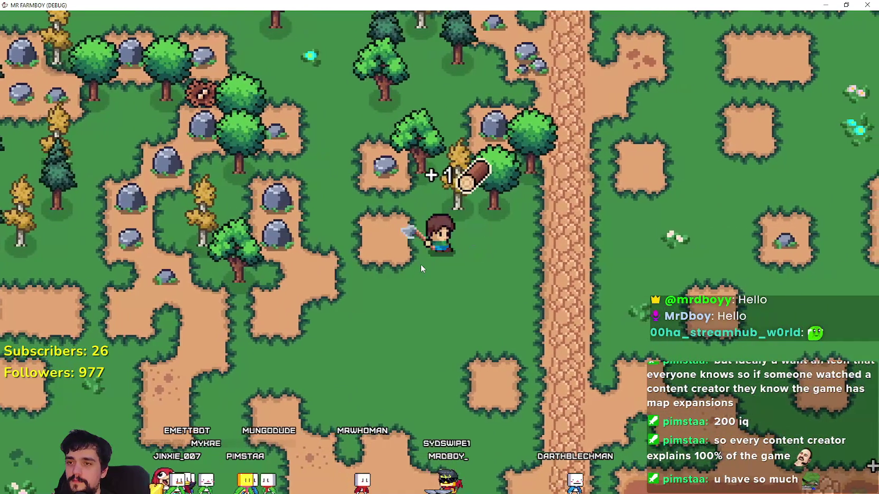
click(421, 268)
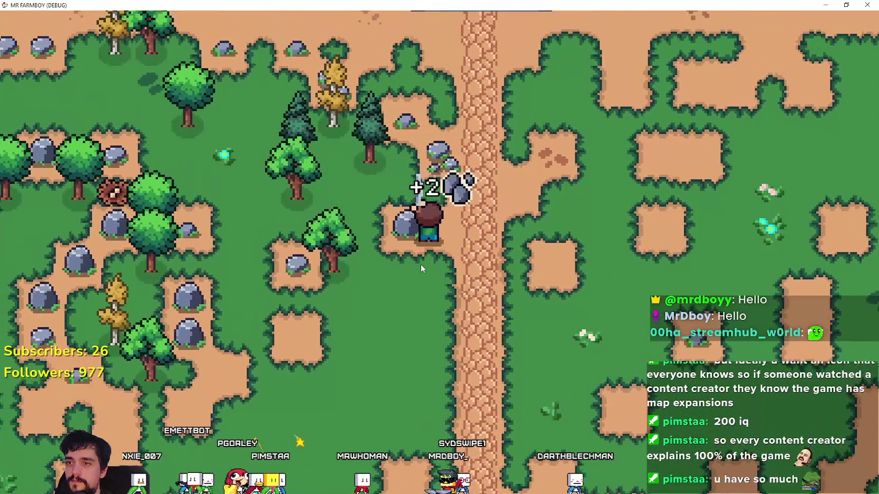
- Mine the rock beside the farmer and chop a tree to the north-west
key(a)
key(w)
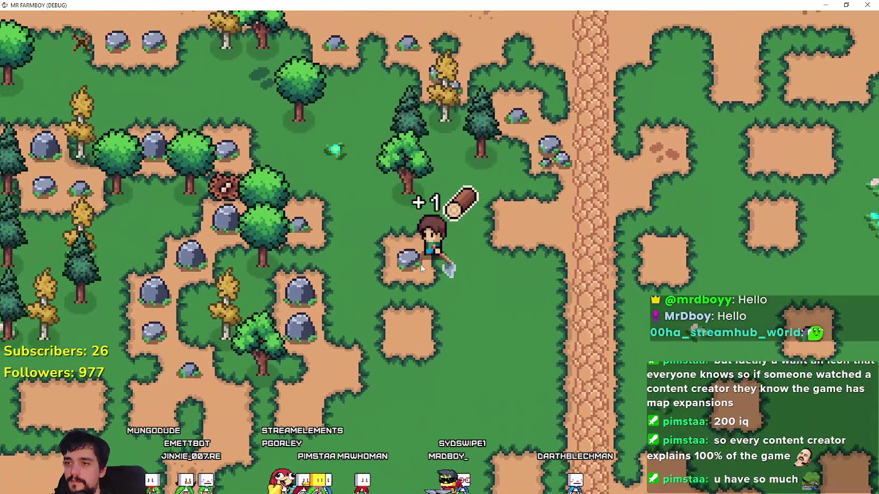
click(421, 268)
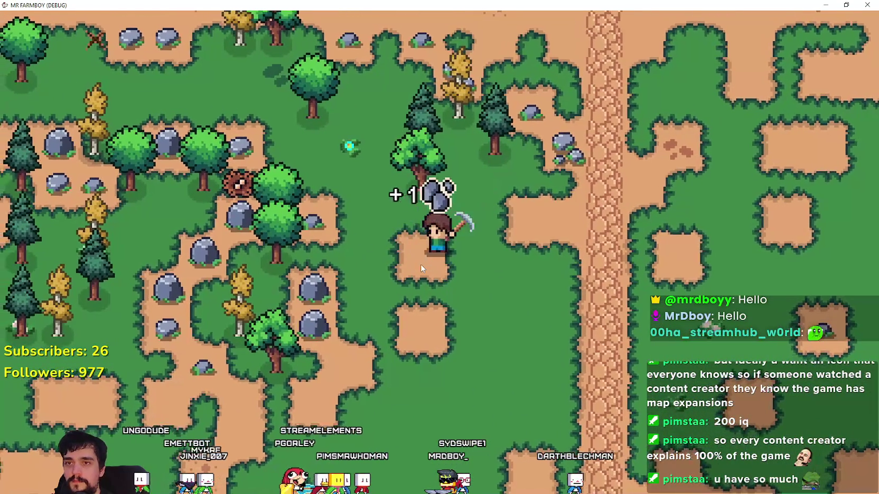
key(d)
key(w)
key(a)
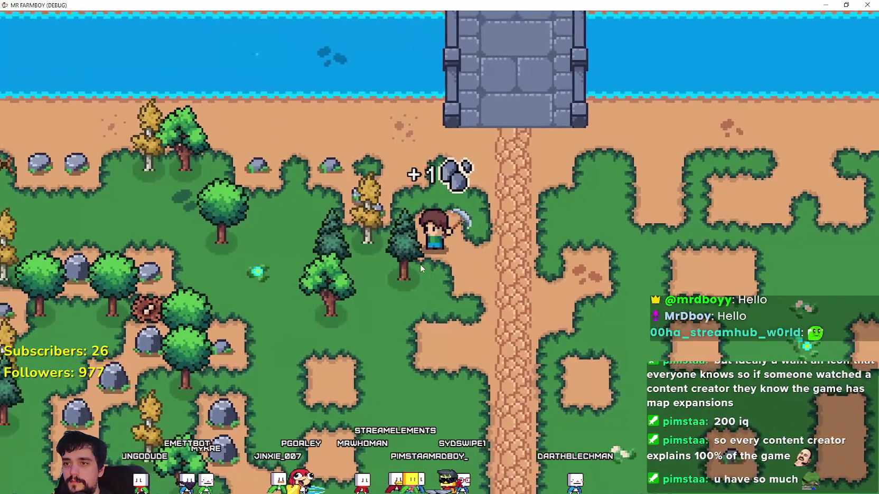
key(w)
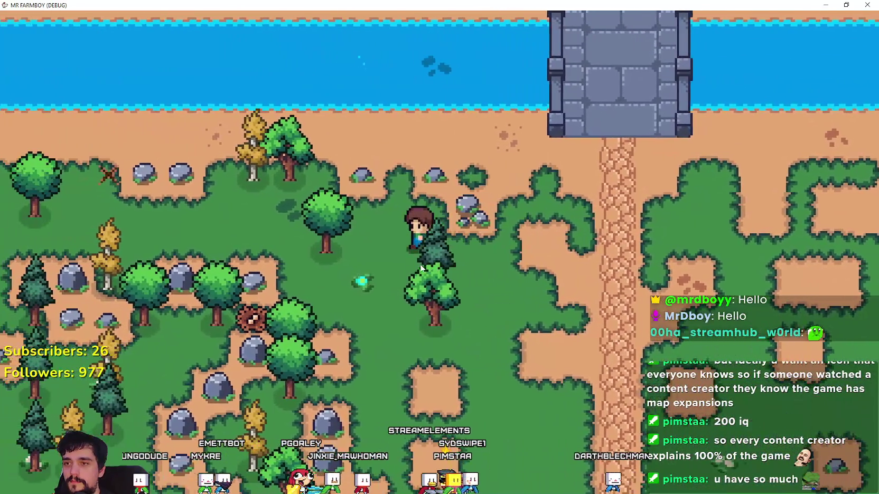
click(420, 268)
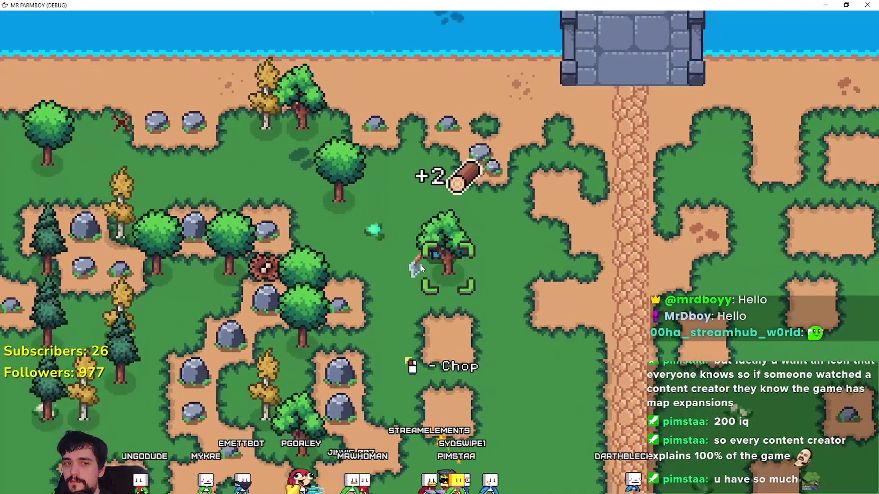
- Mine the nearby rocks, chop the tree below, and mine another stone past the stump
key(d)
key(w)
click(420, 268)
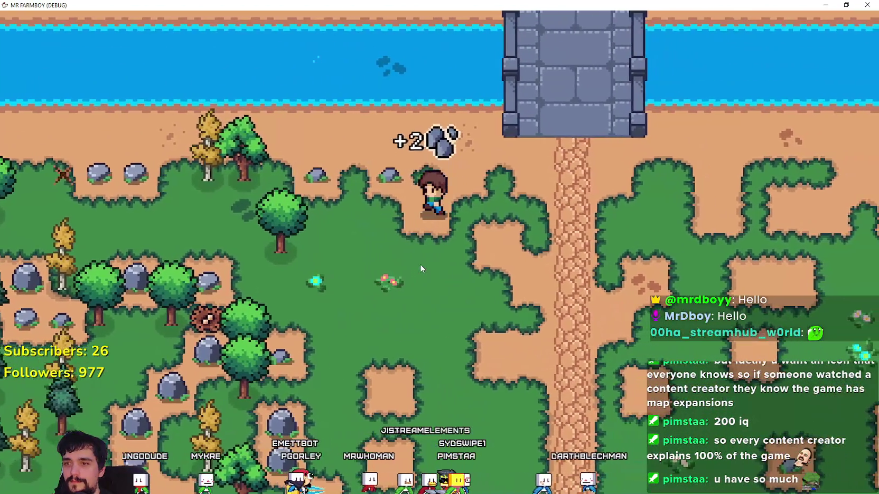
key(a)
click(420, 269)
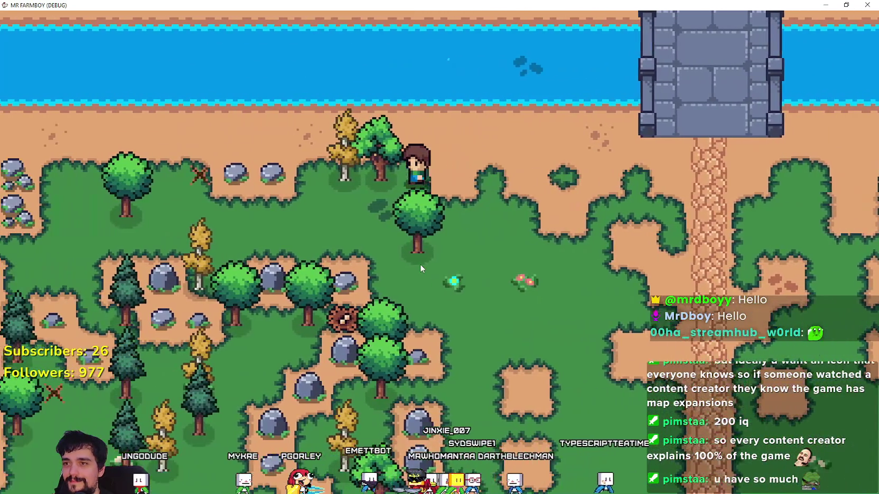
click(420, 268)
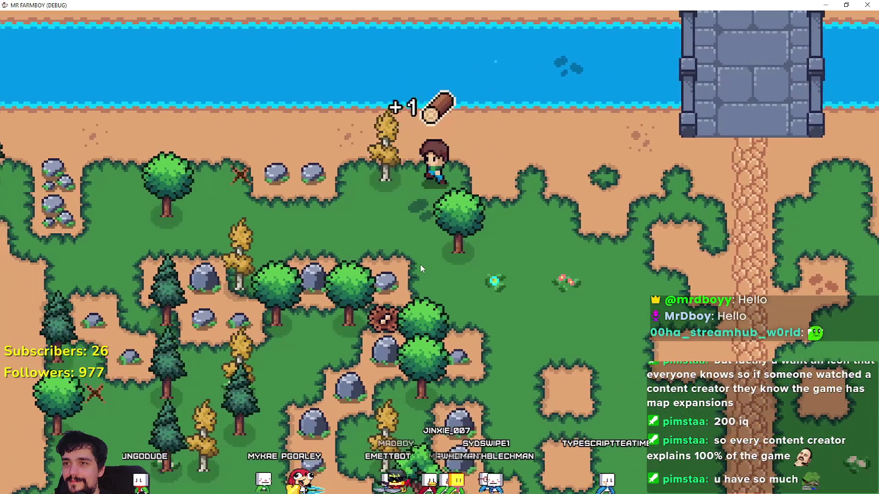
key(s)
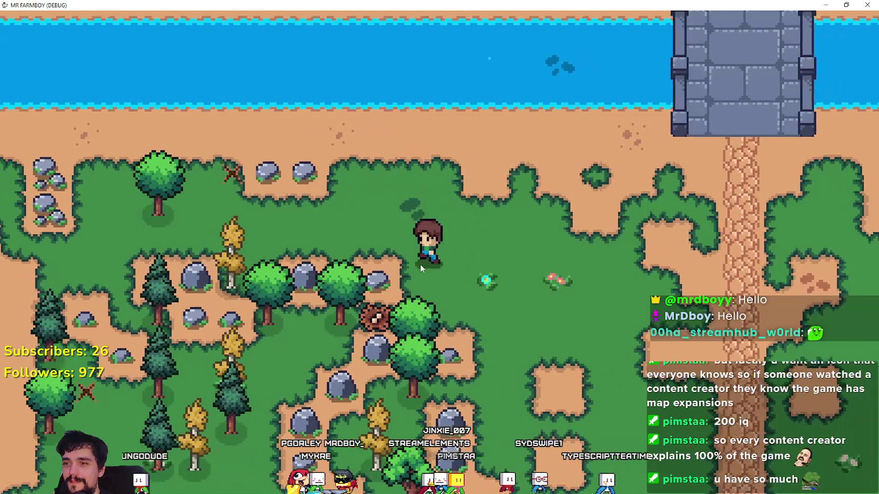
key(a)
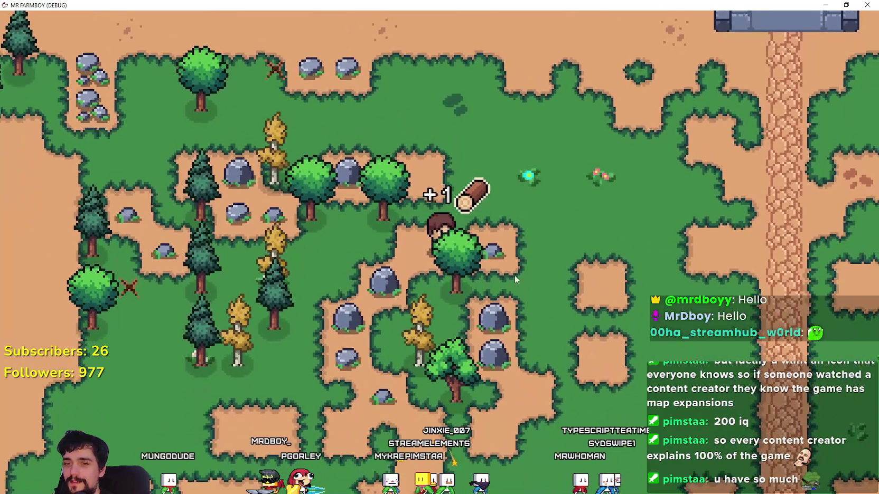
click(433, 287)
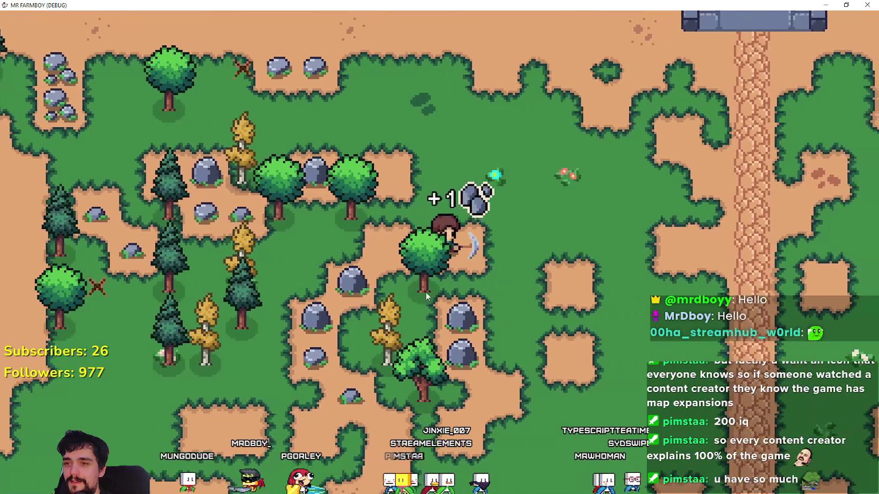
- Chop a tree and the golden tree, then mine two rocks below them
key(s)
key(d)
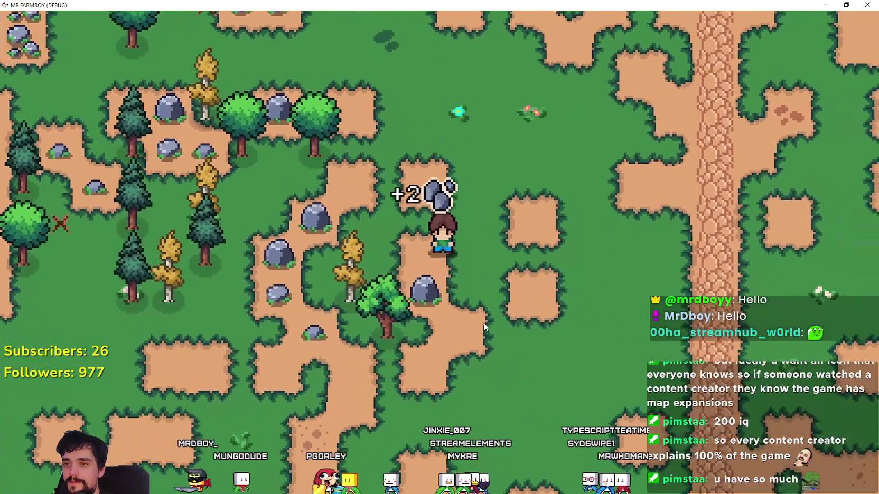
key(a)
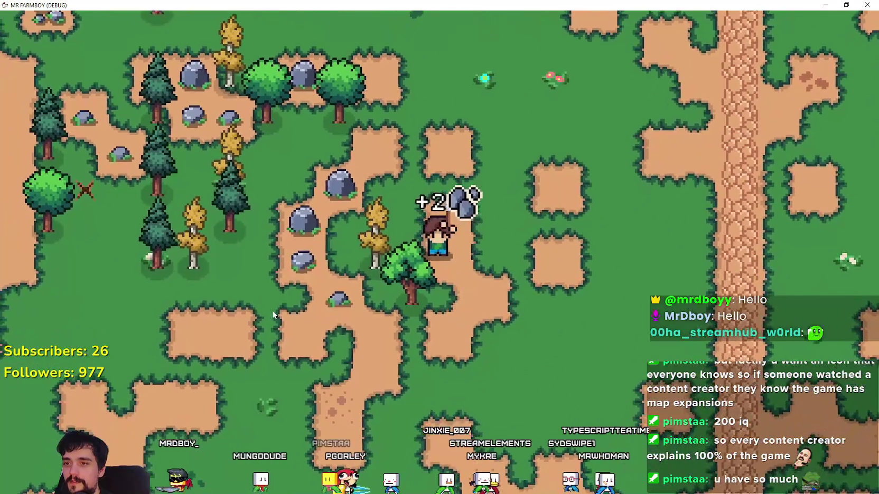
click(290, 302)
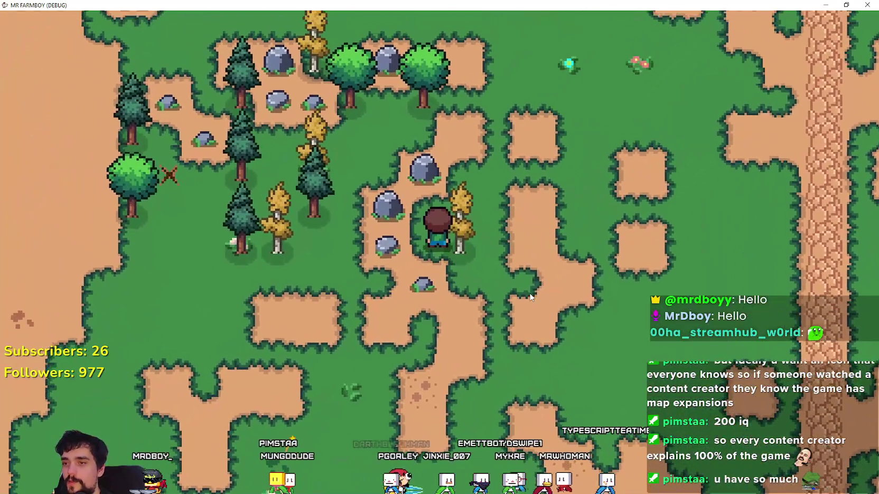
click(497, 287)
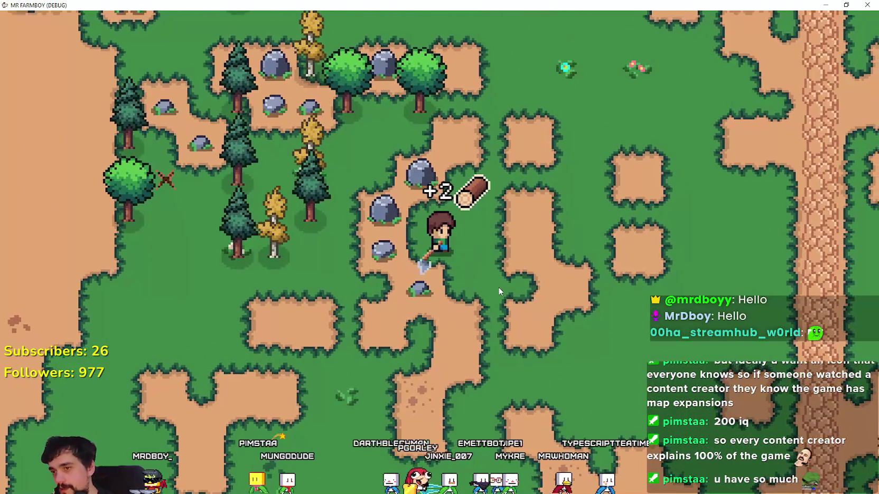
key(s)
key(a)
click(497, 284)
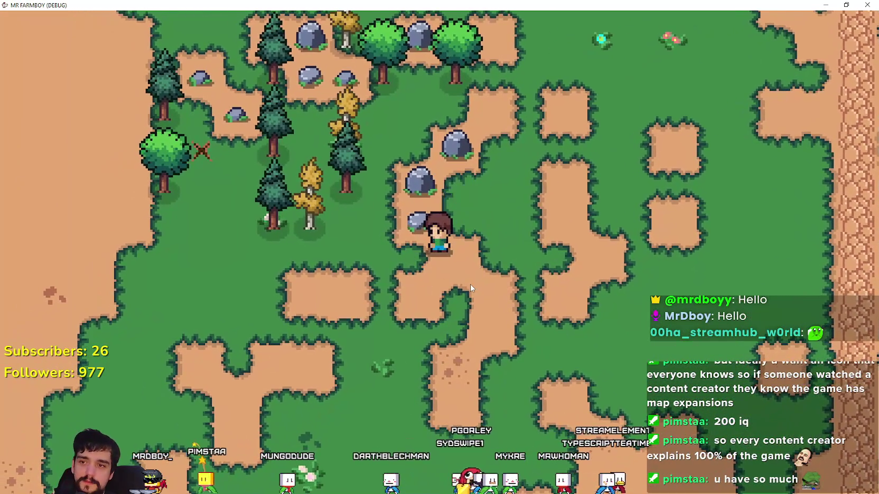
click(471, 288)
- Move north to the shore, chop a tree, and mine the rocks and rock cluster there
key(w)
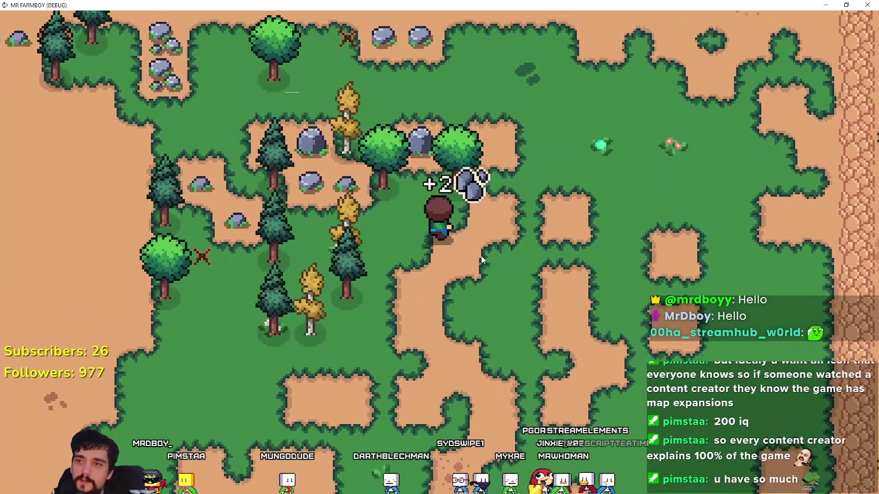
key(w)
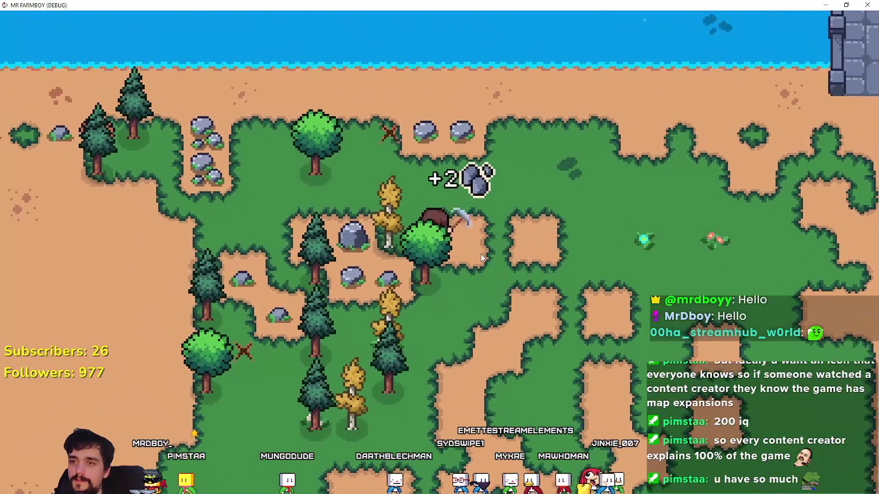
click(480, 257)
key(w)
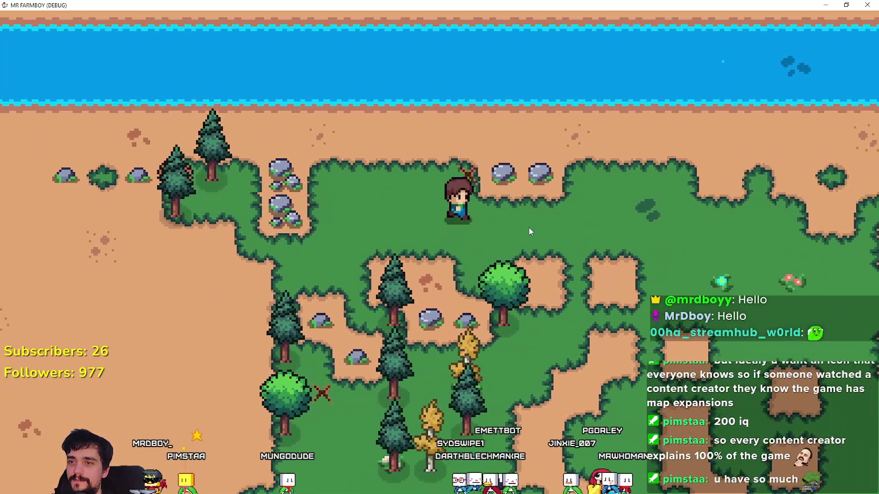
key(w)
key(d)
click(525, 229)
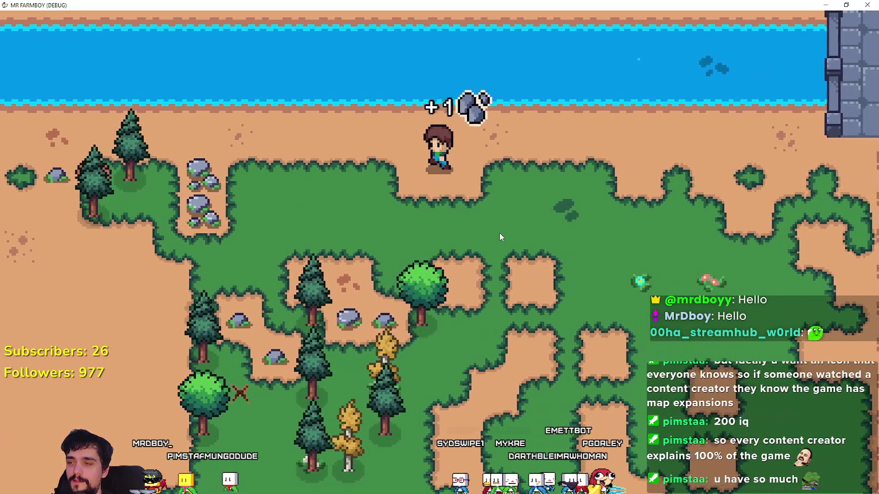
key(a)
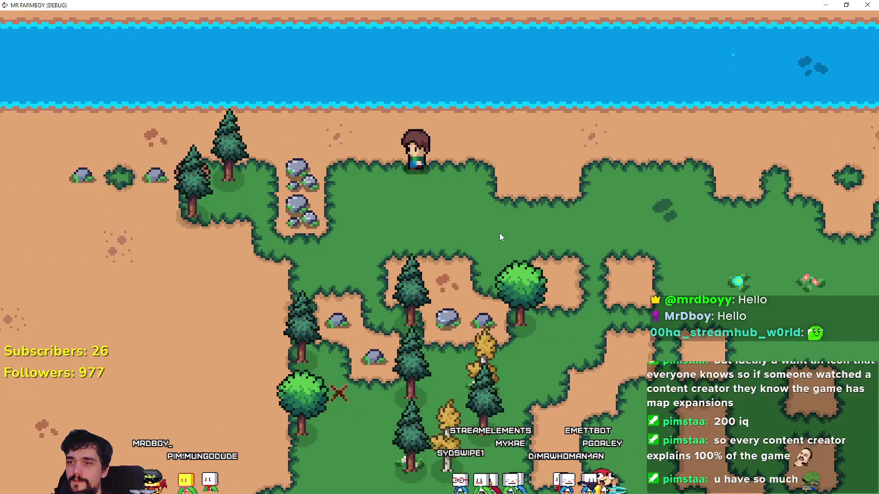
click(499, 232)
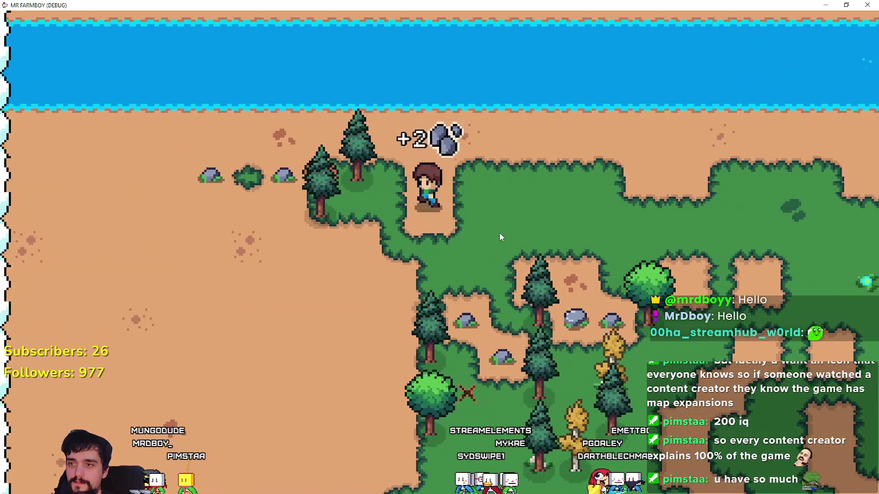
- Roam the forest below the path among its rocks, round tree and pine tree
key(w)
key(a)
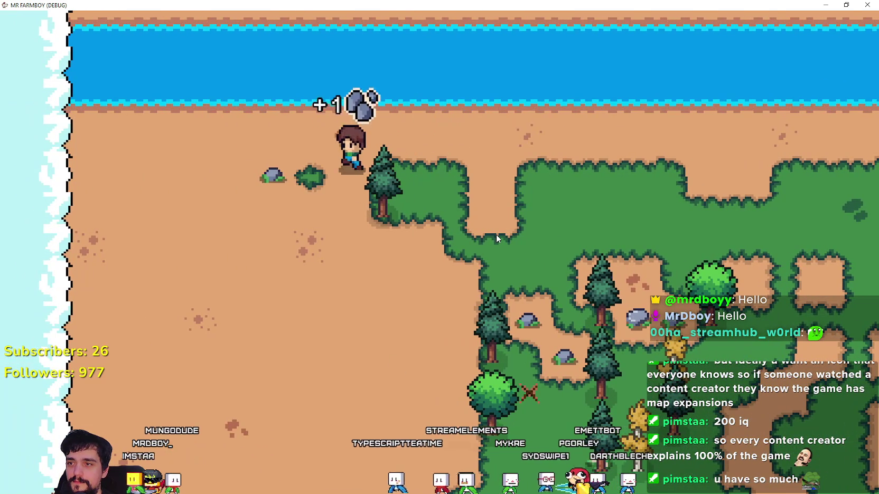
key(a)
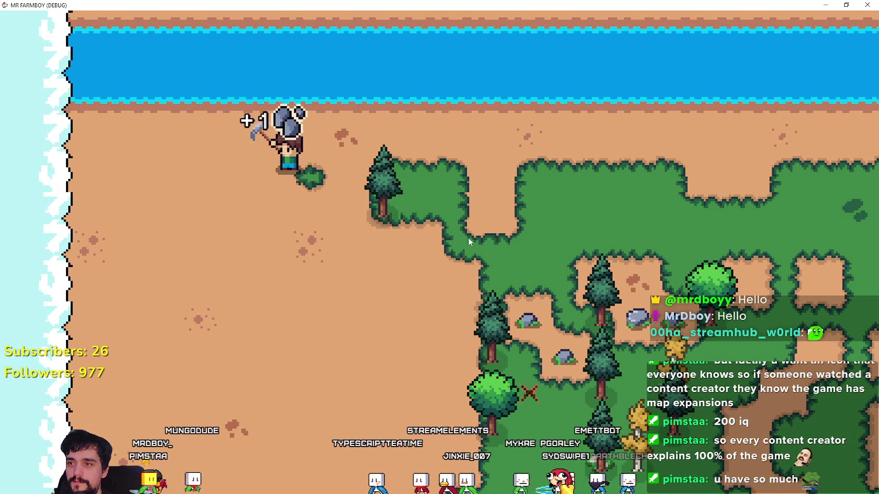
key(s)
key(d)
key(s)
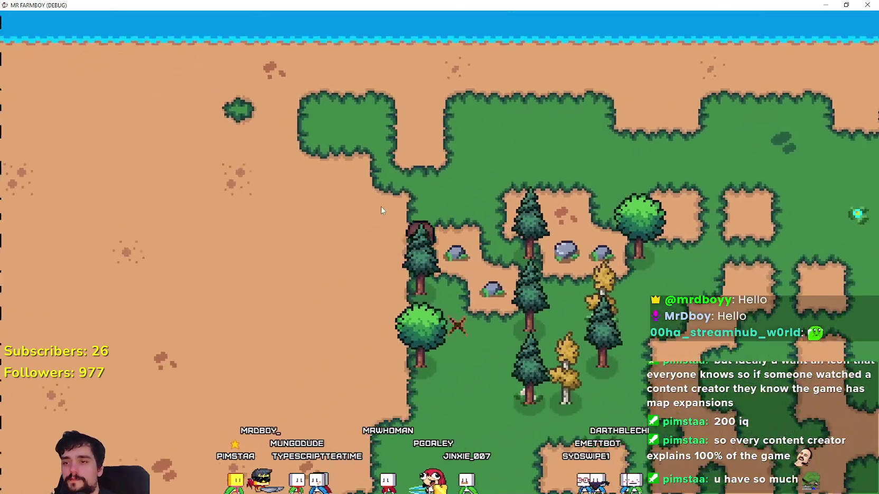
key(s)
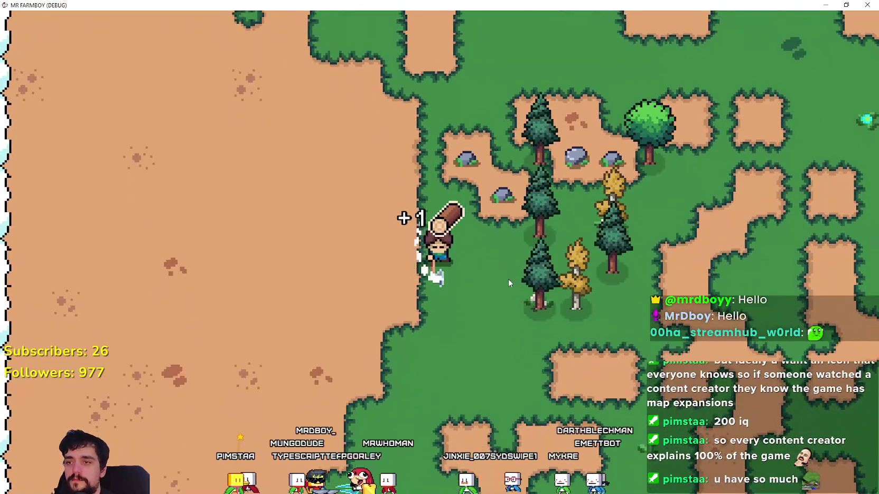
key(w)
key(d)
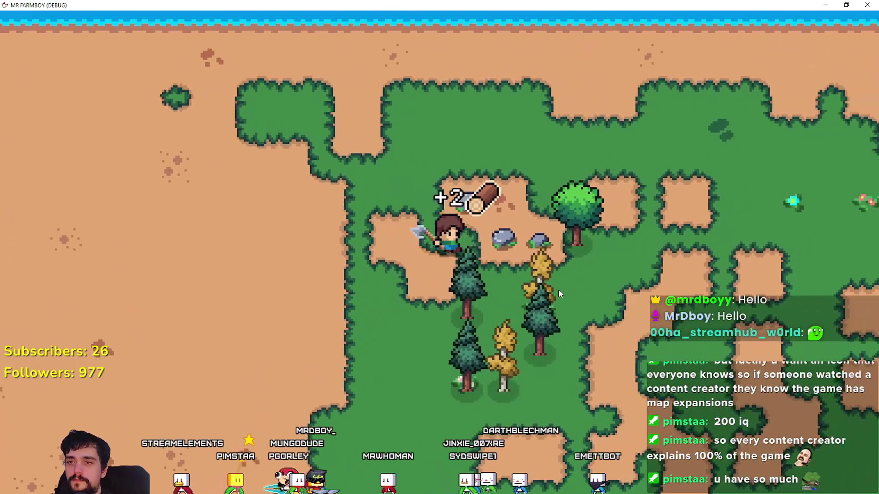
key(d)
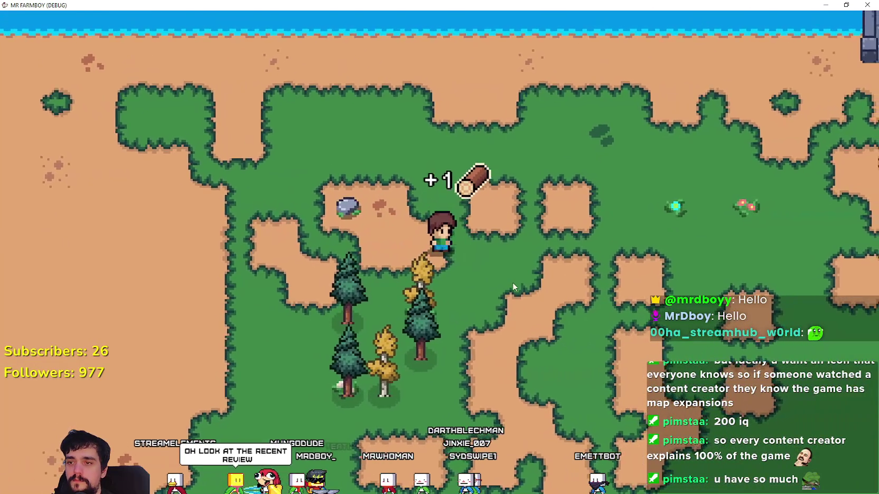
key(a)
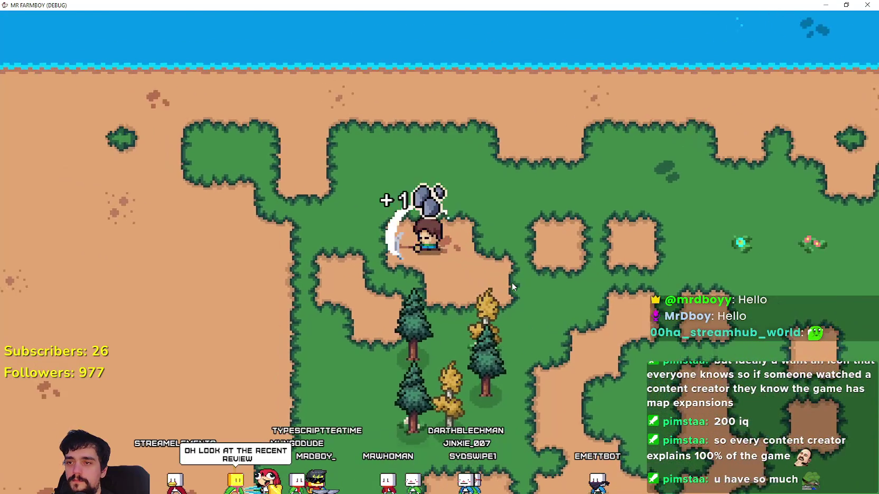
key(s)
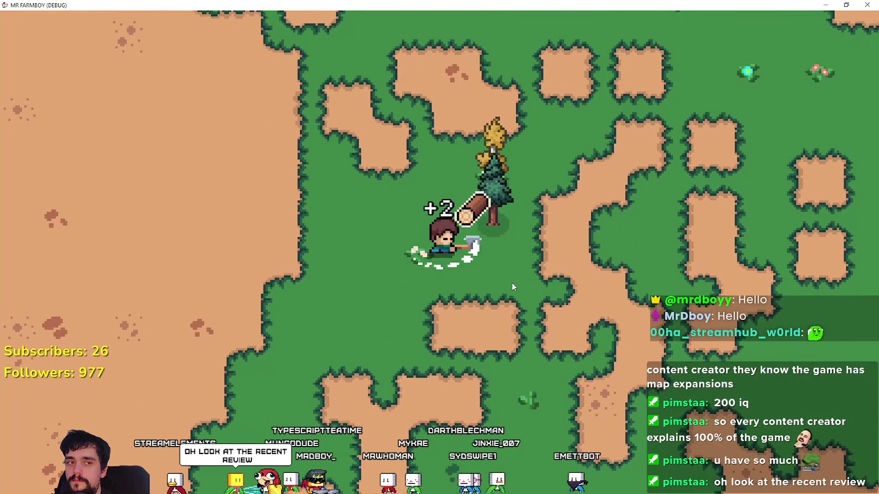
key(d)
key(w)
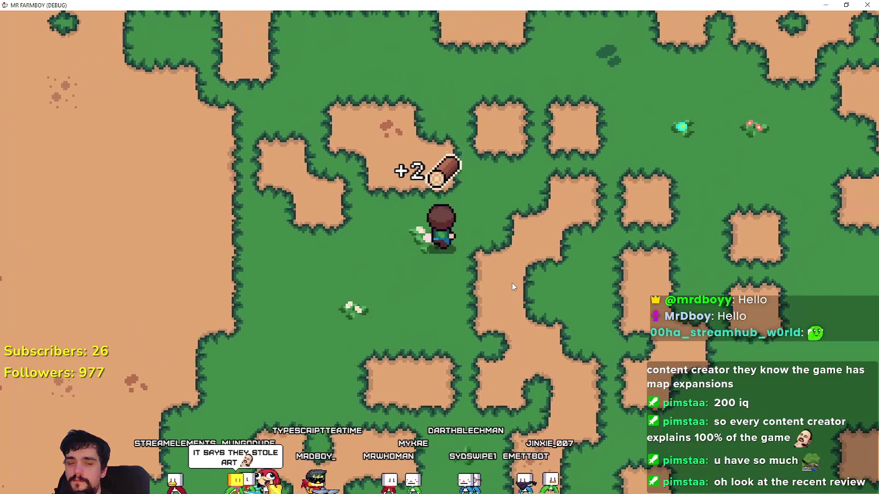
- Cross the meadow to the right and pick up a stone
key(d)
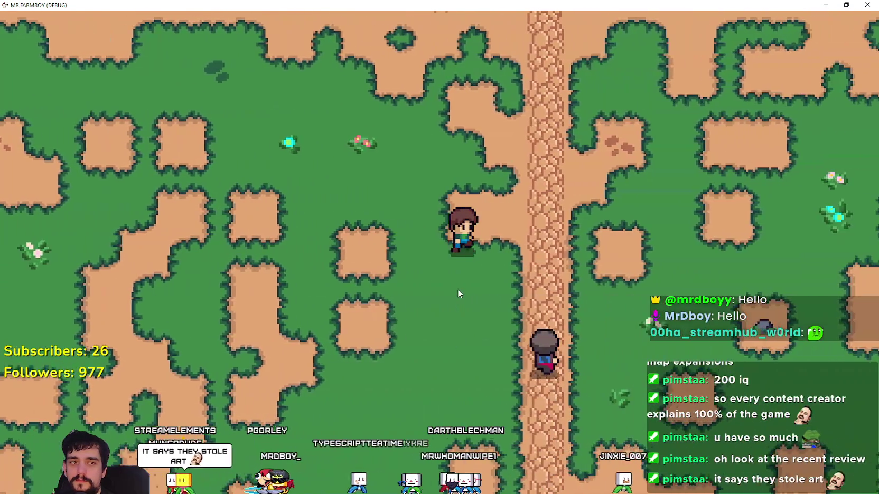
key(d)
key(s)
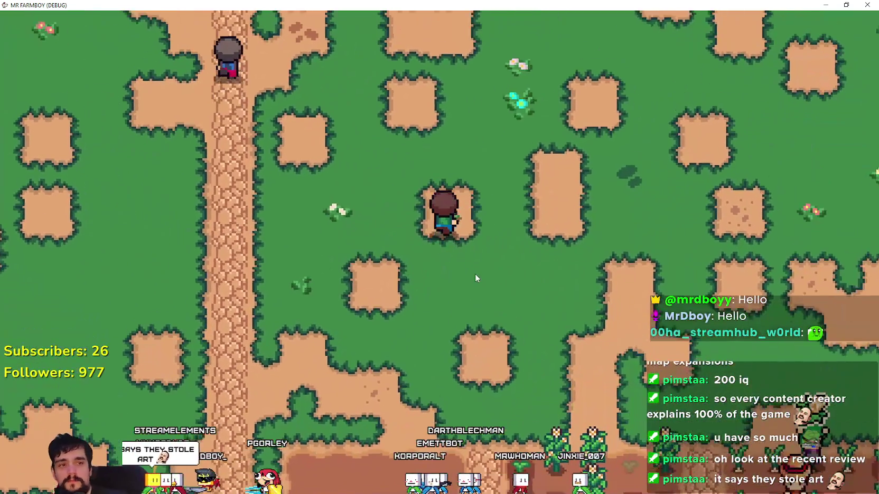
key(w)
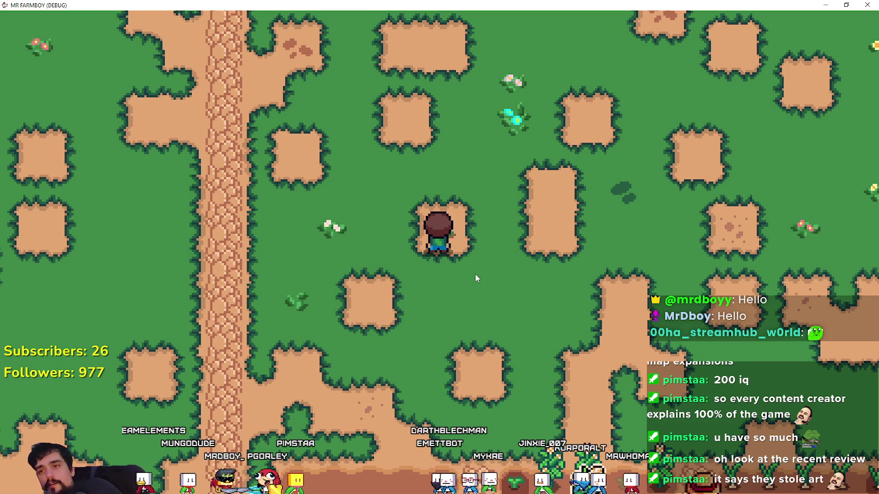
key(w)
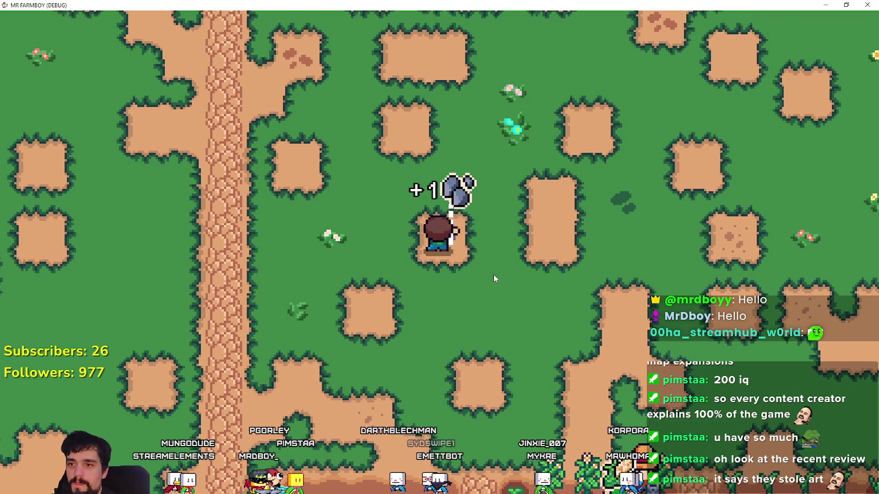
- Walk south through the crop fields past the garlic and carrot plots and the animal pens
key(s)
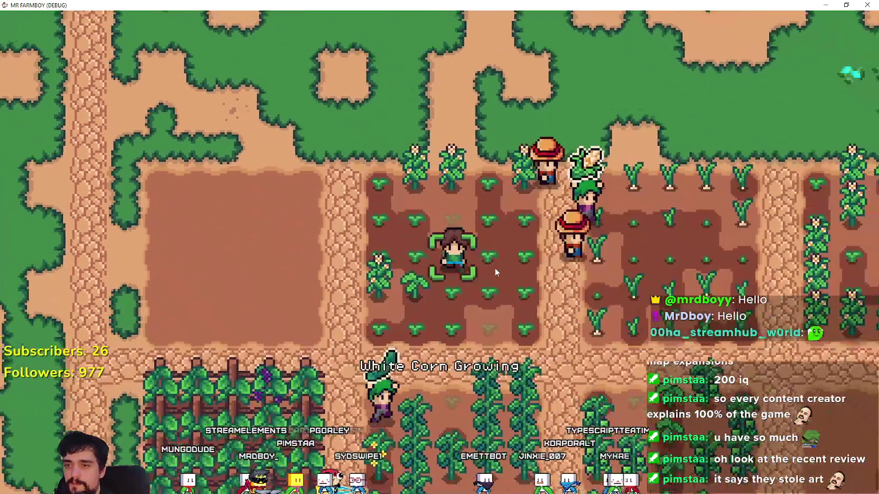
scroll(496, 273, down, 3)
key(s)
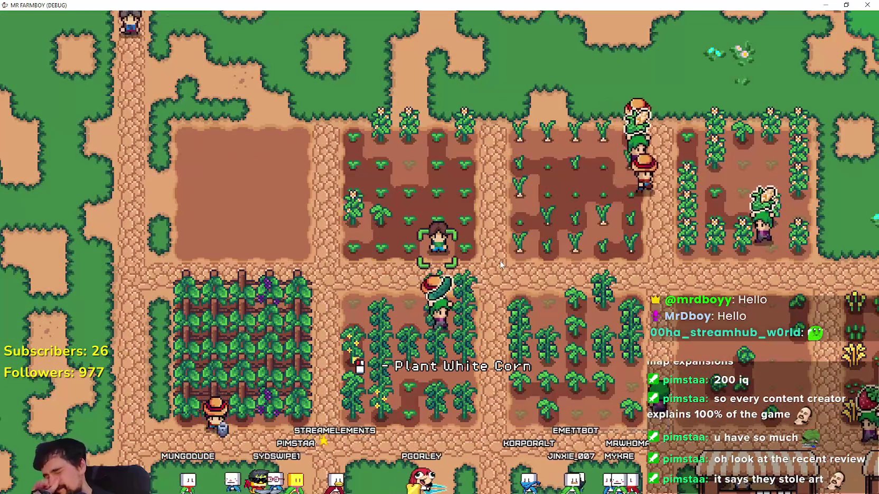
key(d)
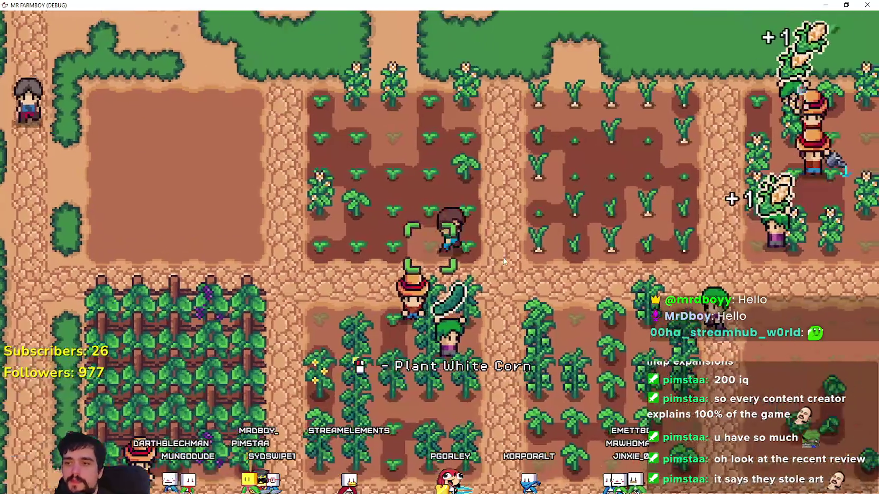
scroll(479, 265, down, 2)
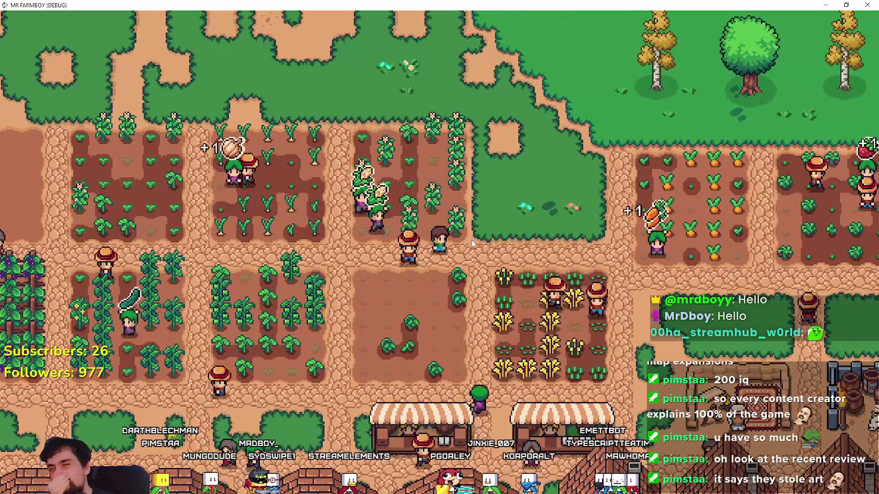
key(d)
scroll(563, 275, up, 2)
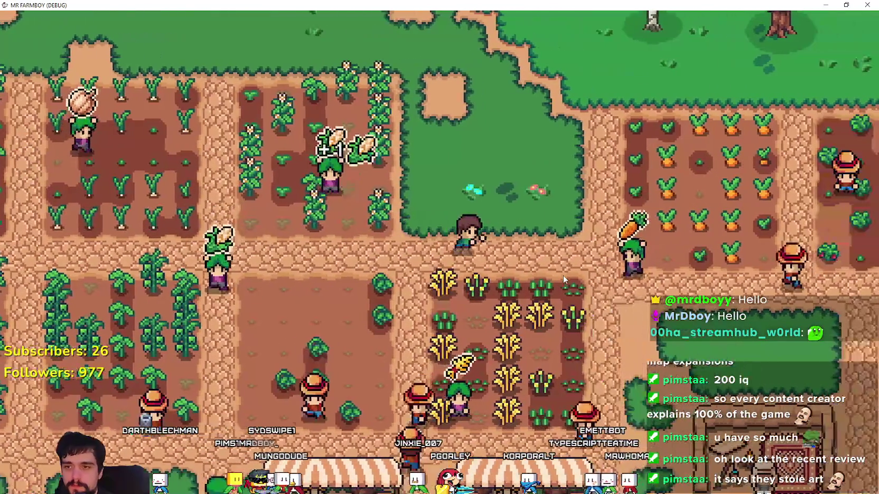
key(s)
key(d)
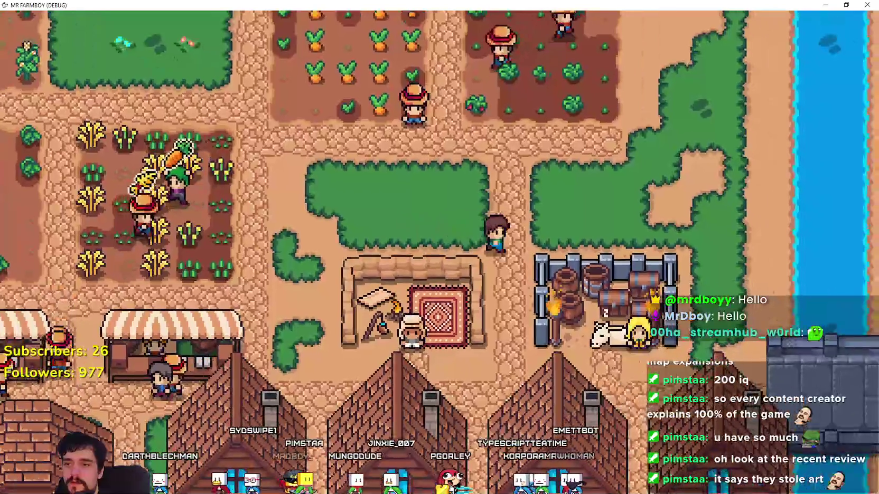
- Read the King's Envoy's delivery task, then open a village house's hireable workers panel
key(s)
key(d)
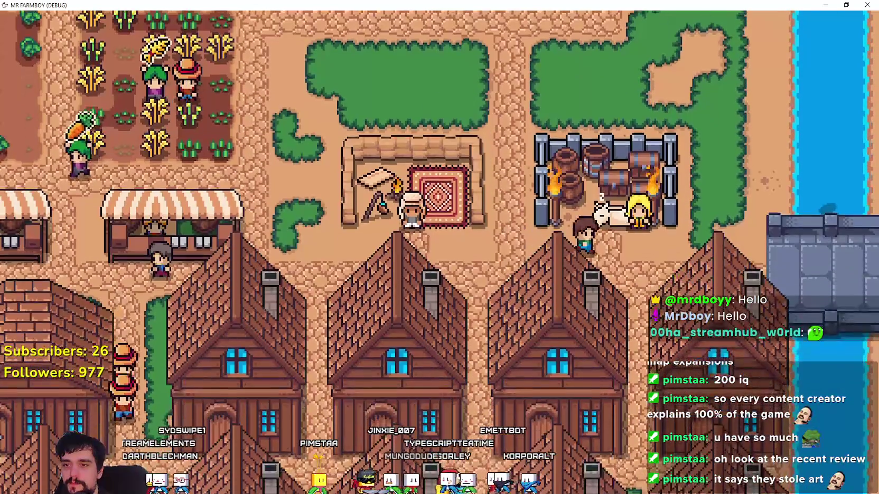
key(e)
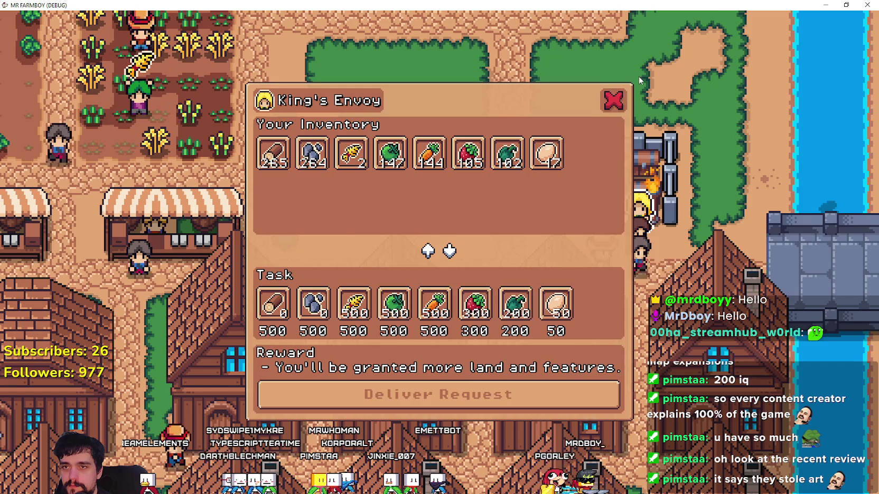
key(Escape)
key(s)
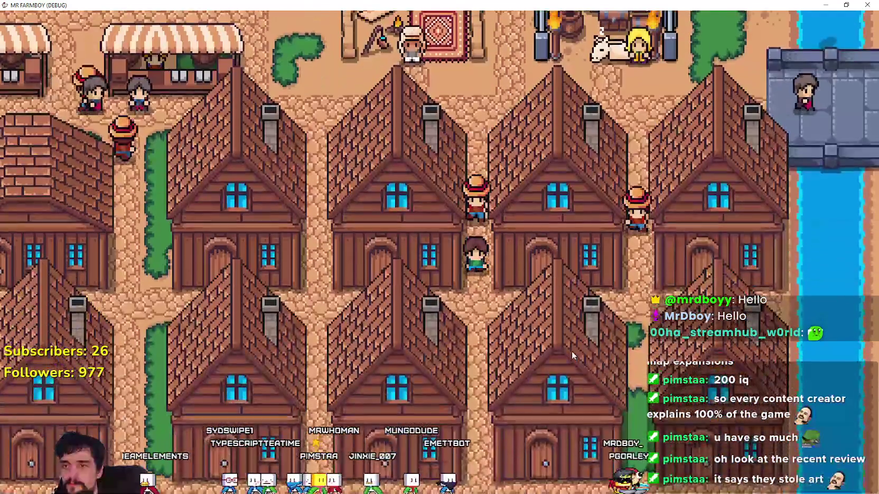
key(e)
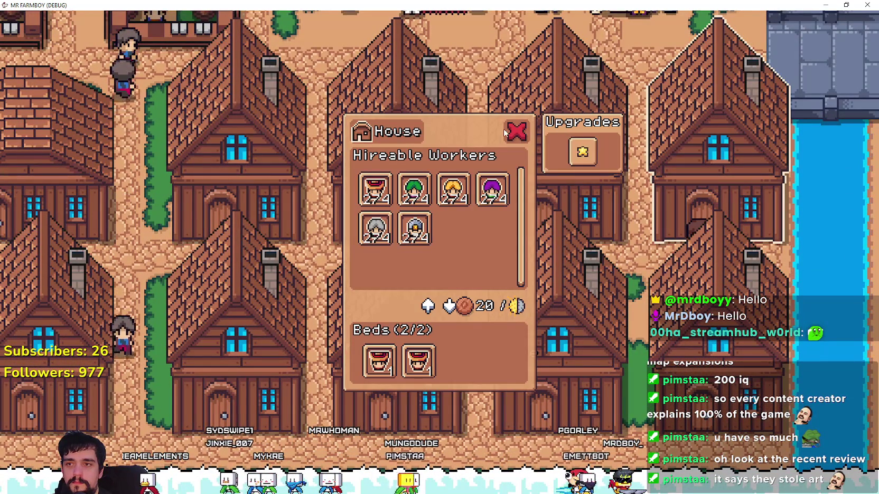
- Close the first panel, then check and close another house's workers and beds panel
key(a)
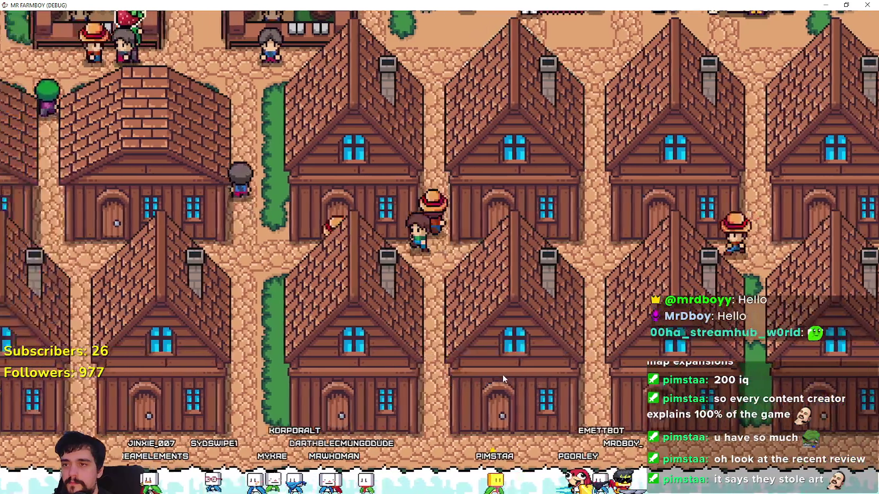
key(a)
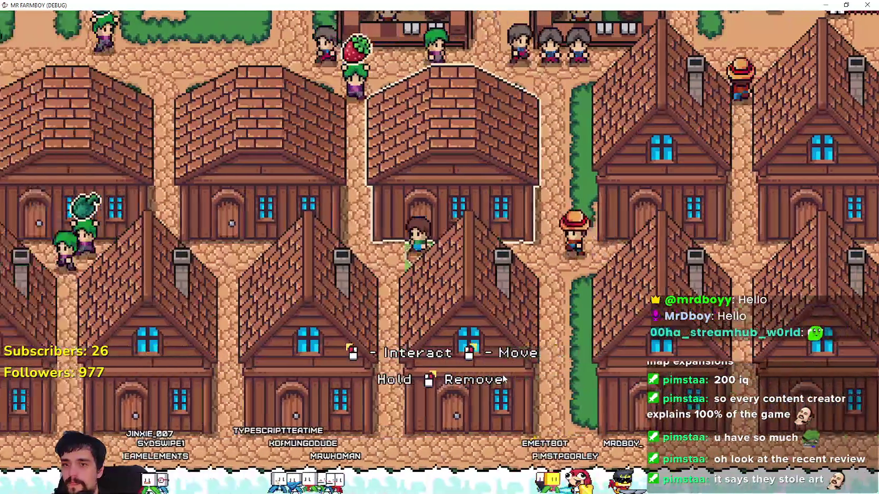
key(s)
key(e)
key(Escape)
- Leave the village heading west and north into the green fields, zooming out
key(w)
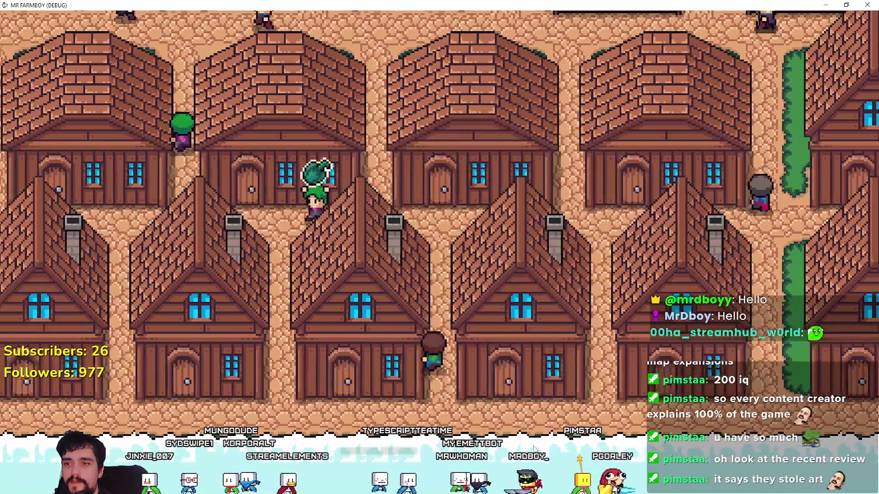
key(a)
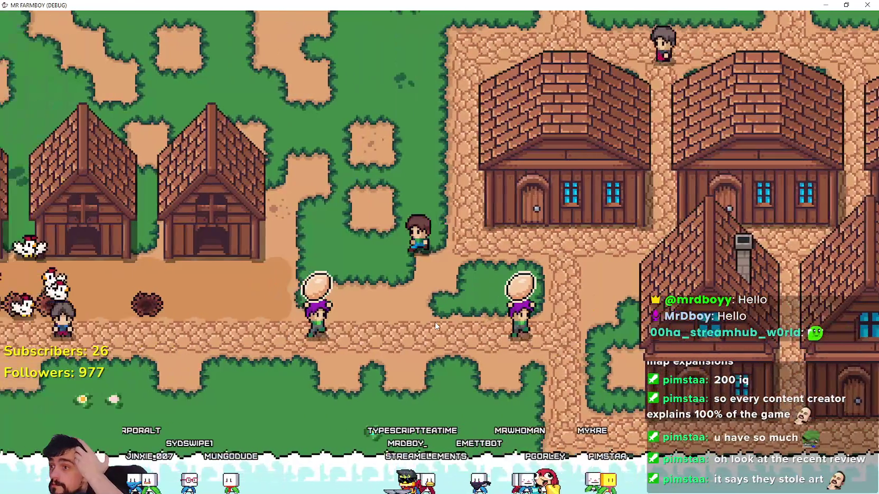
key(w)
scroll(437, 323, down, 5)
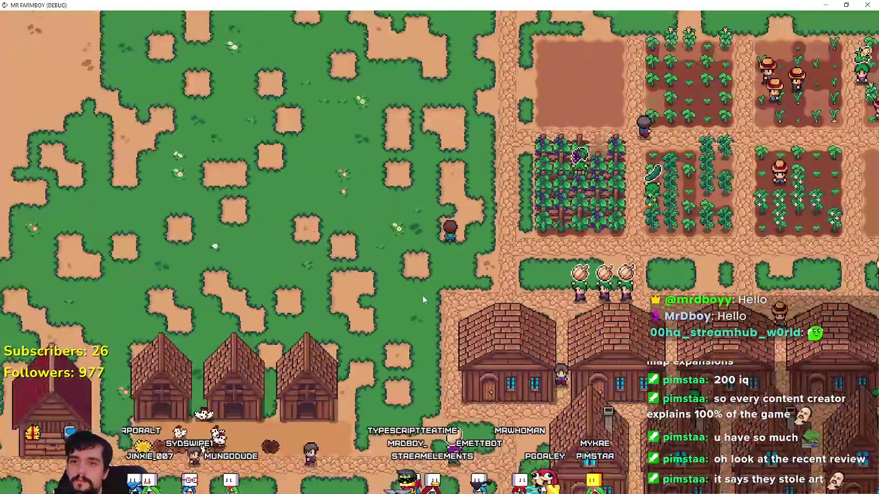